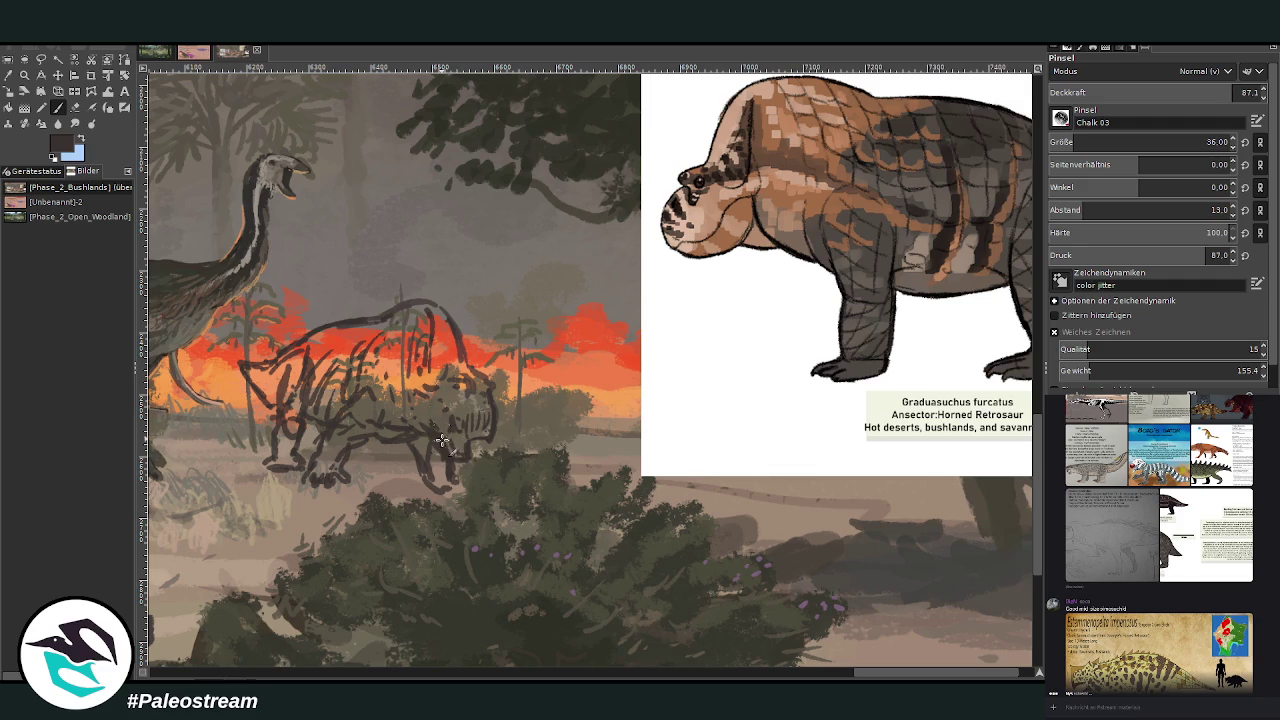
Dab small dark brush marks onto the sketched retrosaur's jaw and head
key("shift+e")
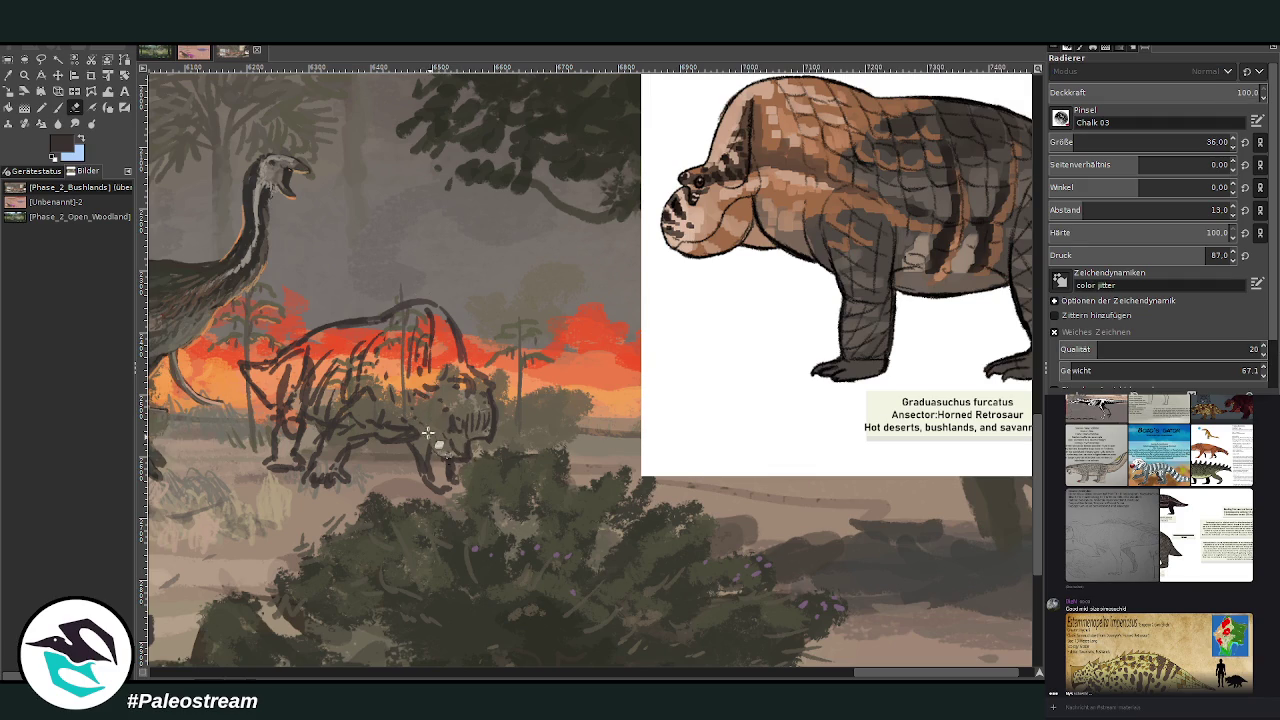
key("p")
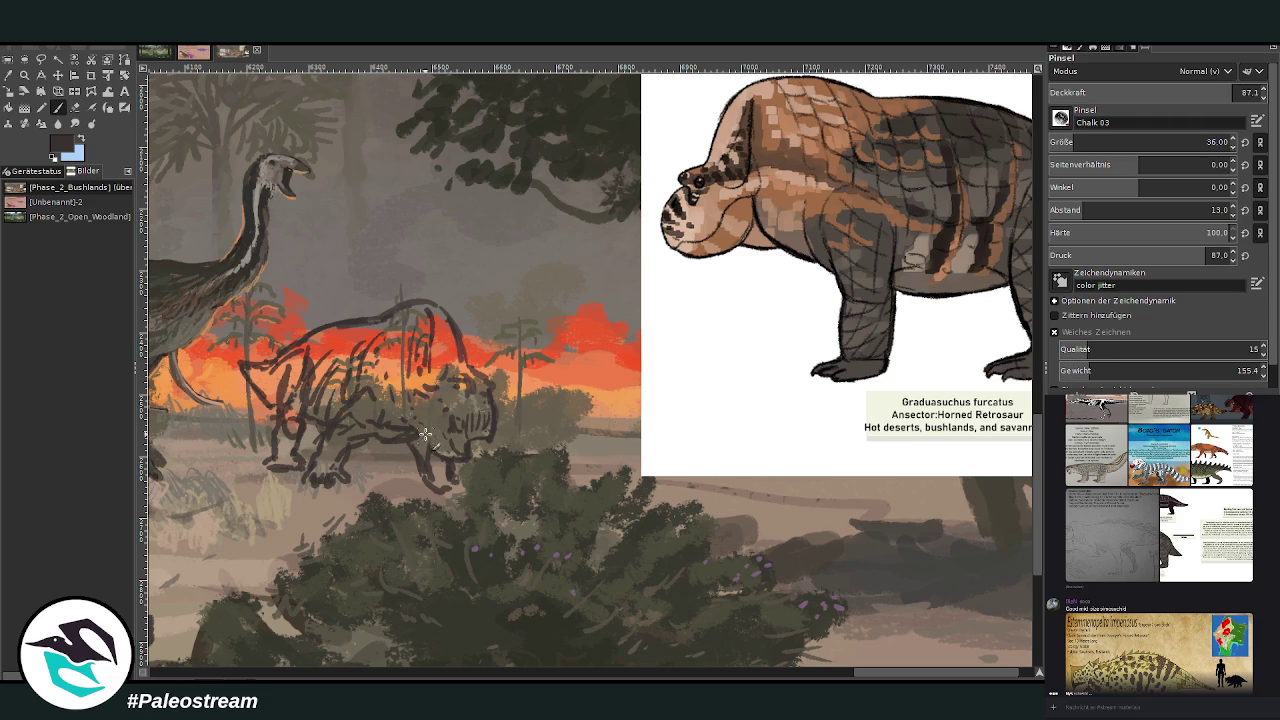
mouse_move(450, 448)
left_mouse_down()
mouse_move(462, 466)
mouse_move(457, 457)
left_mouse_up()
left_click_drag(453, 400, 463, 423)
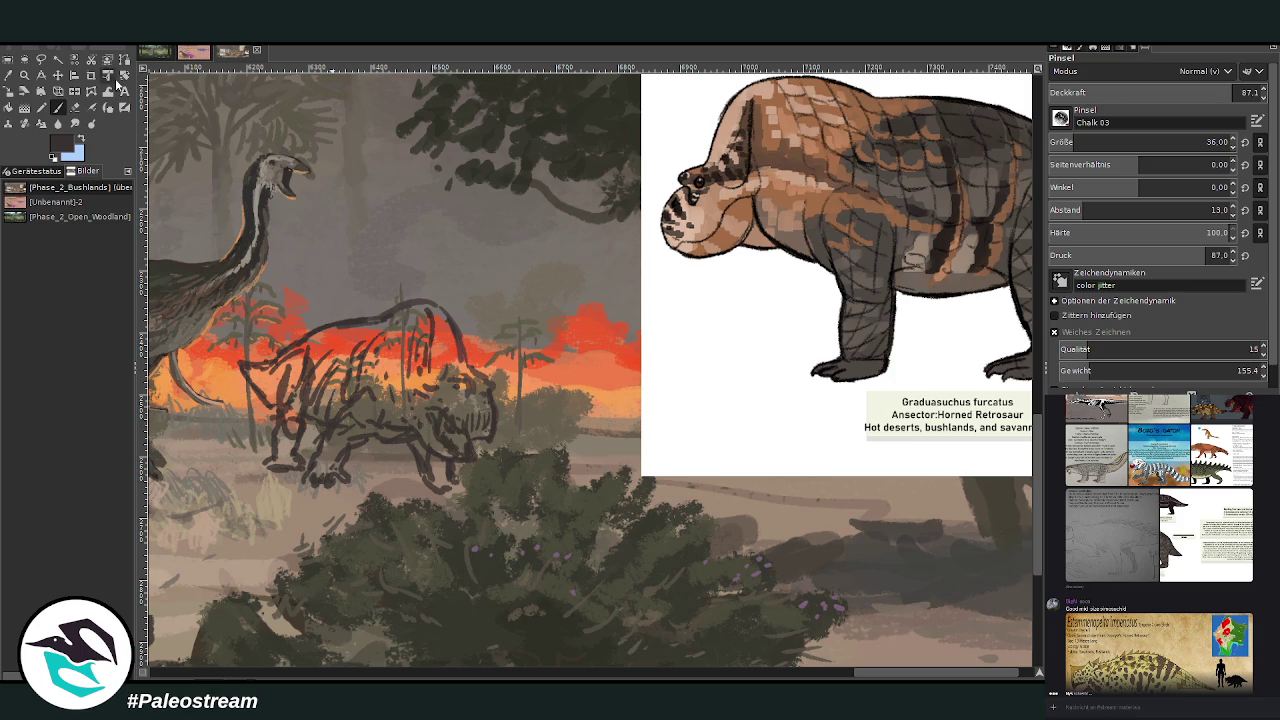
key("shift+e")
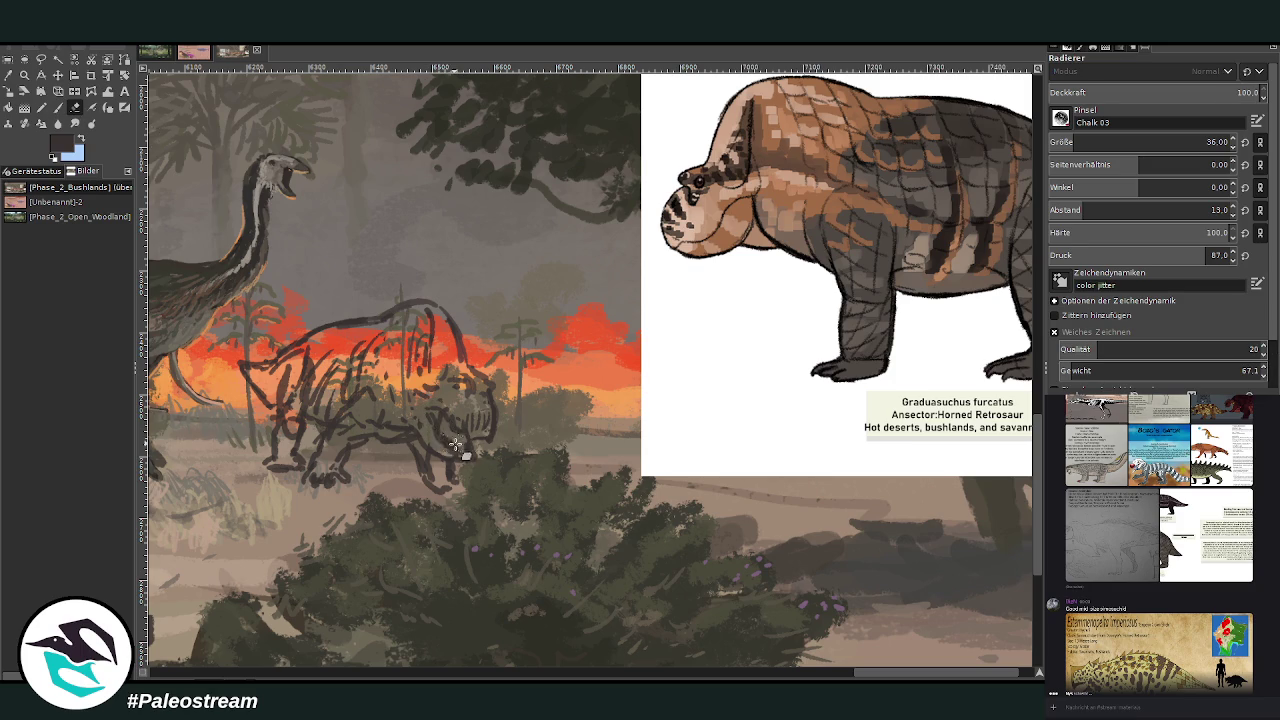
left_click(58, 108)
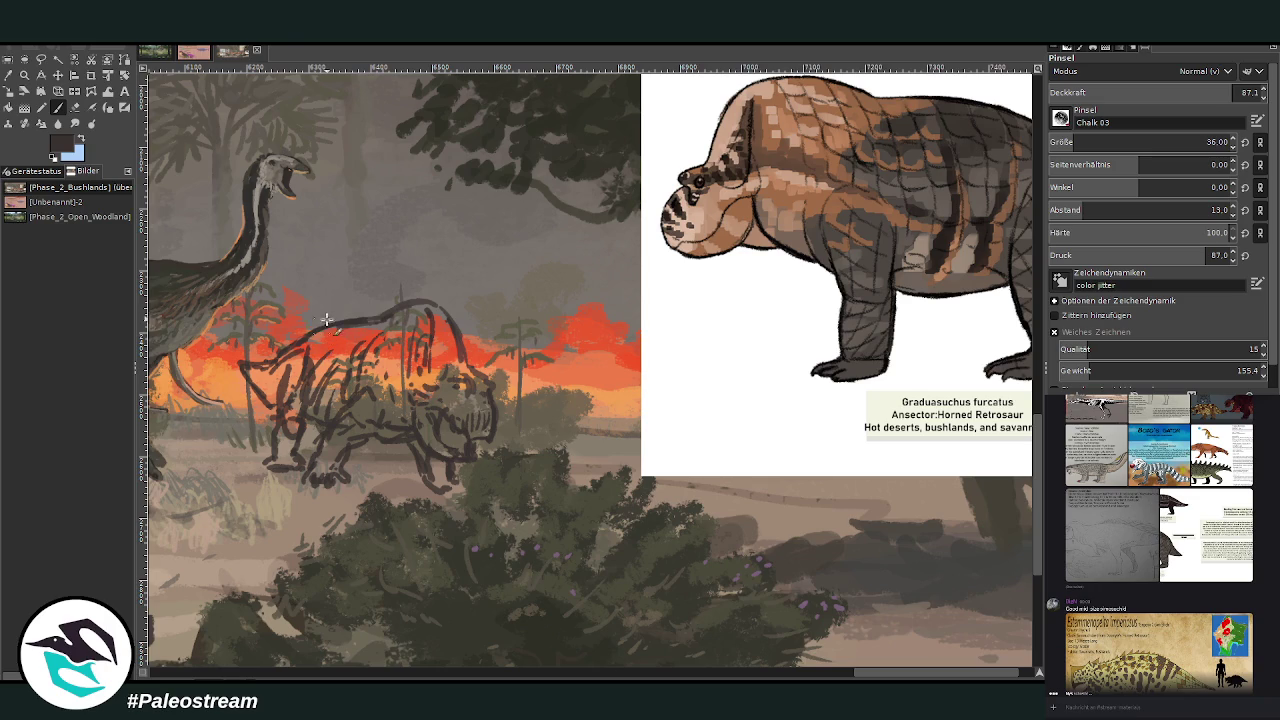
left_click(41, 59)
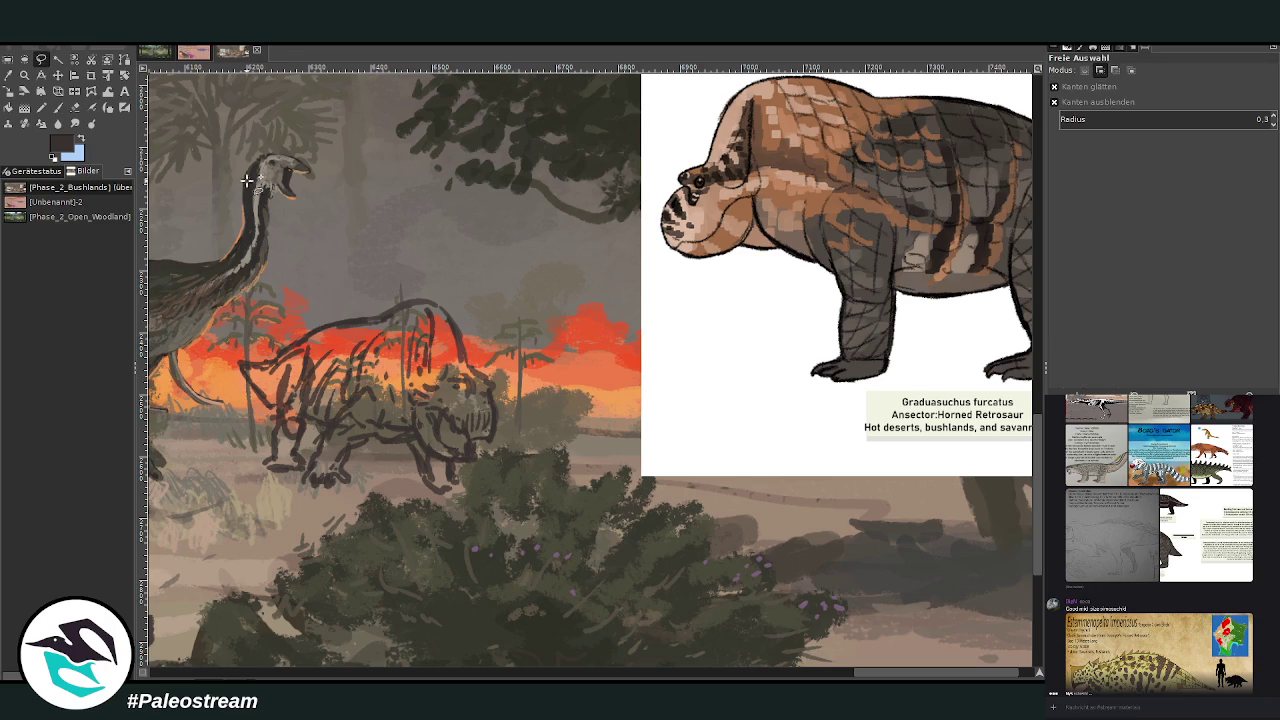
Lasso the sketched retrosaur's head with a freehand selection
left_click(505, 420)
mouse_move(490, 463)
left_mouse_down()
mouse_move(462, 464)
mouse_move(404, 405)
mouse_move(408, 340)
mouse_move(466, 303)
mouse_move(519, 410)
left_mouse_up()
left_click(441, 463)
left_click(508, 413)
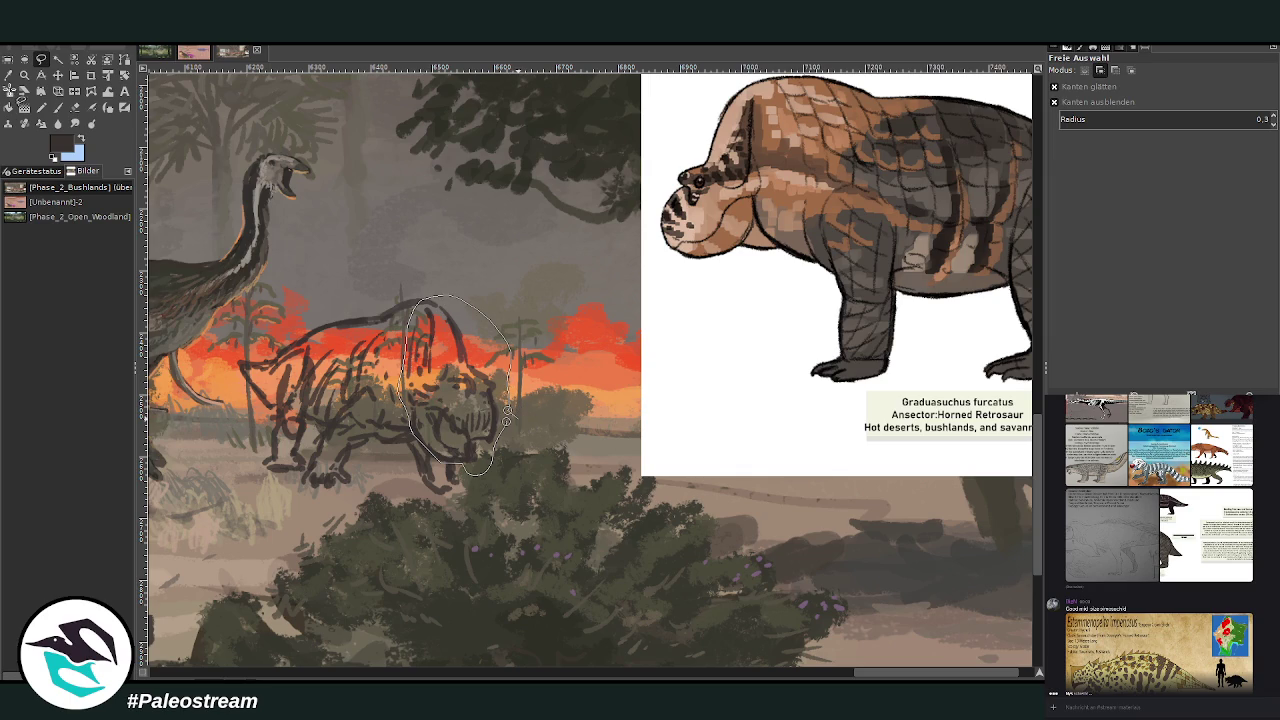
key("Return")
Scale the selected head to 185 × 294 pixels
left_click(9, 91)
left_click(465, 410)
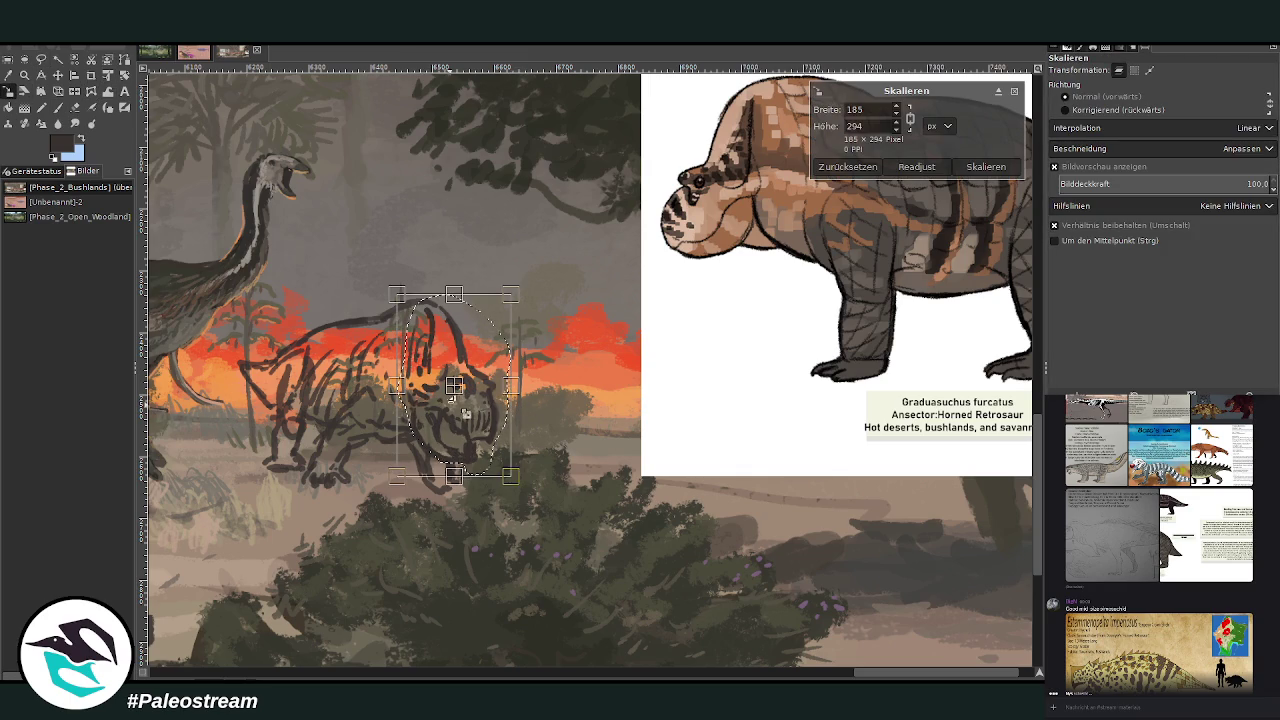
key("Return")
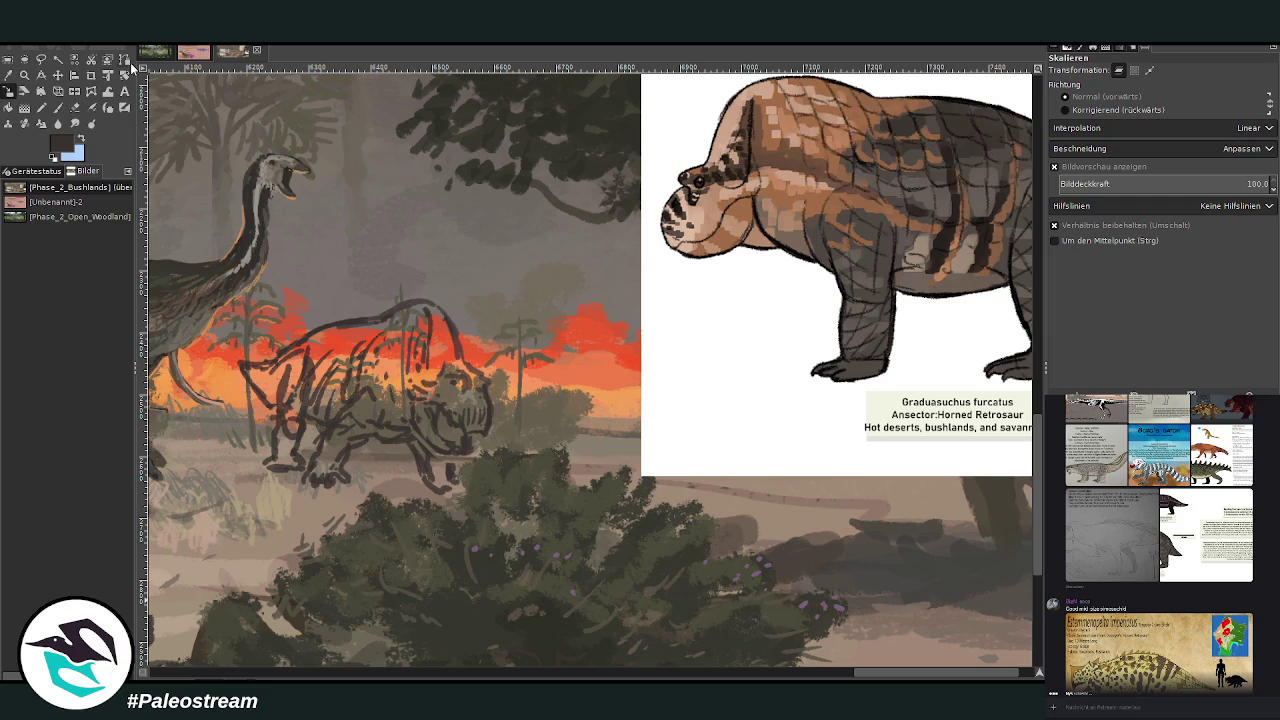
Hatch dark red Chalk 03 strokes over the head, then the back, flank, shoulder and foreleg
left_click(57, 107)
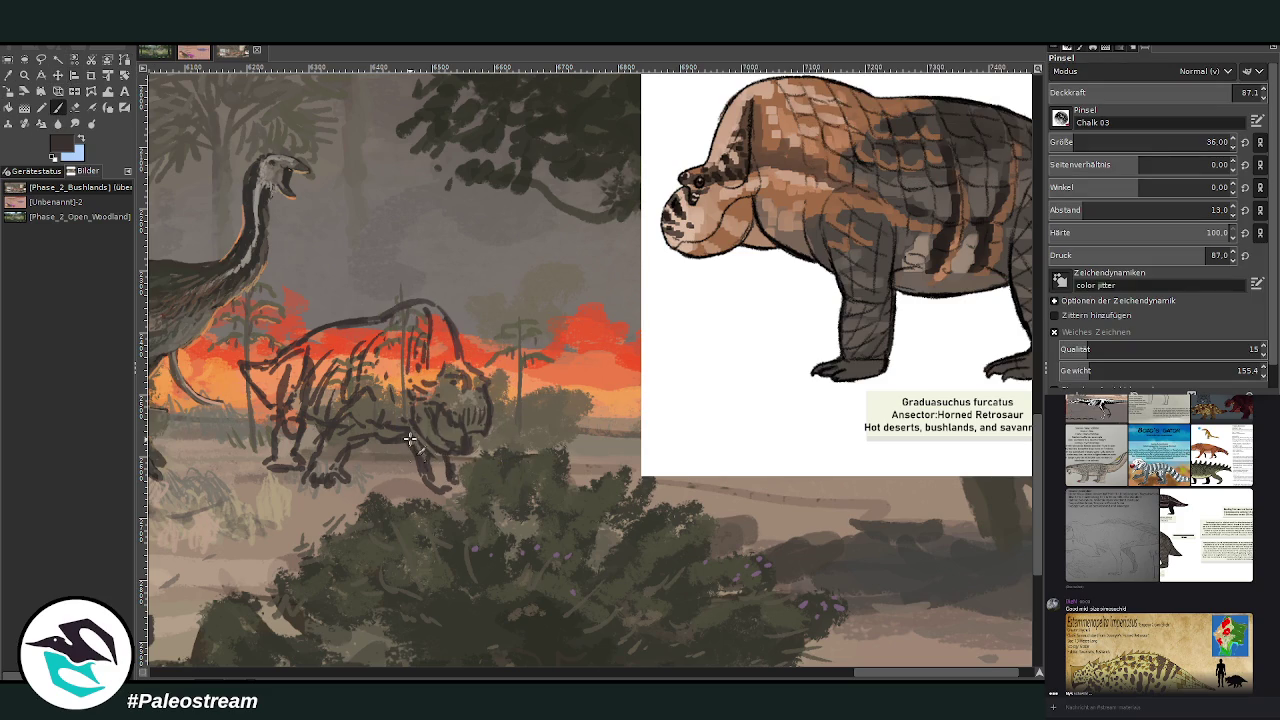
key("shift+e")
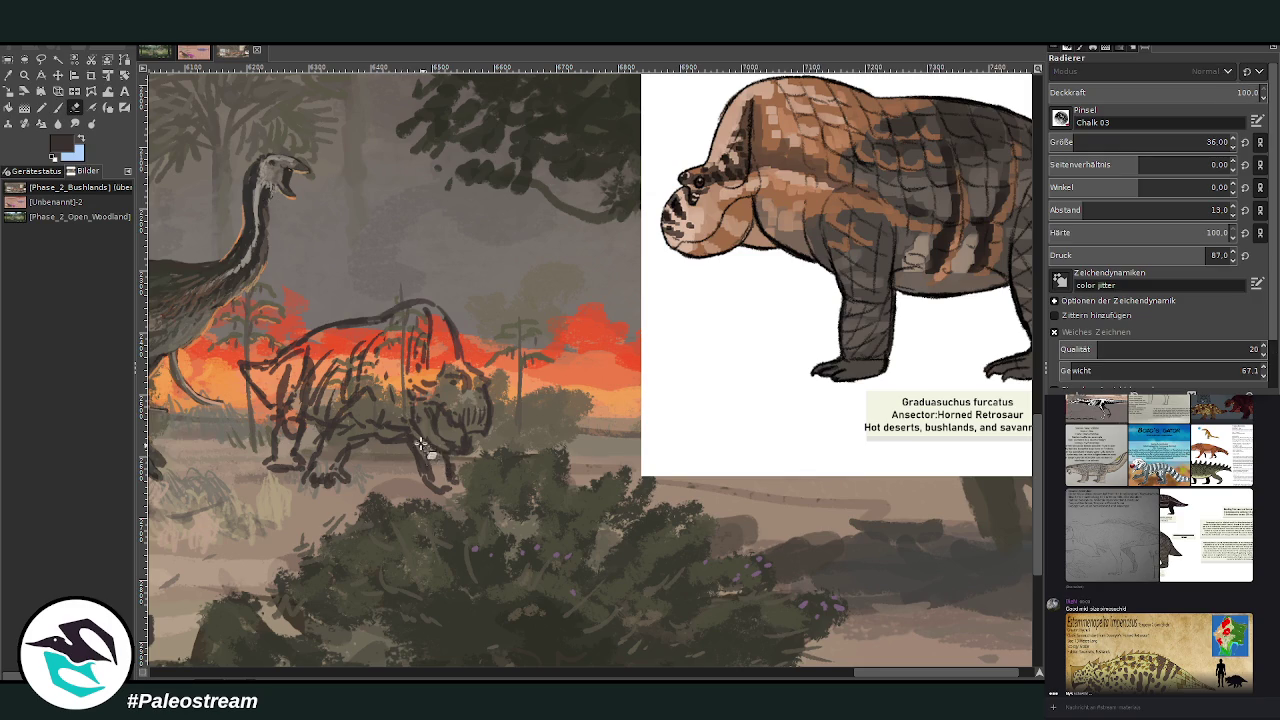
left_click(57, 107)
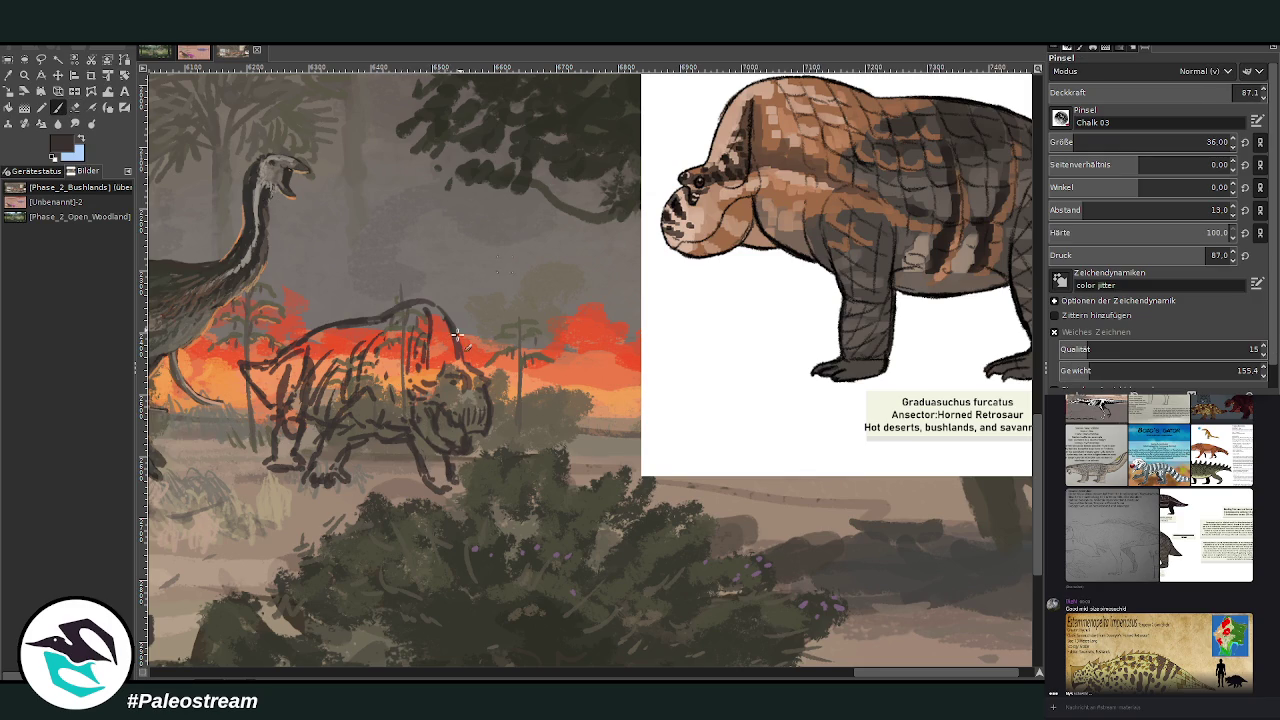
left_click_drag(436, 352, 438, 345)
left_click_drag(471, 376, 462, 389)
left_click_drag(459, 388, 485, 384)
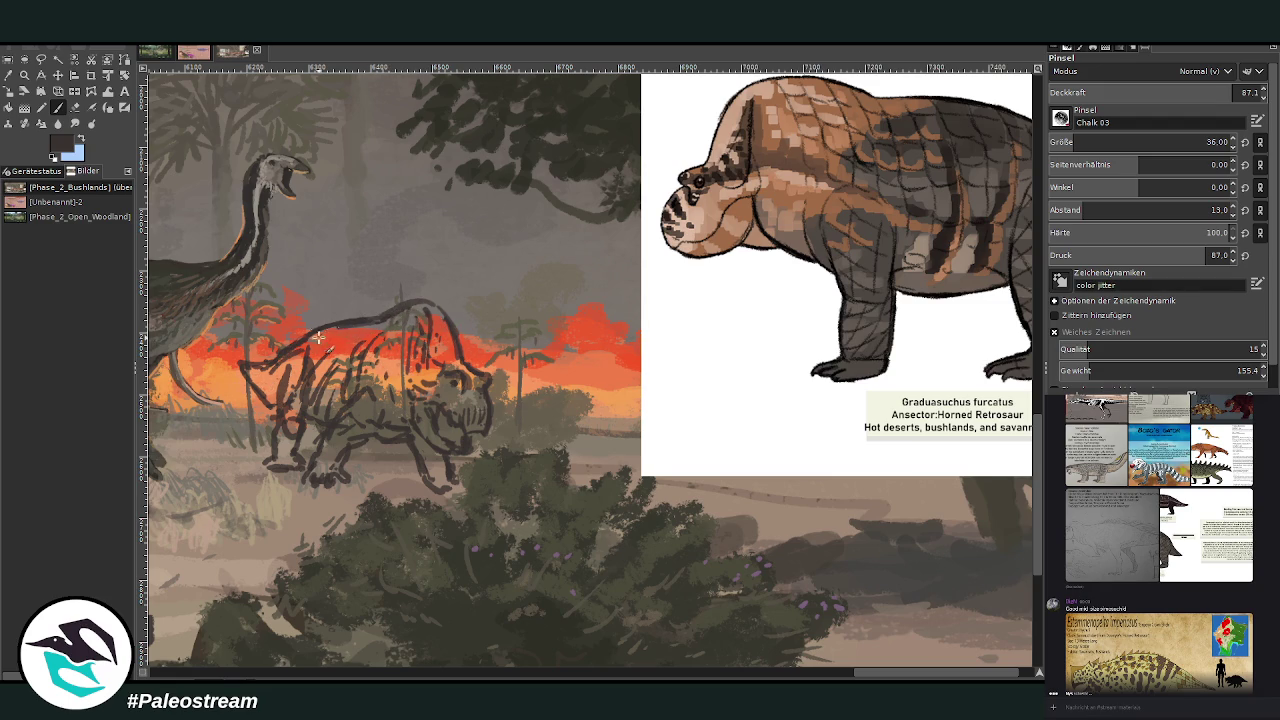
mouse_move(344, 334)
left_mouse_down()
mouse_move(388, 352)
mouse_move(305, 372)
mouse_move(386, 371)
mouse_move(345, 335)
mouse_move(417, 320)
mouse_move(359, 361)
mouse_move(390, 365)
mouse_move(362, 370)
mouse_move(316, 342)
mouse_move(290, 410)
left_mouse_up()
left_click_drag(295, 365, 268, 400)
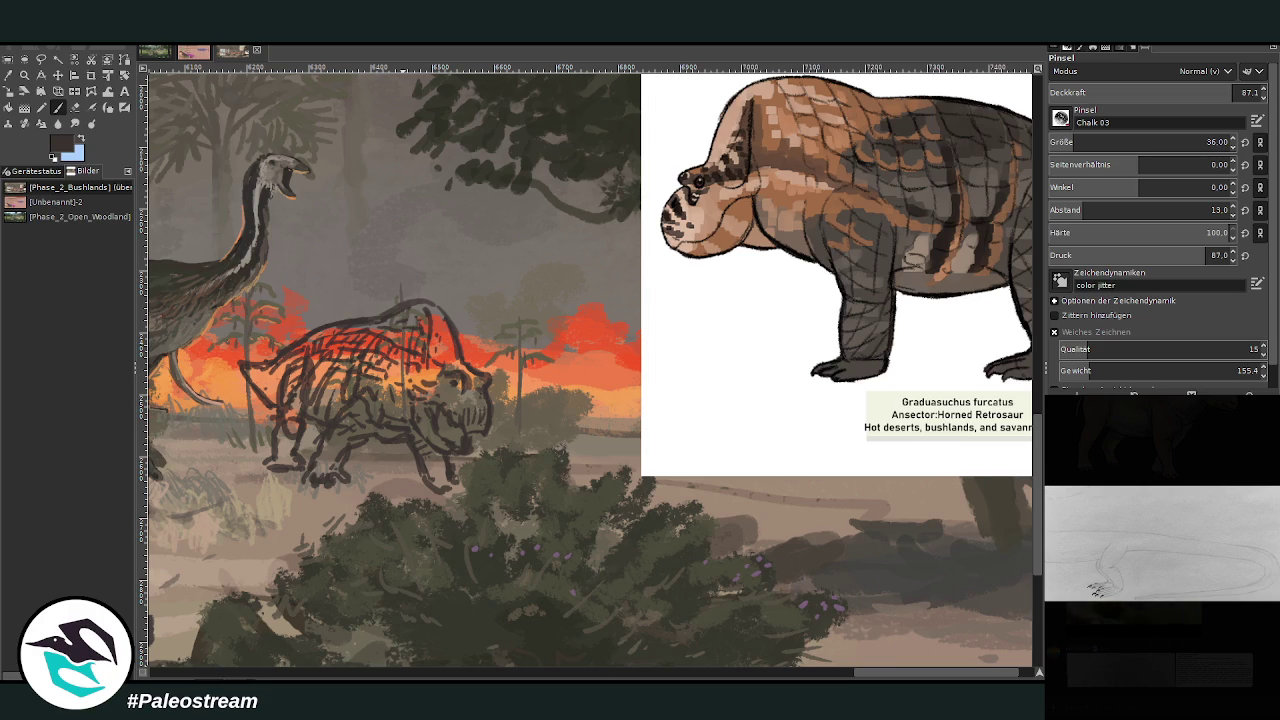
Repaint the retrosaur's head lighter with a clearer snout
left_click(1110, 657)
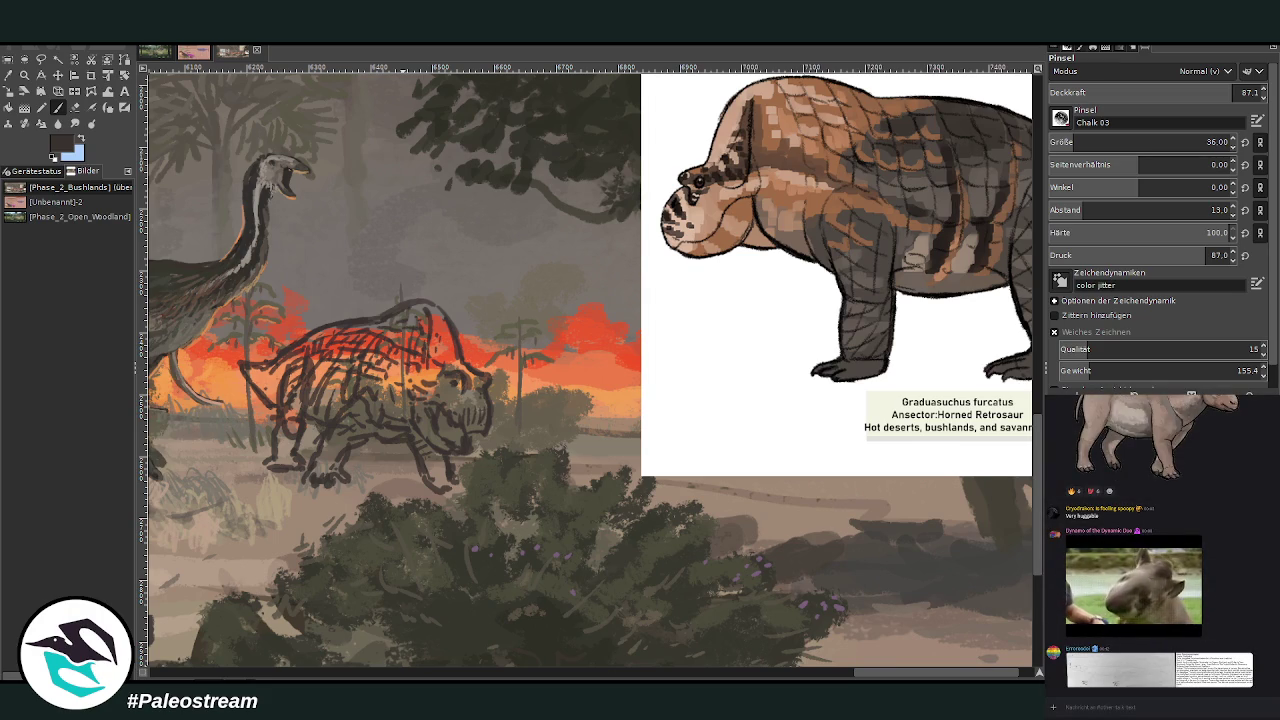
scroll(1067, 648, "down", 5)
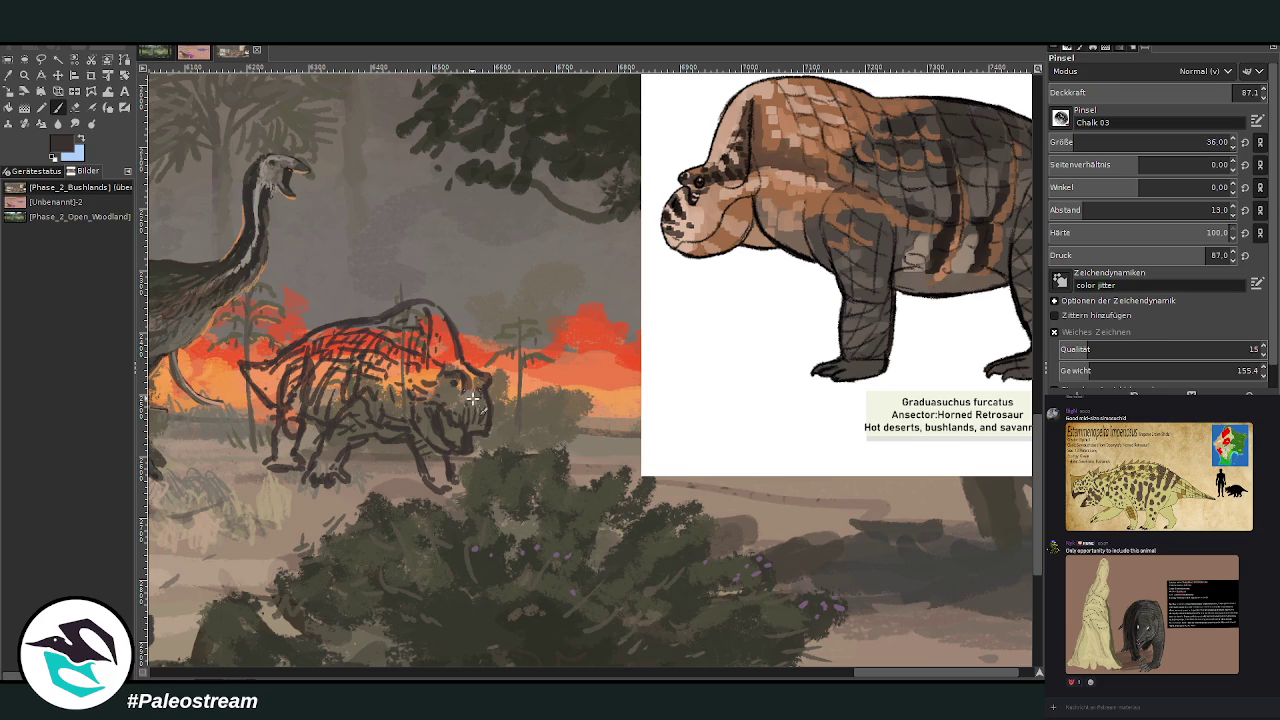
mouse_move(465, 408)
left_mouse_down()
mouse_move(478, 430)
mouse_move(466, 420)
left_mouse_up()
Add dark Pencil hatching to the hind foot and rear
left_click(41, 107)
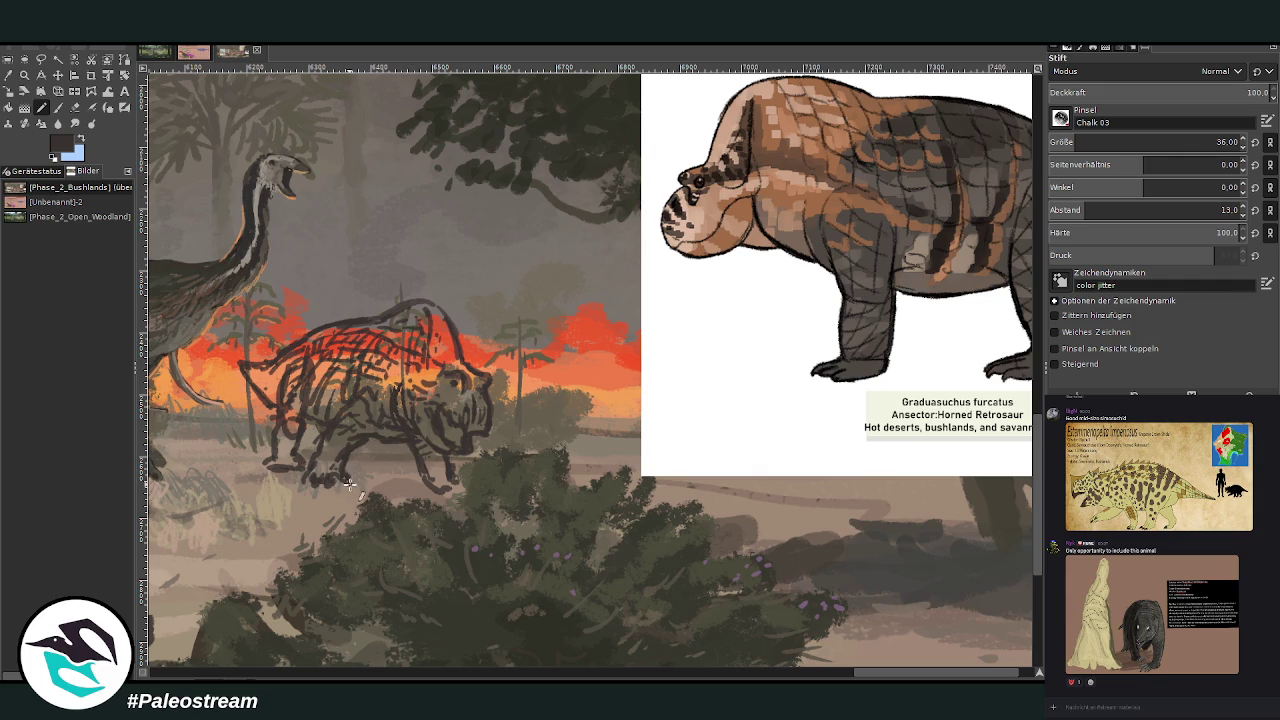
left_click_drag(328, 478, 312, 486)
left_click_drag(268, 402, 262, 378)
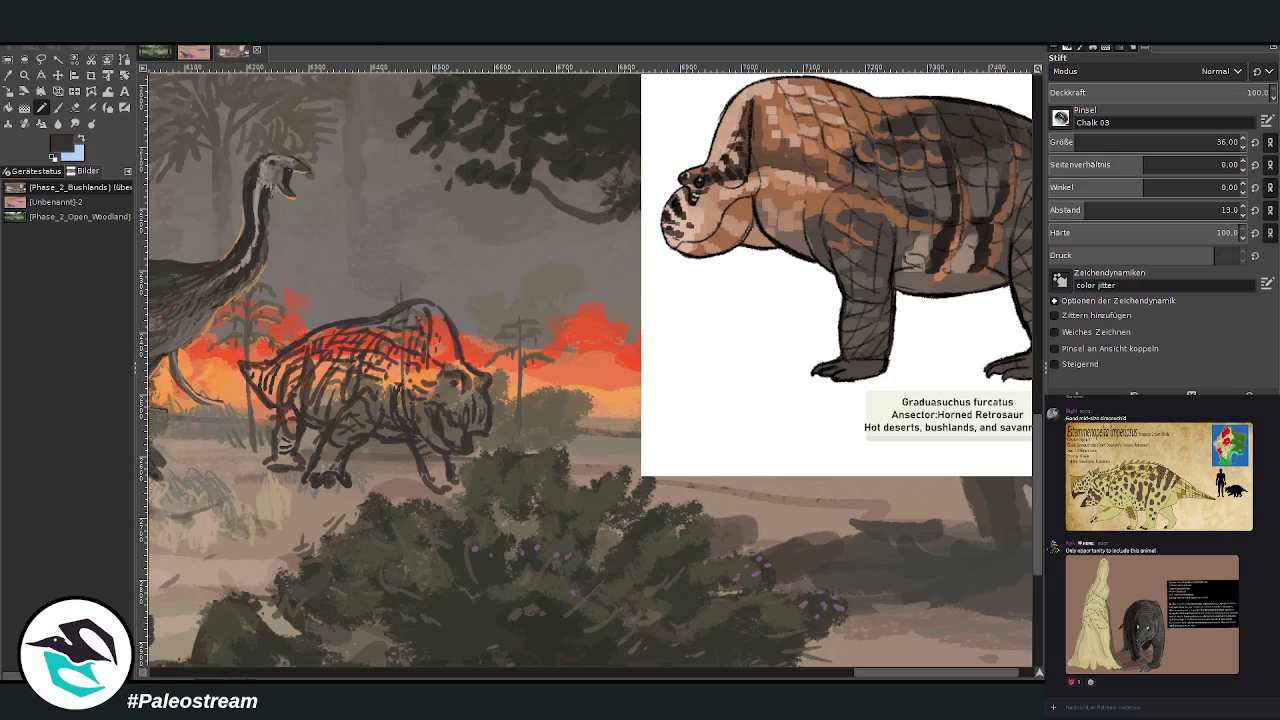
left_click(58, 75)
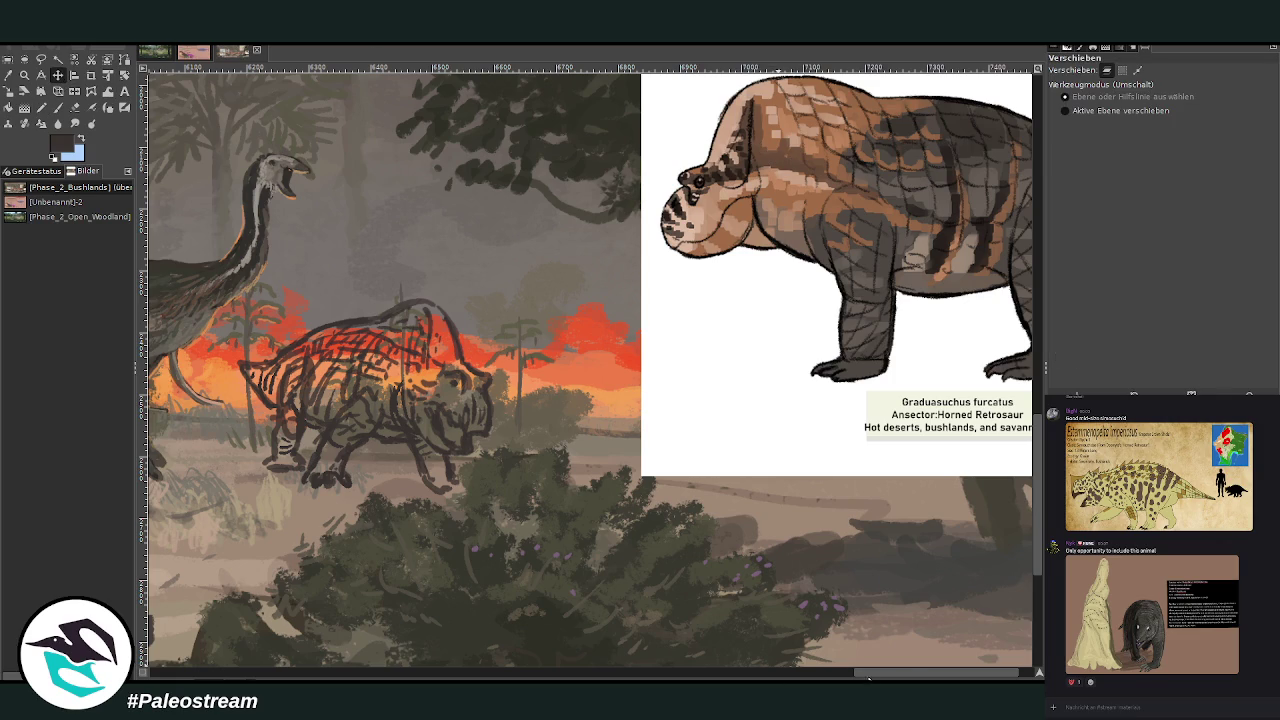
Shift the reference creature right and brush a curved back arc for a second retrosaur
scroll(745, 650, "right", 2)
left_click_drag(700, 312, 910, 314)
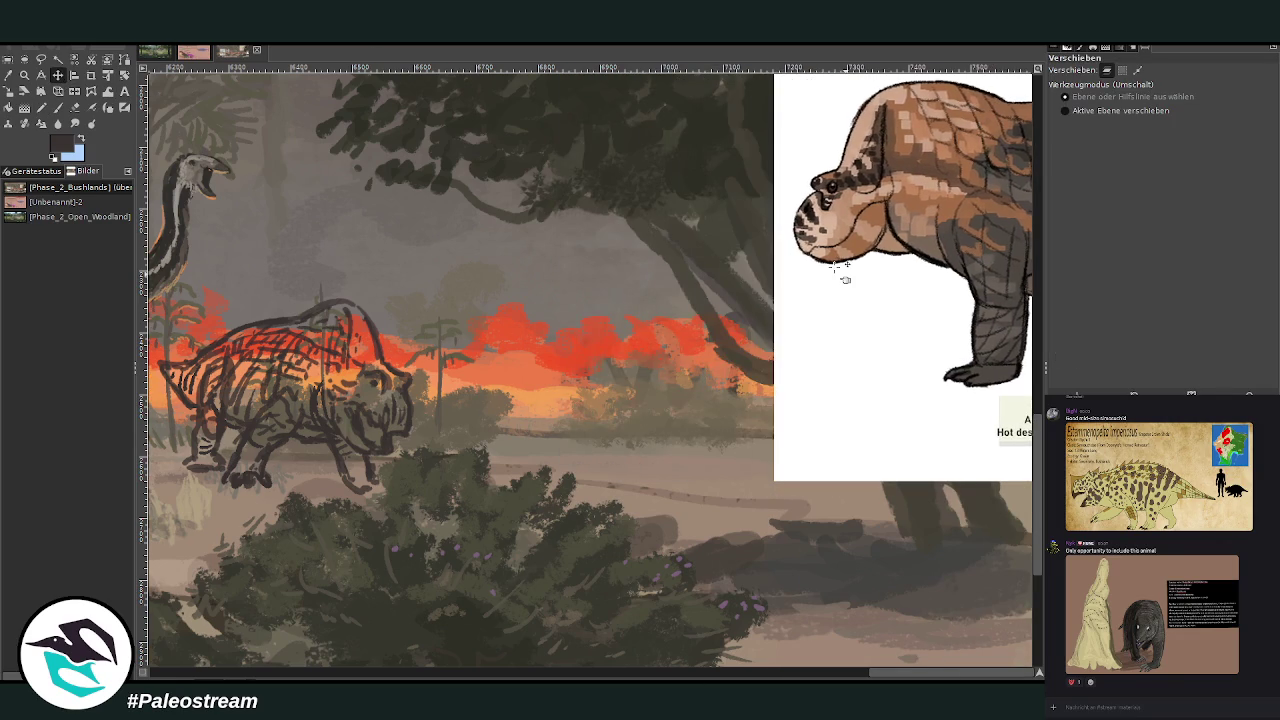
left_click(58, 107)
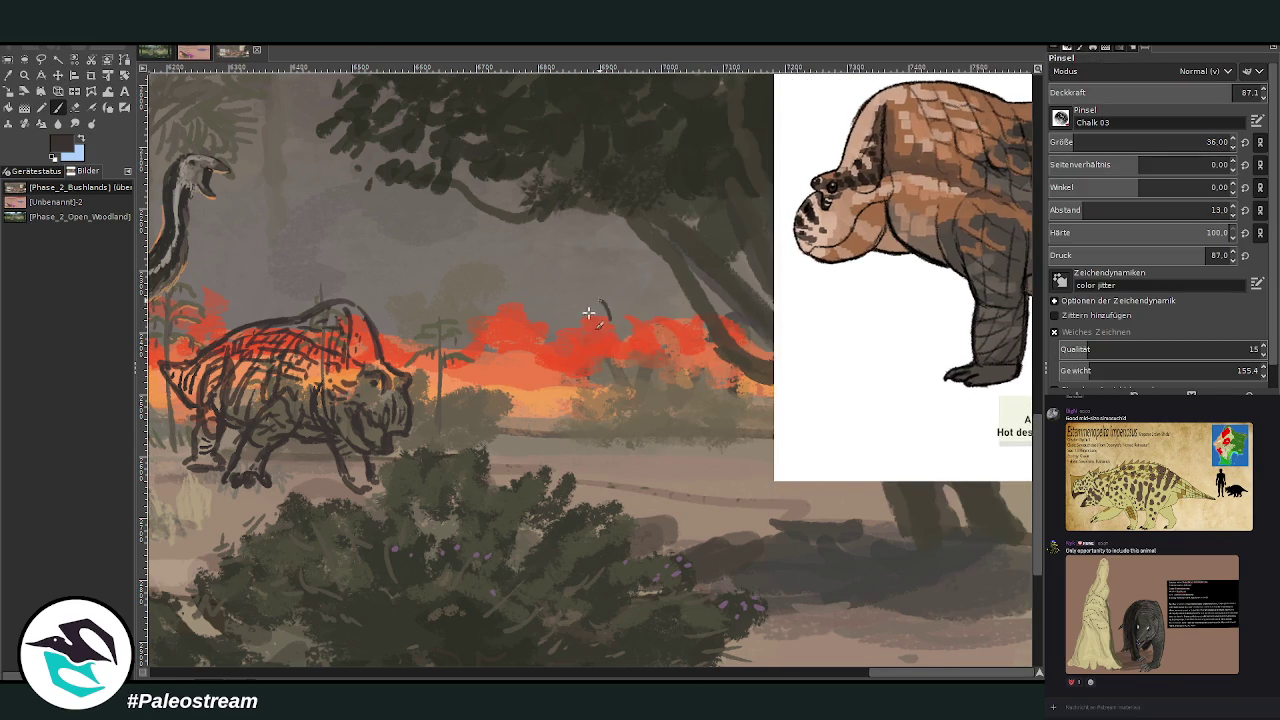
left_click_drag(582, 320, 627, 388)
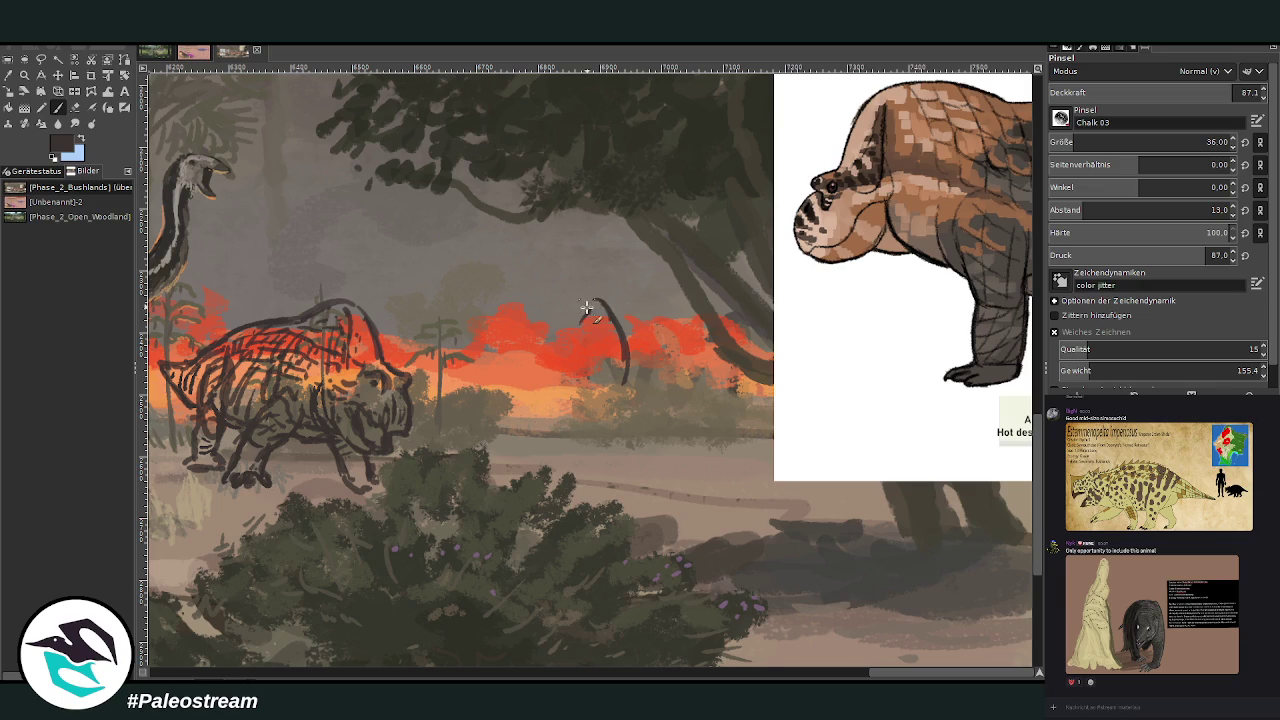
left_click_drag(598, 300, 628, 350)
left_click_drag(586, 305, 600, 297)
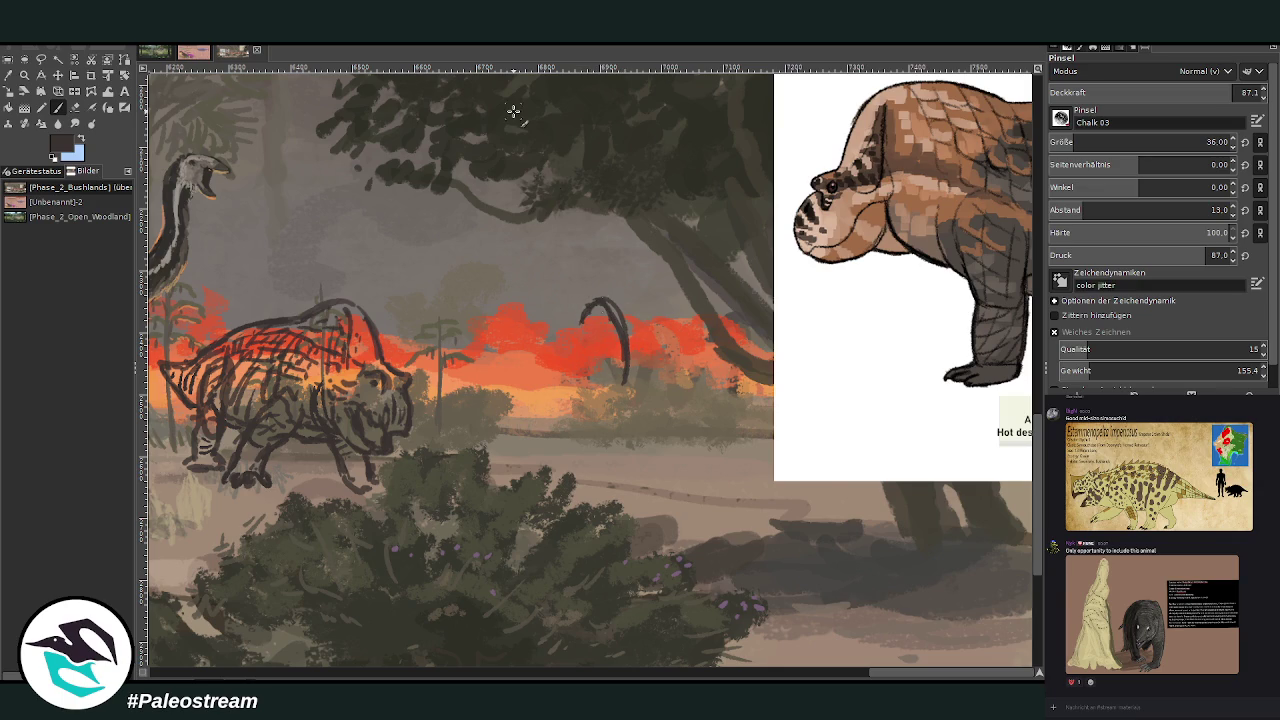
Erase and redraw the first retrosaur's hump, then add a leg below the new arc
left_click(75, 107)
left_click_drag(380, 305, 345, 312)
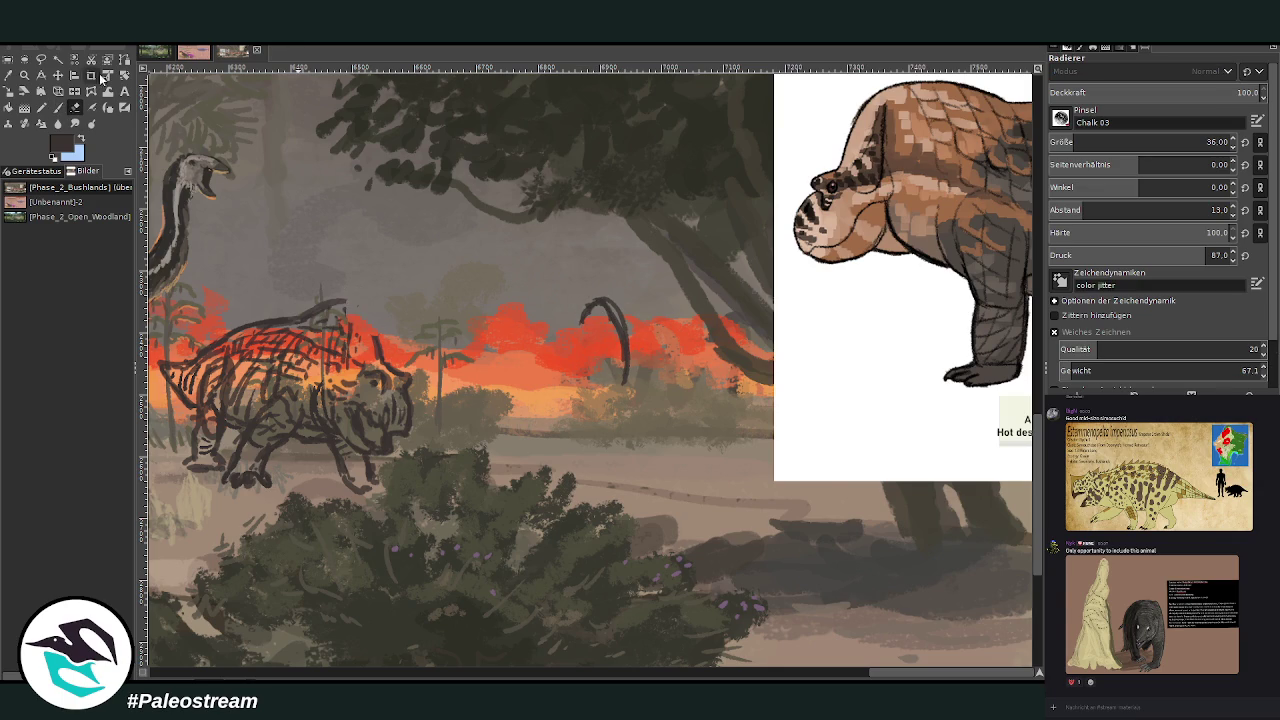
left_click(58, 107)
left_click_drag(366, 305, 382, 350)
left_click_drag(350, 304, 342, 352)
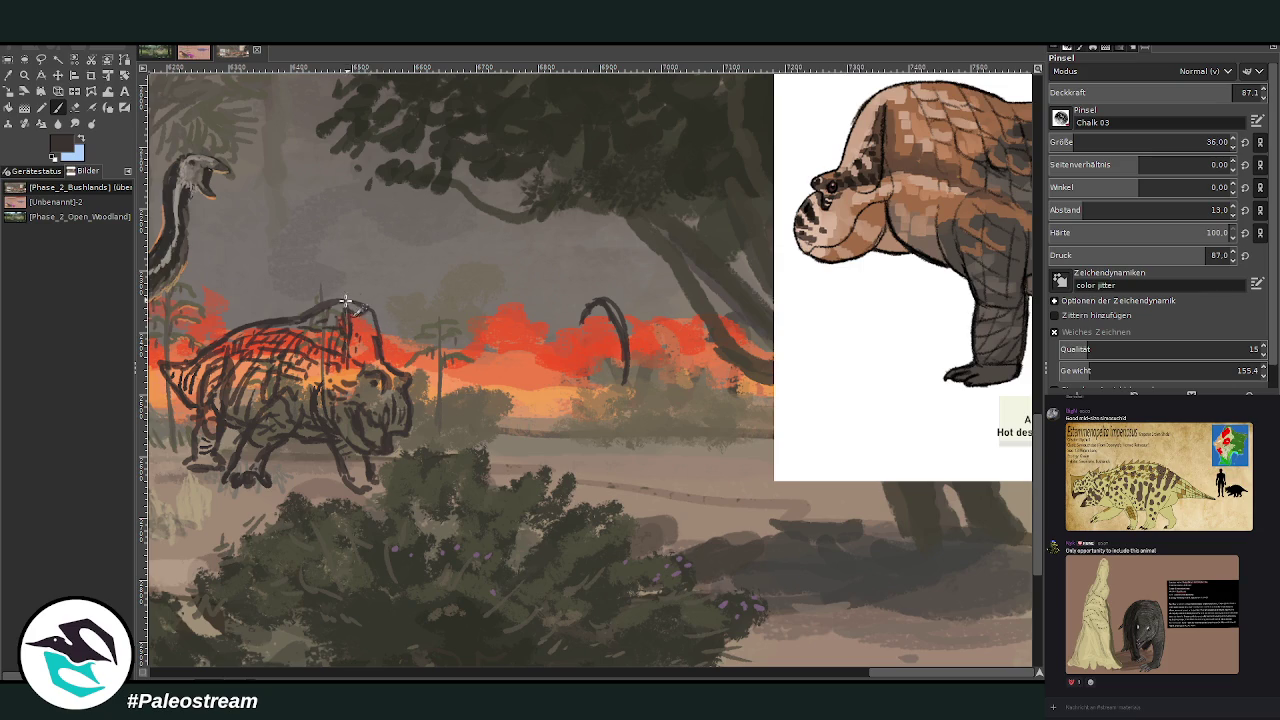
left_click_drag(340, 304, 380, 338)
key("ctrl+y")
mouse_move(581, 320)
left_mouse_down()
mouse_move(573, 370)
mouse_move(620, 392)
mouse_move(574, 382)
mouse_move(614, 394)
mouse_move(571, 404)
mouse_move(605, 392)
mouse_move(566, 430)
mouse_move(580, 440)
mouse_move(604, 401)
mouse_move(568, 428)
left_mouse_up()
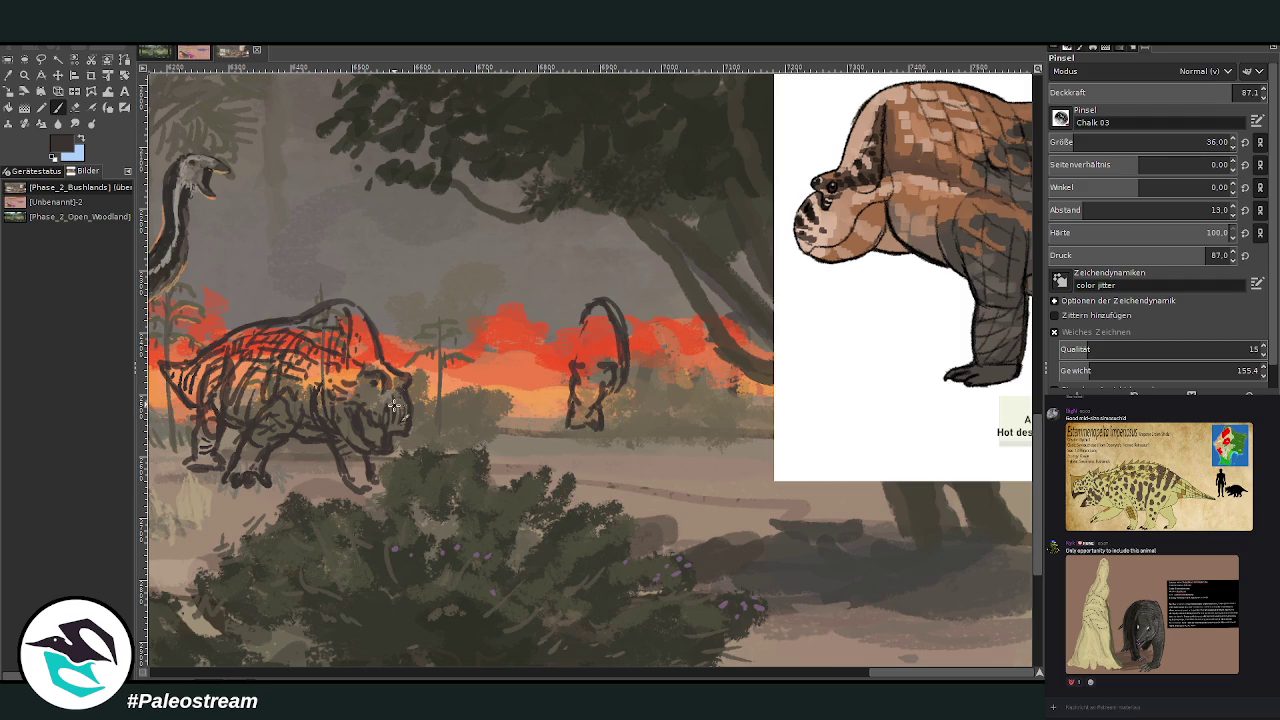
Fill and outline the right animal's body with brush strokes and lengthen its legs
mouse_move(607, 398)
left_mouse_down()
mouse_move(595, 373)
mouse_move(570, 400)
mouse_move(579, 432)
left_mouse_up()
left_click_drag(598, 314, 612, 372)
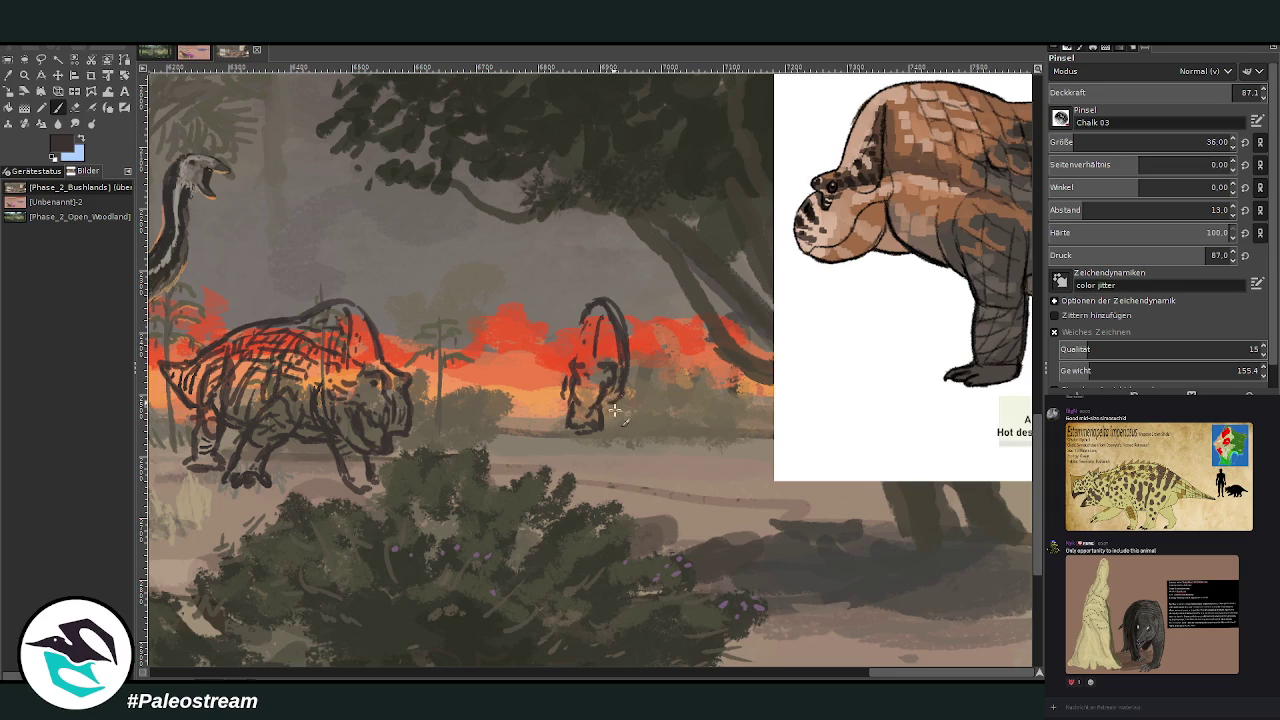
left_click_drag(612, 418, 616, 438)
mouse_move(563, 396)
left_mouse_down()
mouse_move(560, 430)
mouse_move(574, 444)
left_mouse_up()
left_click_drag(614, 404, 630, 446)
mouse_move(573, 441)
left_mouse_down()
mouse_move(608, 455)
mouse_move(584, 432)
left_mouse_up()
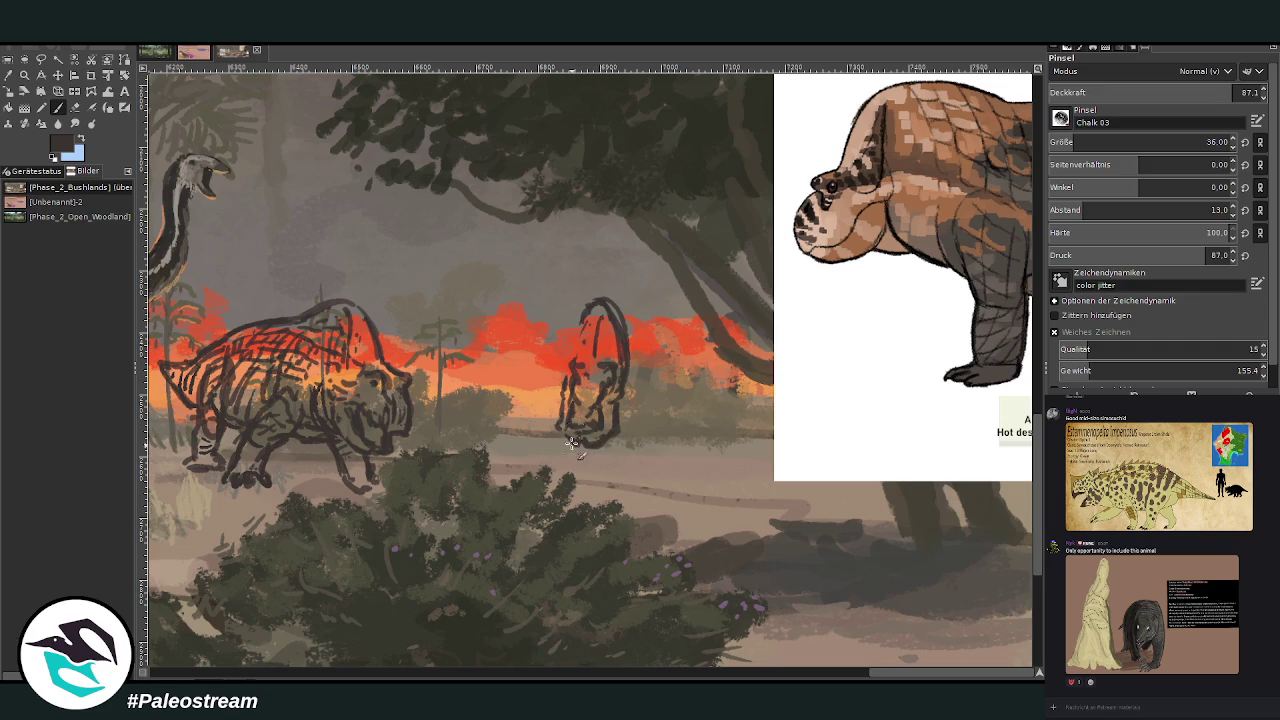
left_click_drag(575, 352, 567, 379)
left_click_drag(624, 325, 646, 410)
mouse_move(575, 320)
left_mouse_down()
mouse_move(552, 357)
mouse_move(598, 358)
left_mouse_up()
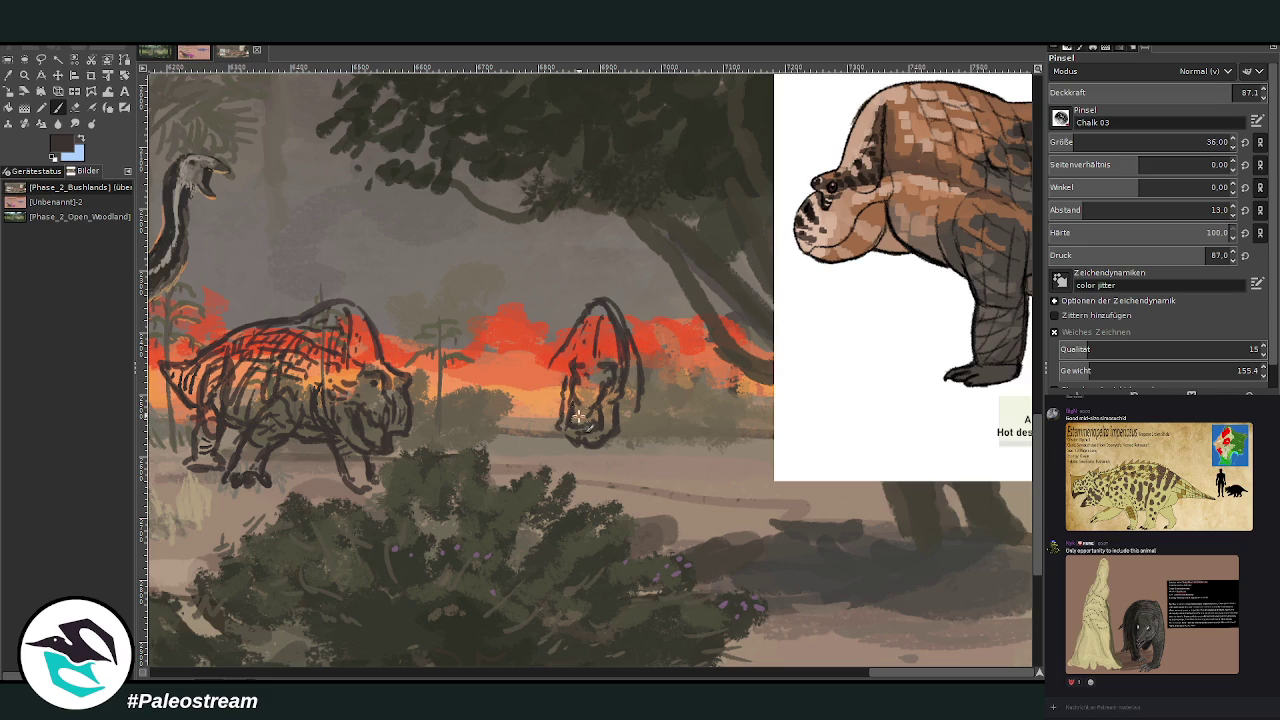
left_click_drag(571, 426, 610, 397)
left_click_drag(640, 384, 626, 442)
left_click_drag(647, 430, 610, 500)
mouse_move(552, 402)
left_mouse_down()
mouse_move(532, 426)
mouse_move(558, 452)
mouse_move(514, 468)
left_mouse_up()
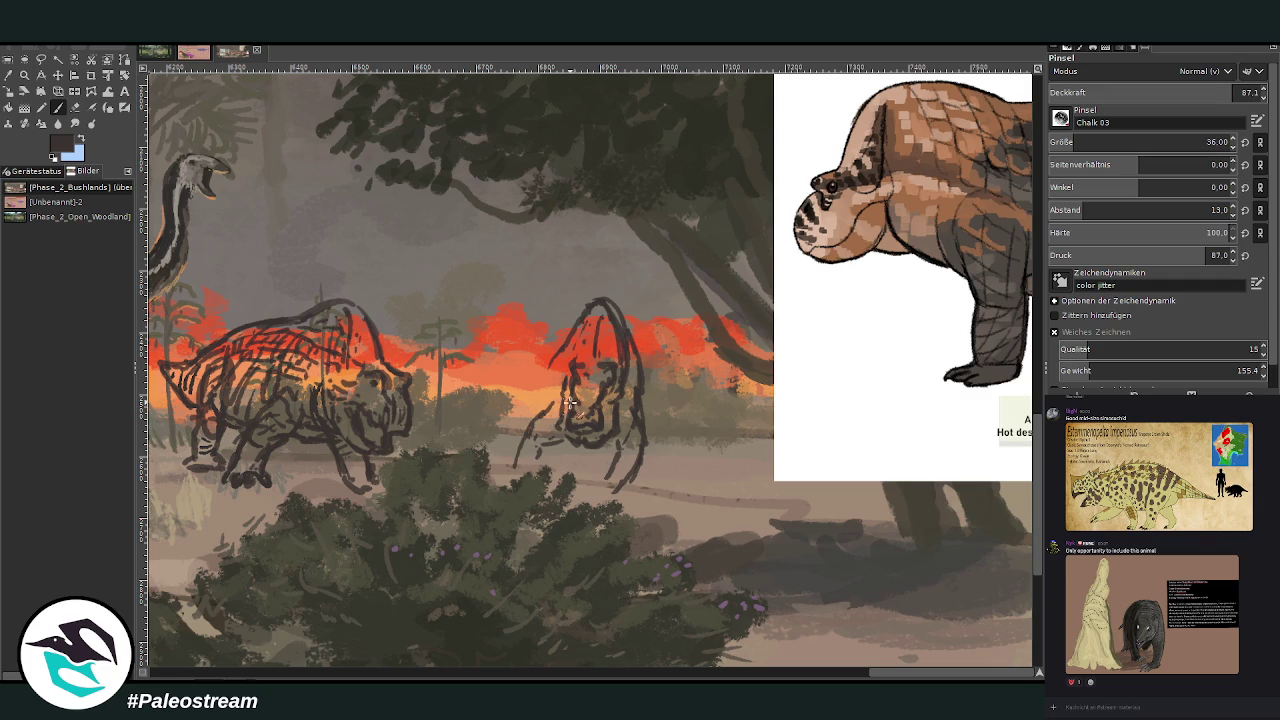
Sketch the right animal's head side, chest and front legs
mouse_move(562, 347)
left_mouse_down()
mouse_move(530, 382)
mouse_move(528, 420)
left_mouse_up()
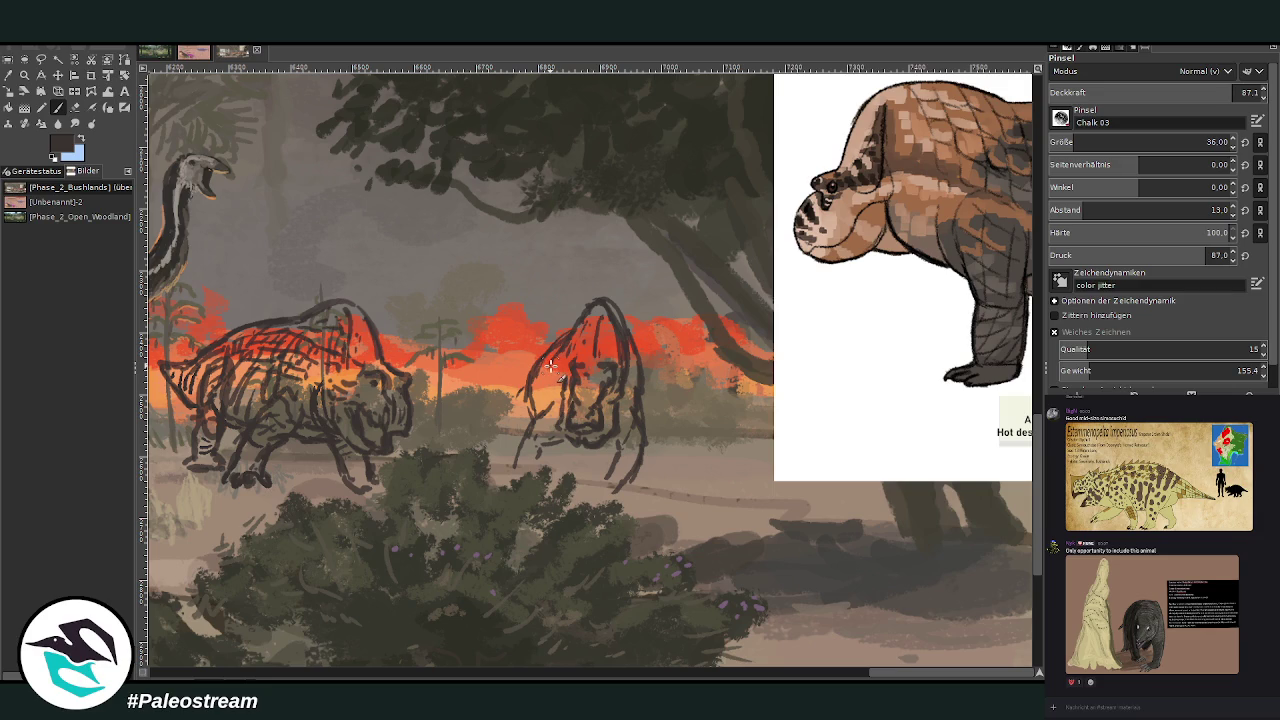
mouse_move(522, 388)
left_mouse_down()
mouse_move(500, 435)
mouse_move(515, 442)
mouse_move(491, 440)
mouse_move(508, 442)
left_mouse_up()
mouse_move(537, 394)
left_mouse_down()
mouse_move(510, 408)
mouse_move(508, 452)
left_mouse_up()
mouse_move(592, 449)
left_mouse_down()
mouse_move(616, 482)
mouse_move(598, 480)
mouse_move(638, 504)
mouse_move(640, 460)
left_mouse_up()
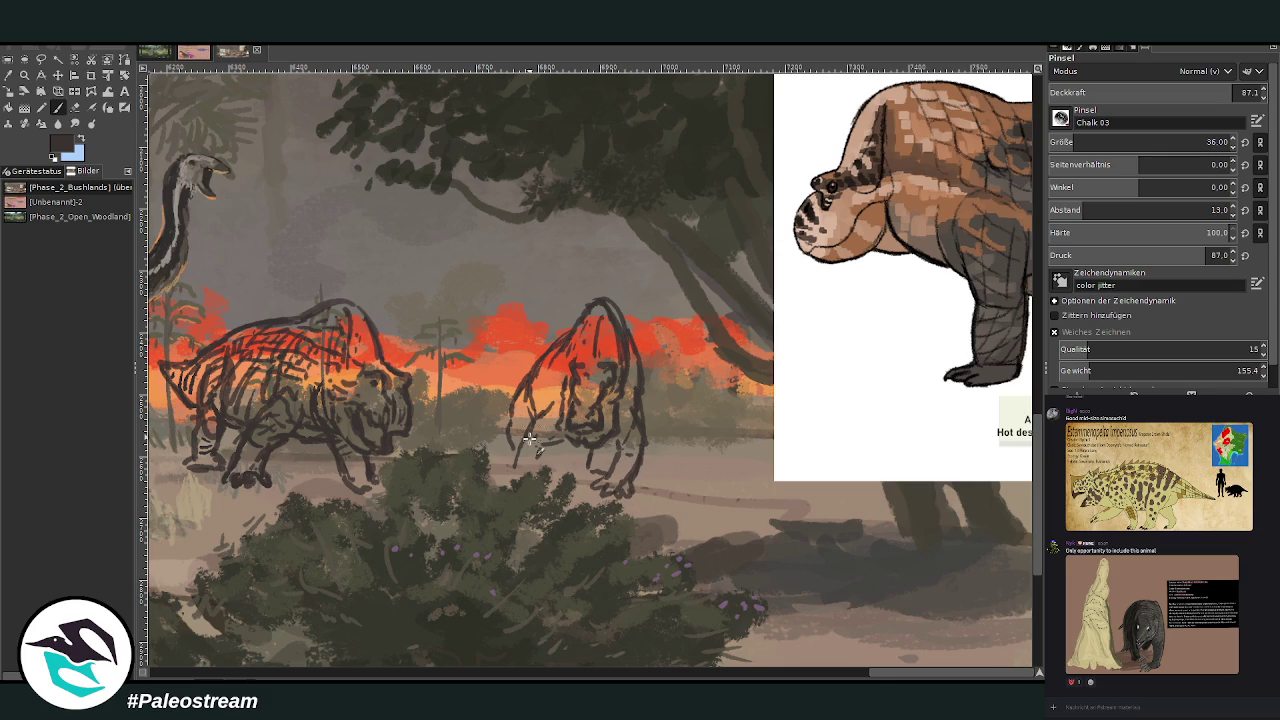
mouse_move(538, 470)
left_mouse_down()
mouse_move(552, 446)
mouse_move(534, 347)
left_mouse_up()
scroll(534, 346, "down", 3, "ctrl")
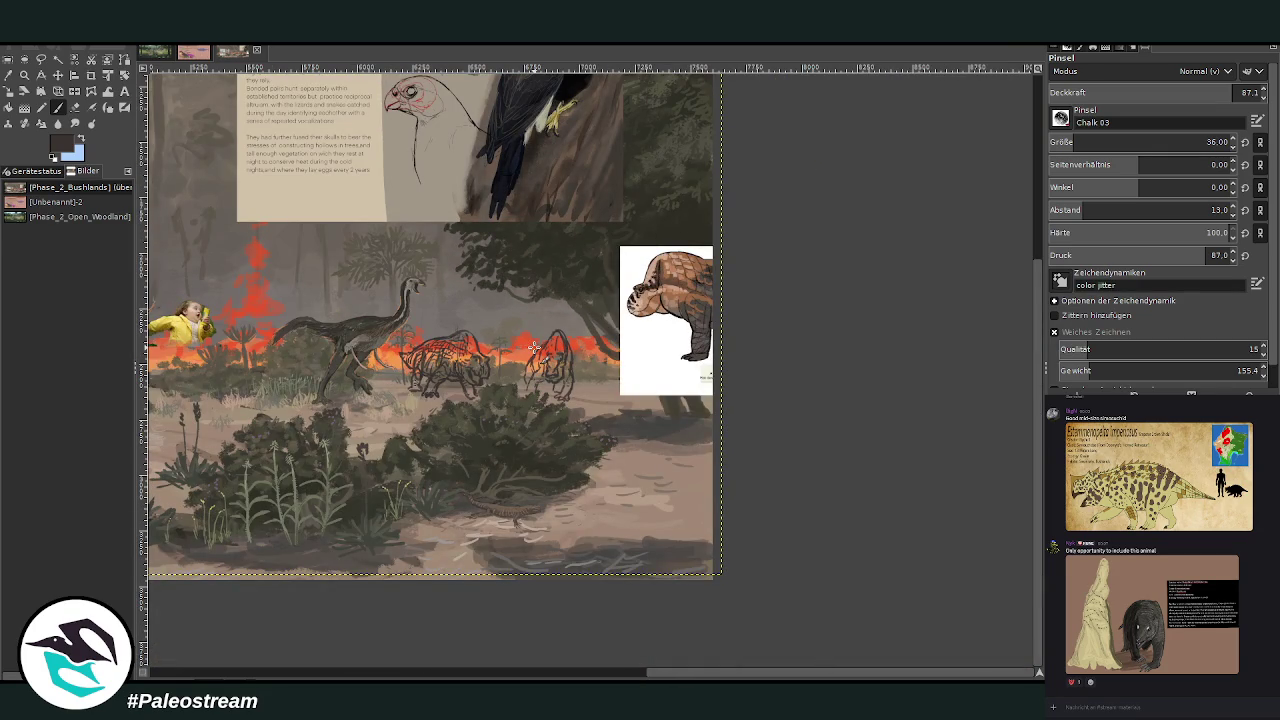
Zoom in on the sketches and move the reference sheet up to show its caption
left_click(24, 75)
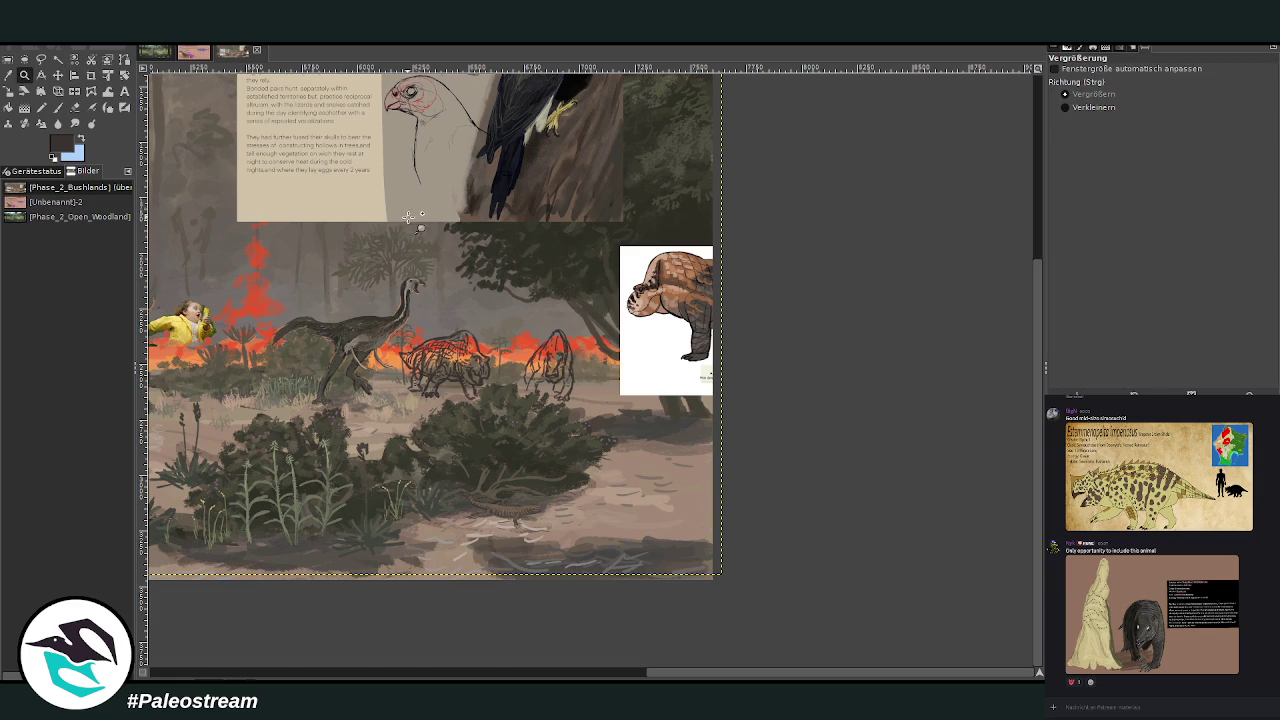
left_click_drag(412, 224, 690, 445)
left_click(58, 75)
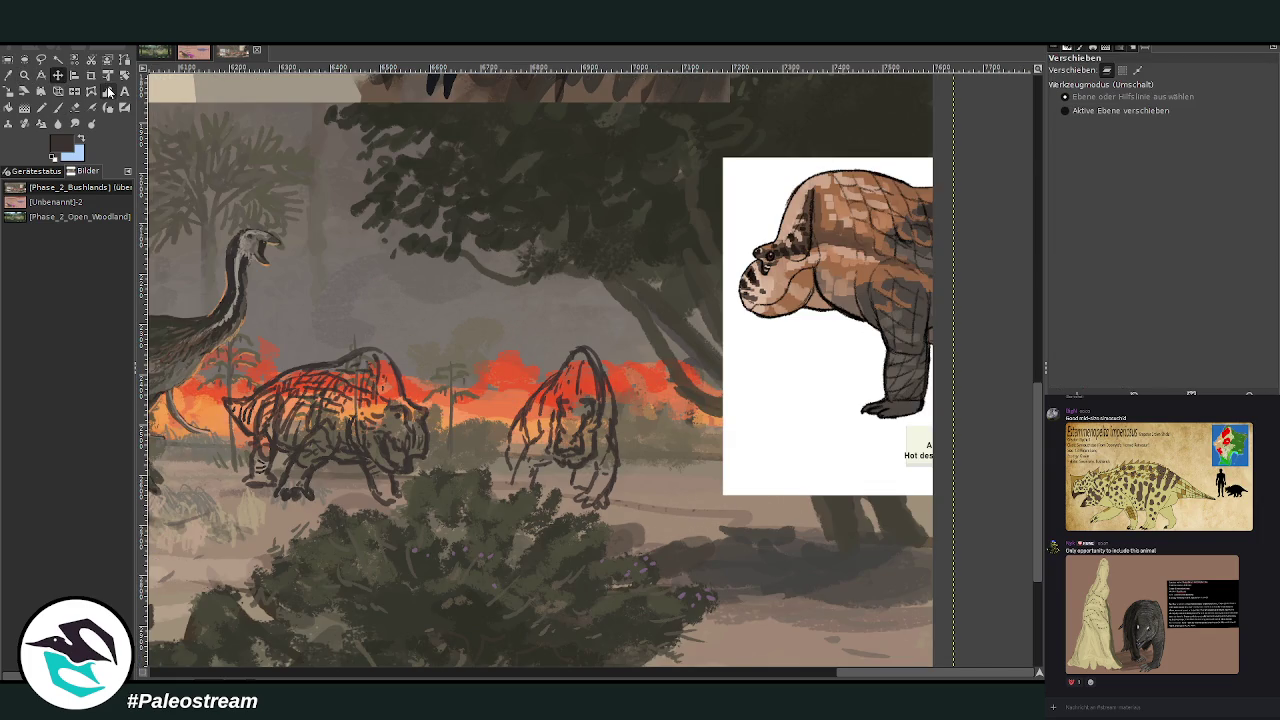
left_click_drag(770, 407, 484, 185)
Crop the sketch layer to a freehand selection around the left animal (916 × 671)
left_click(41, 59)
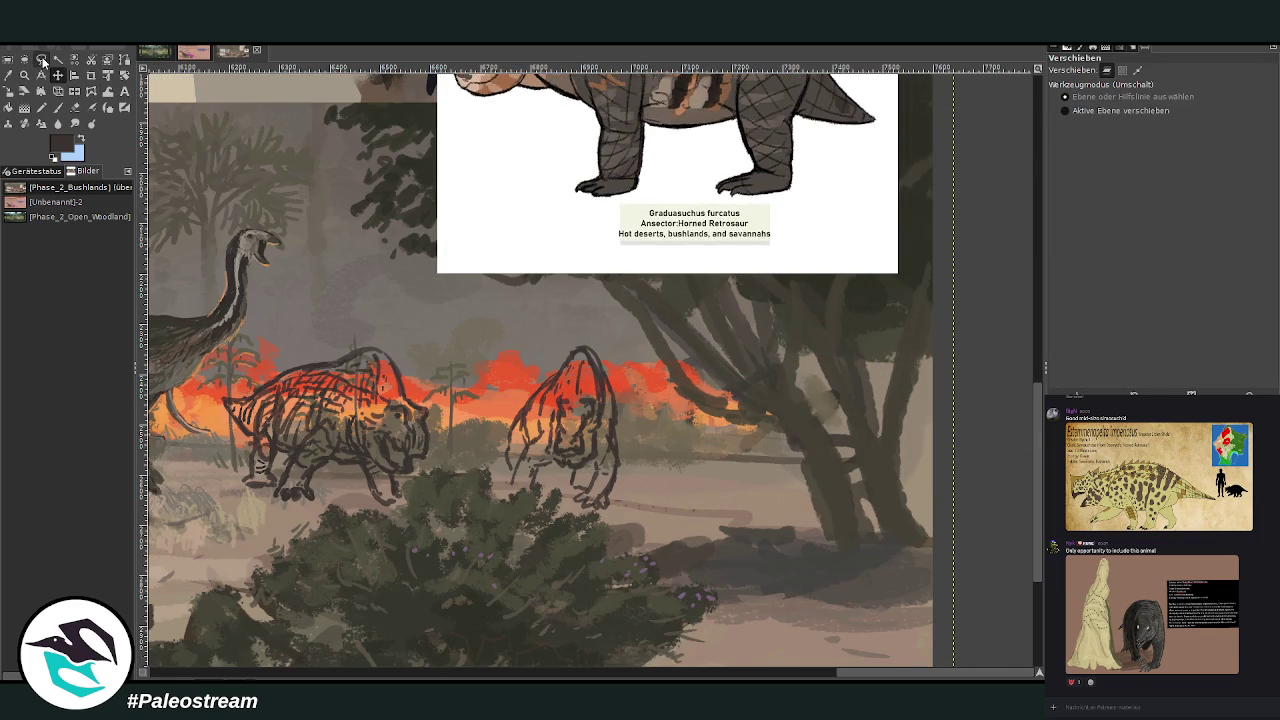
mouse_move(420, 350)
left_mouse_down()
mouse_move(198, 418)
mouse_move(400, 361)
left_mouse_up()
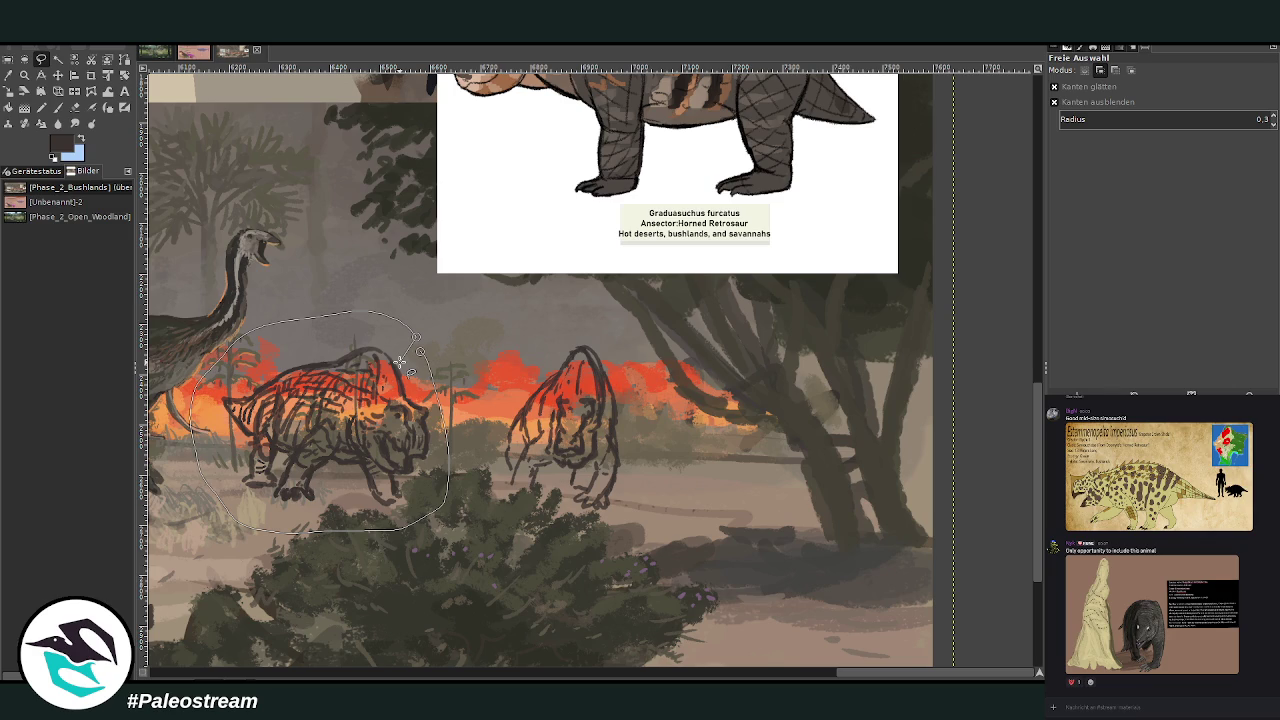
left_click(374, 380)
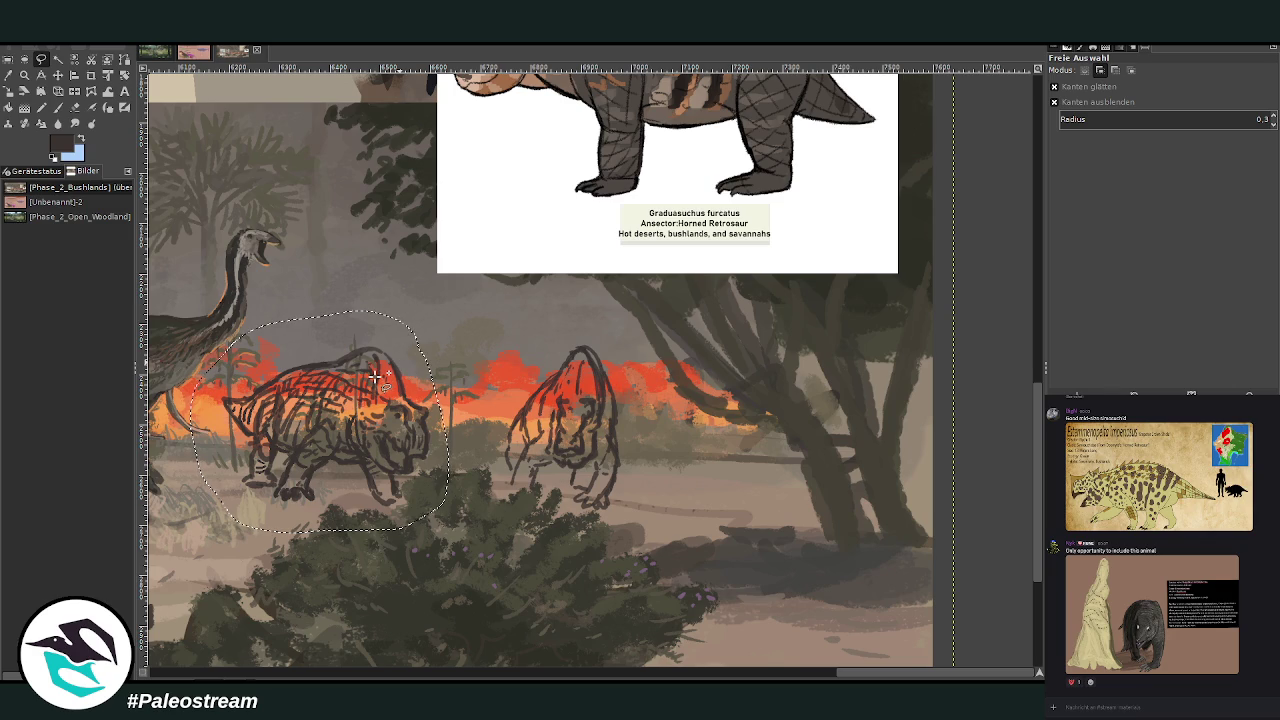
key("shift+c")
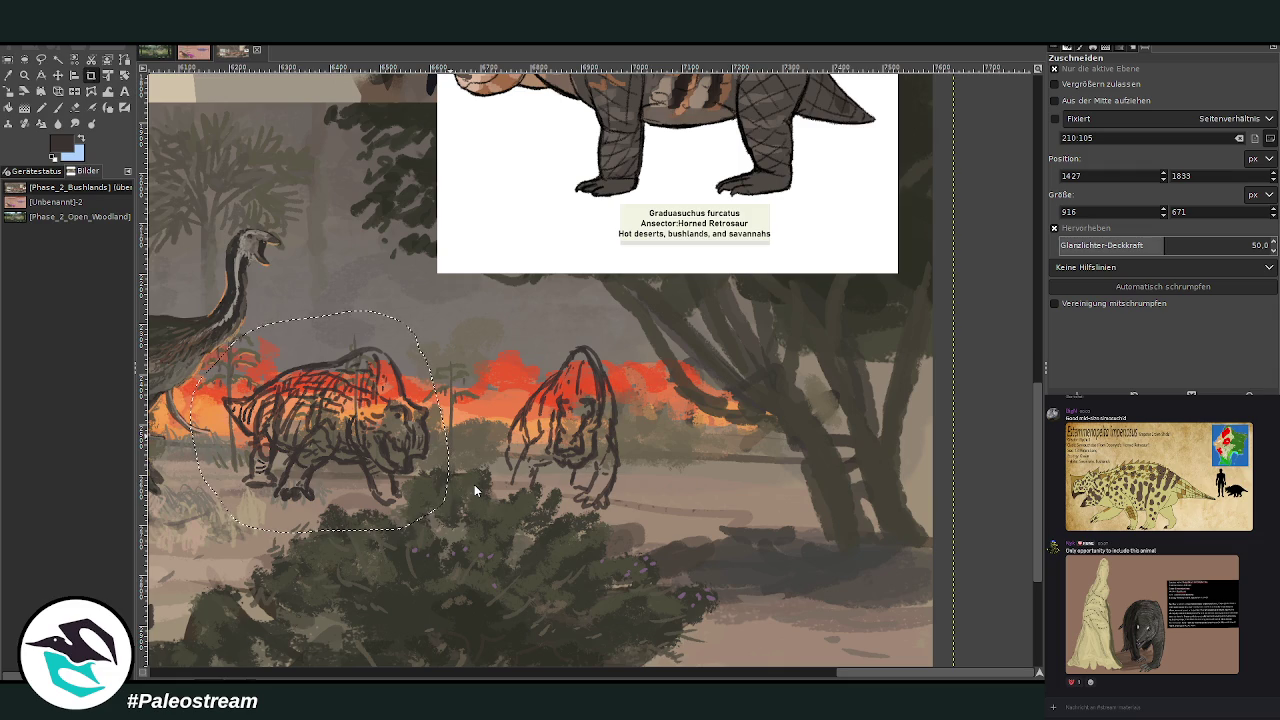
left_click(420, 350)
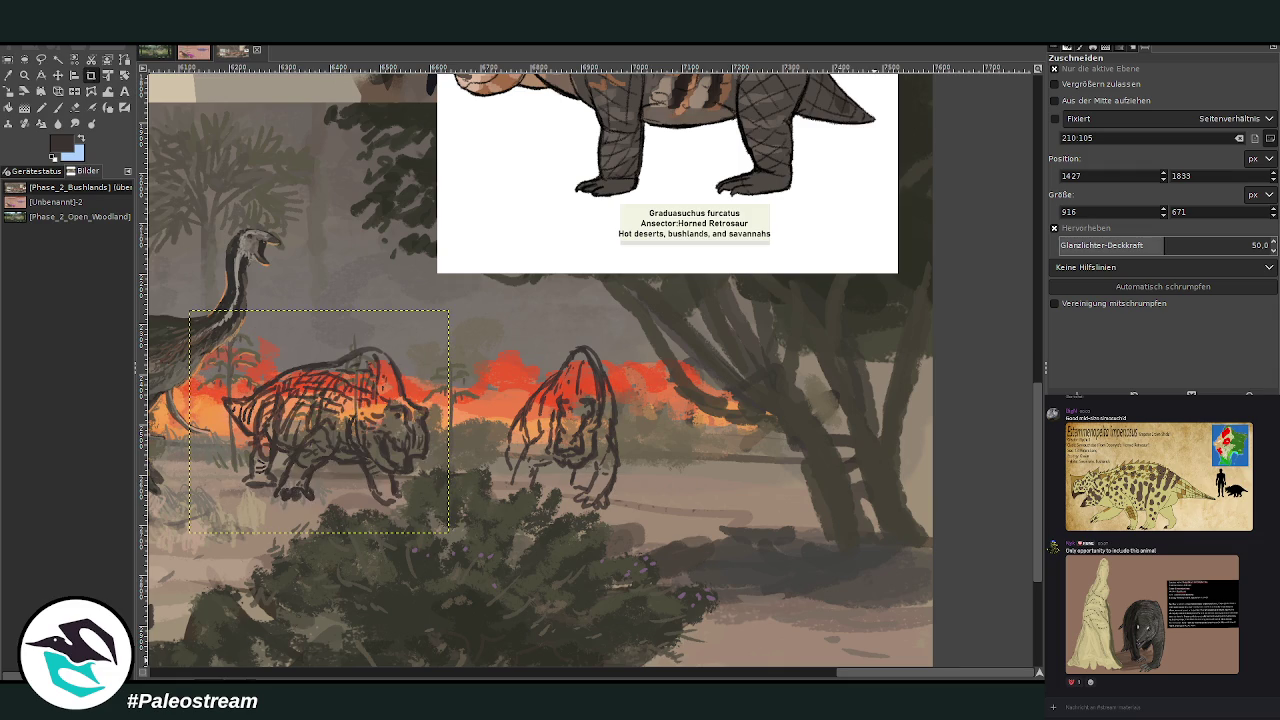
Reposition the head and body sketch layers with the Move tool
left_click(58, 75)
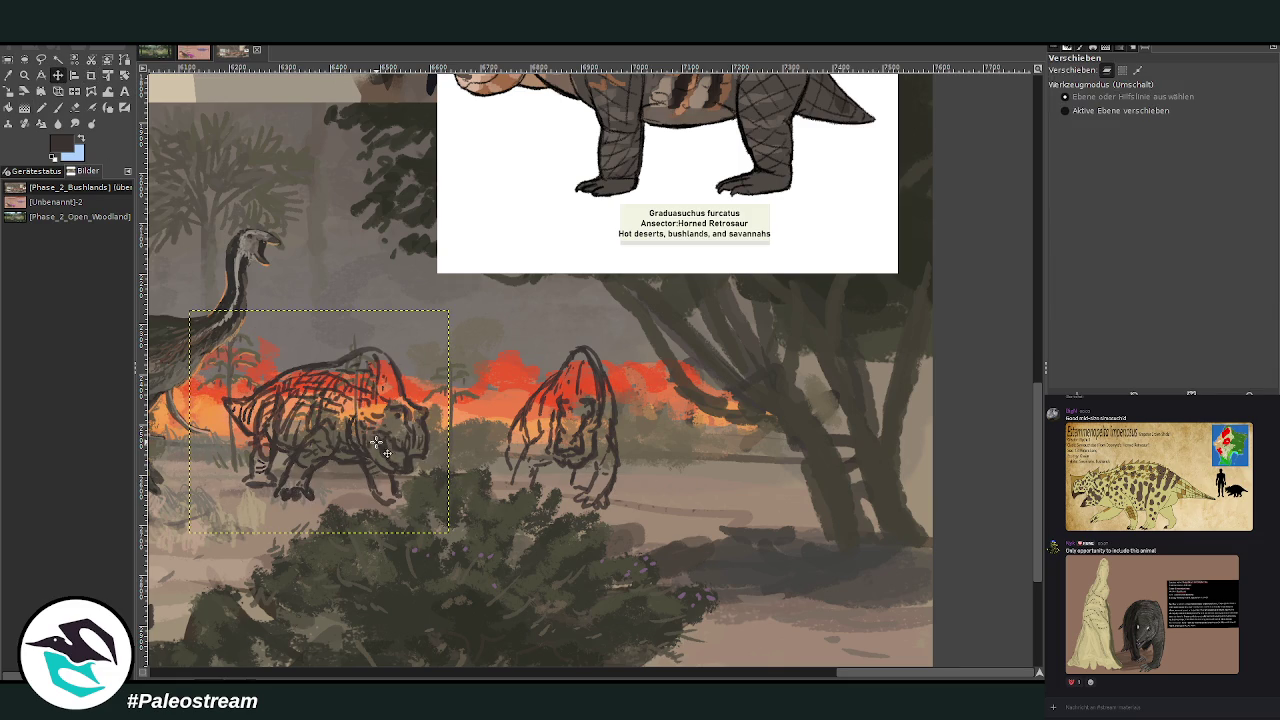
left_click_drag(386, 444, 722, 450)
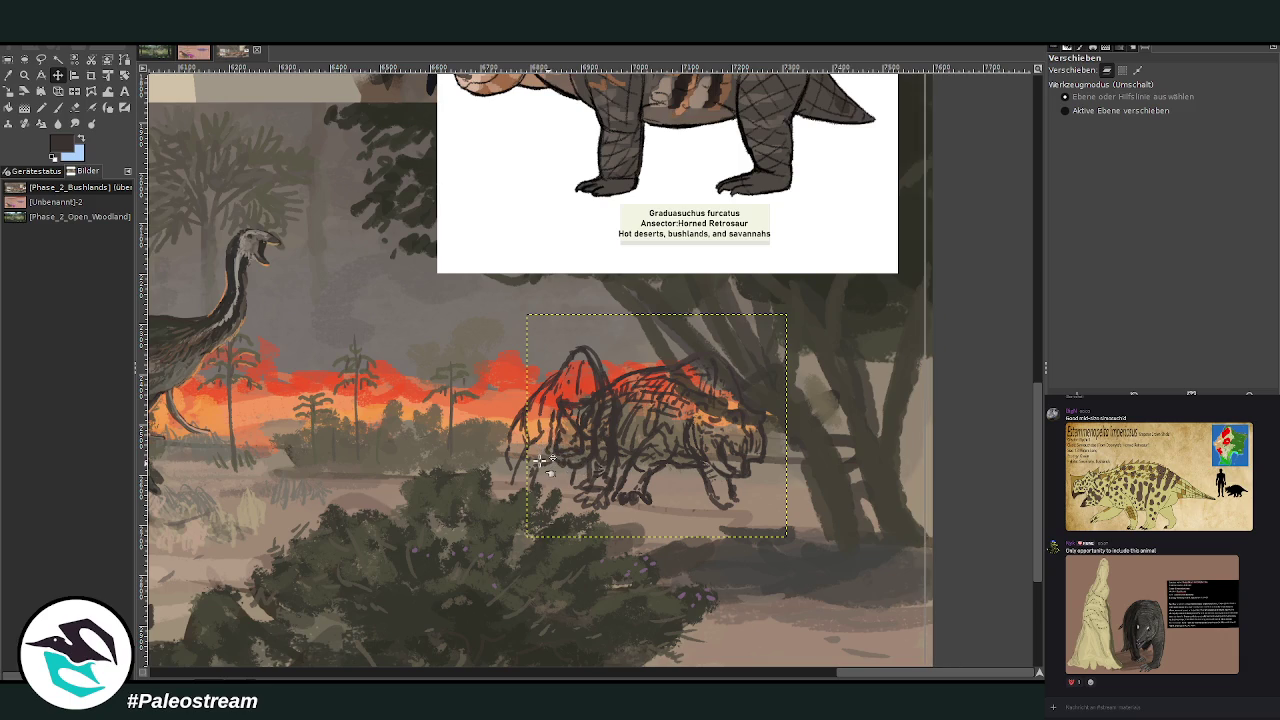
left_click_drag(568, 460, 540, 458)
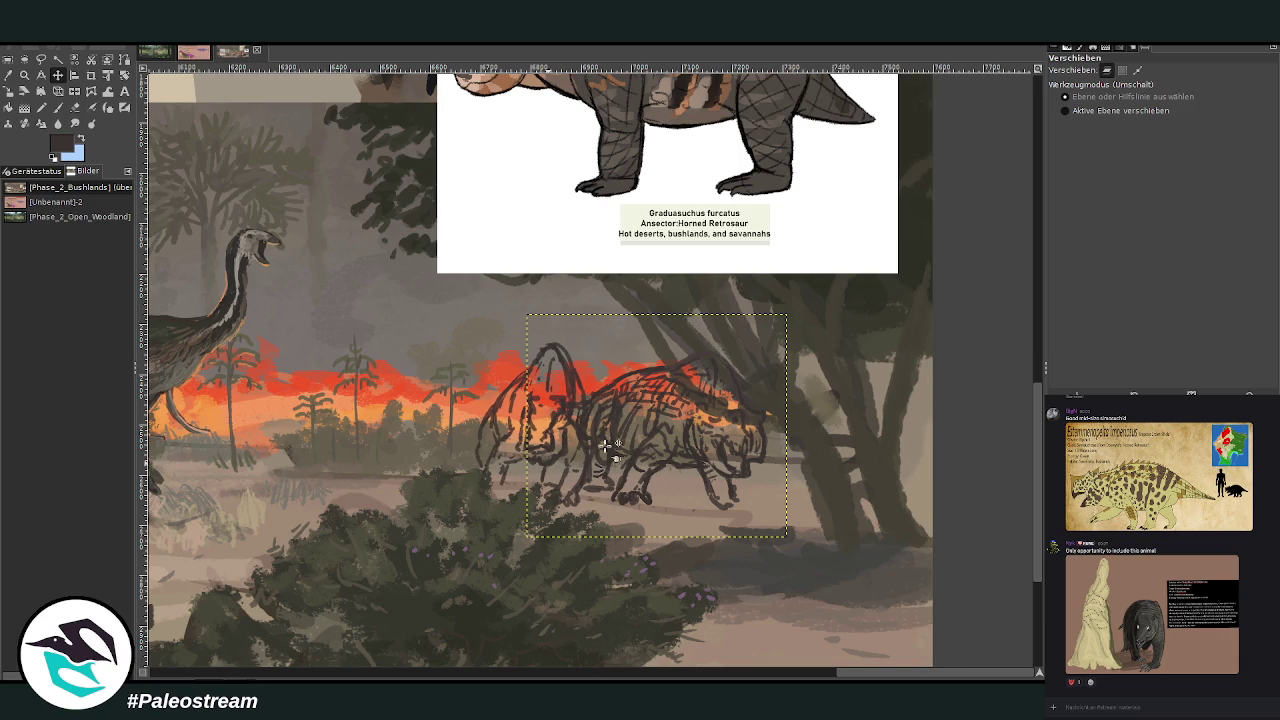
left_click_drag(621, 440, 636, 439)
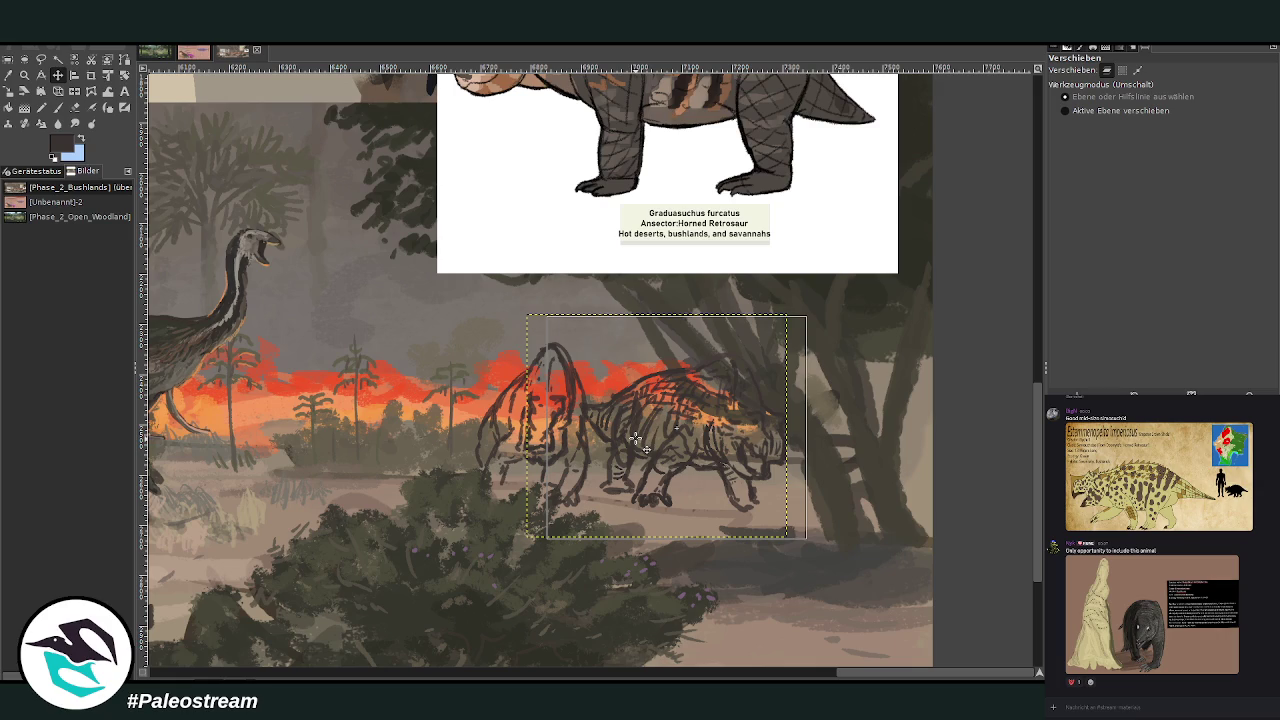
left_click_drag(458, 411, 378, 409)
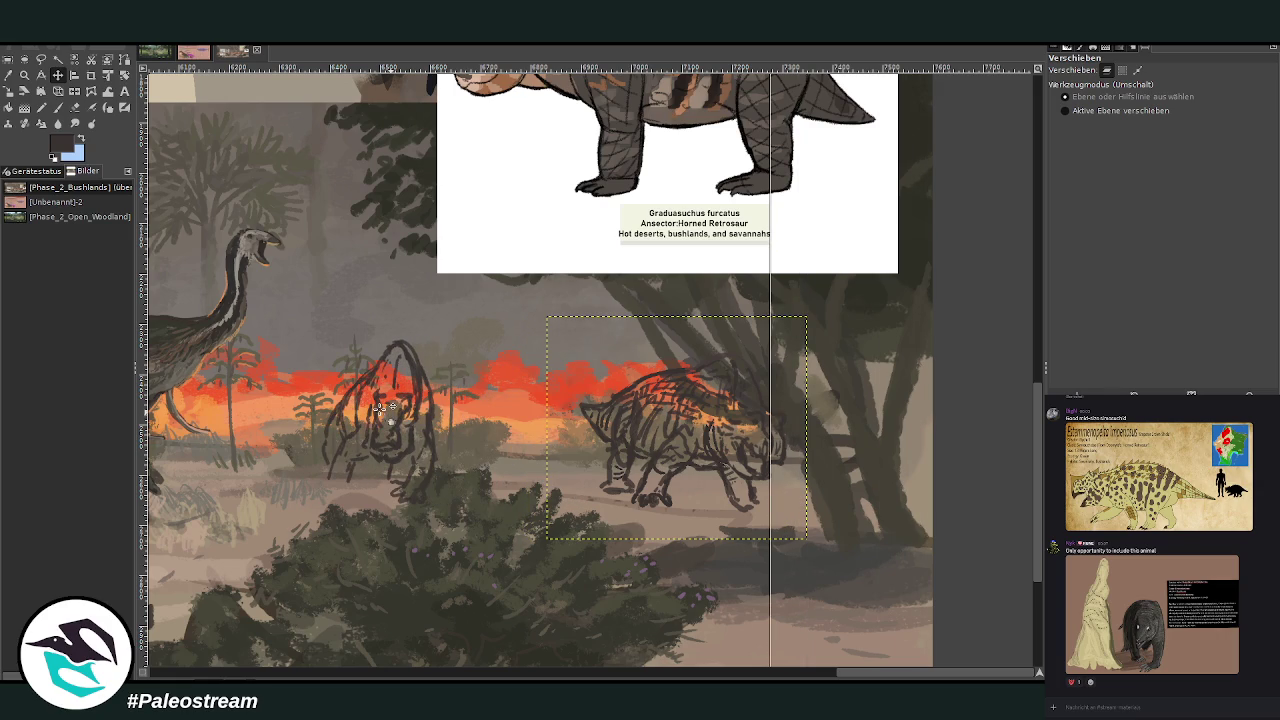
Place the walking retrosaur beside the front-facing one and display the Unbenannt-2 chart
left_click_drag(614, 436, 504, 427)
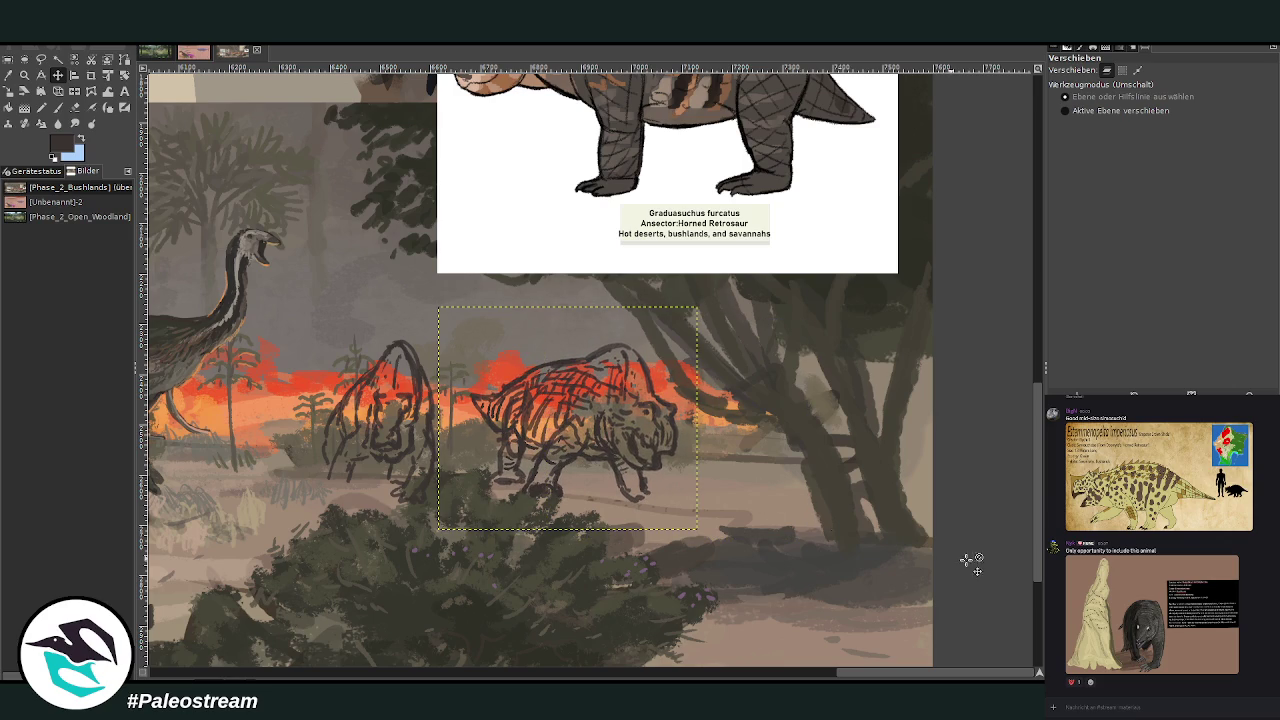
key("Page_Down")
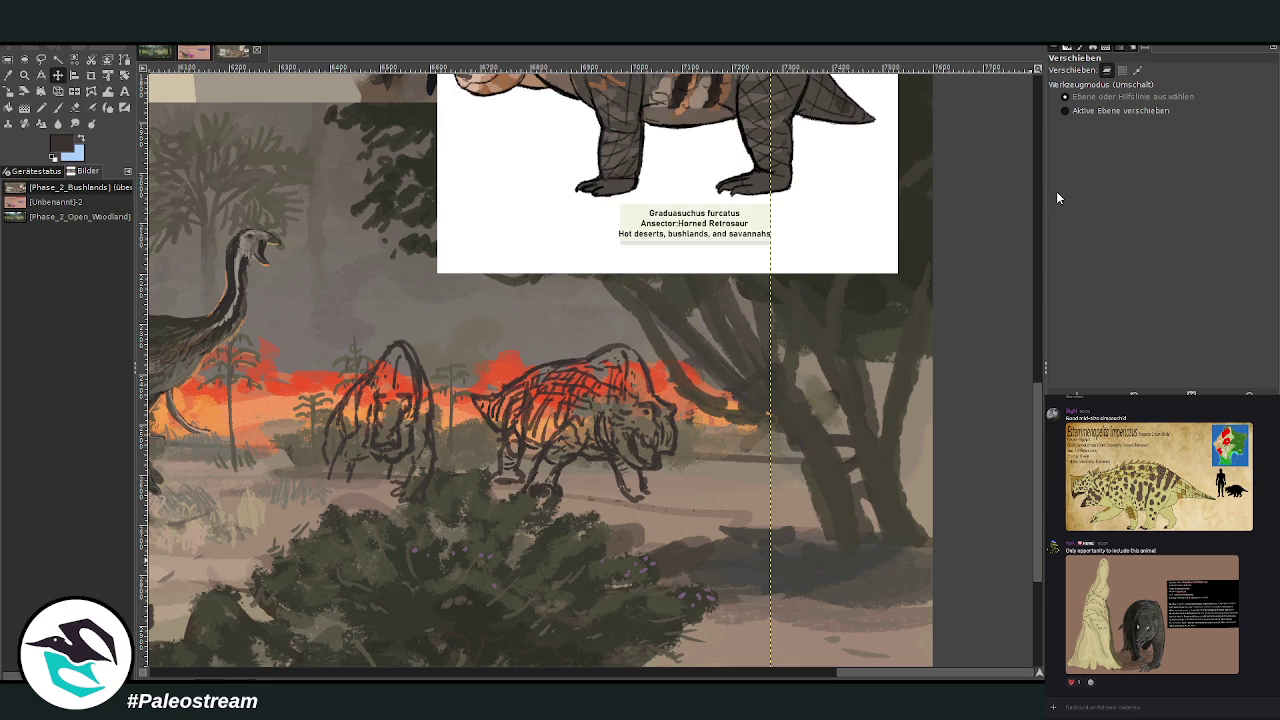
left_click(183, 55)
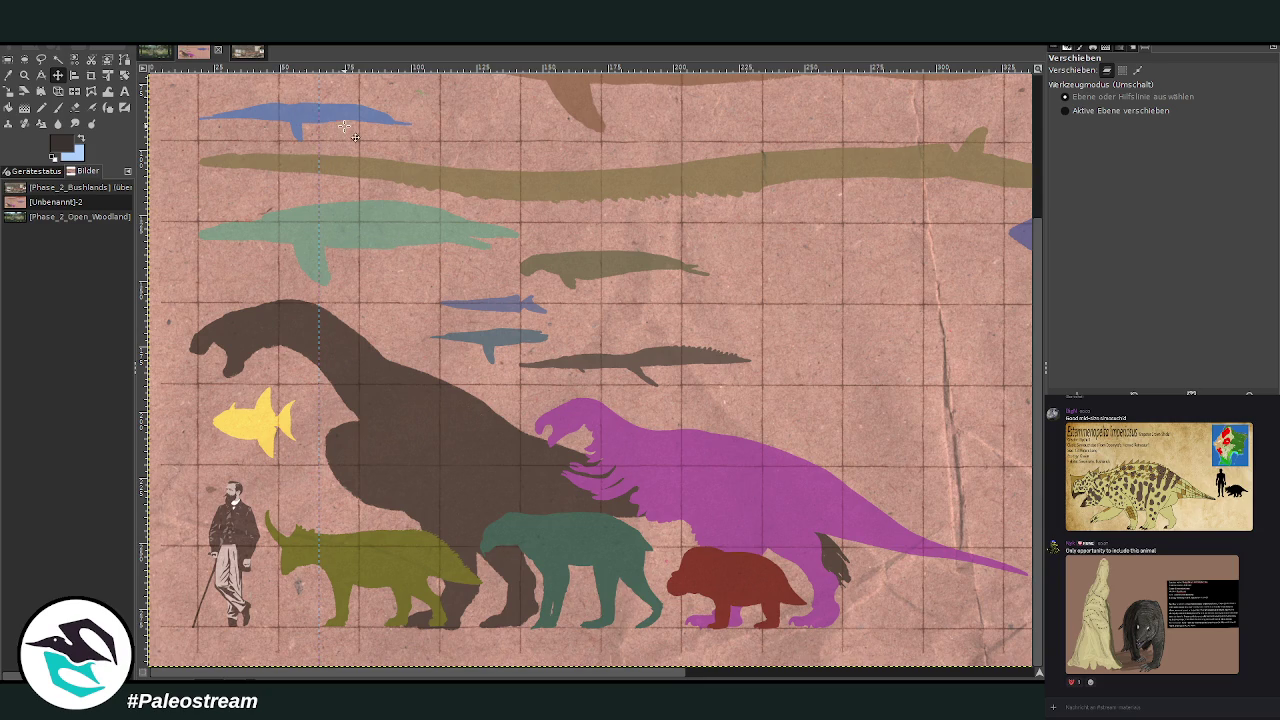
Return to the bushland painting and shift the view slightly sideways
left_click(249, 56)
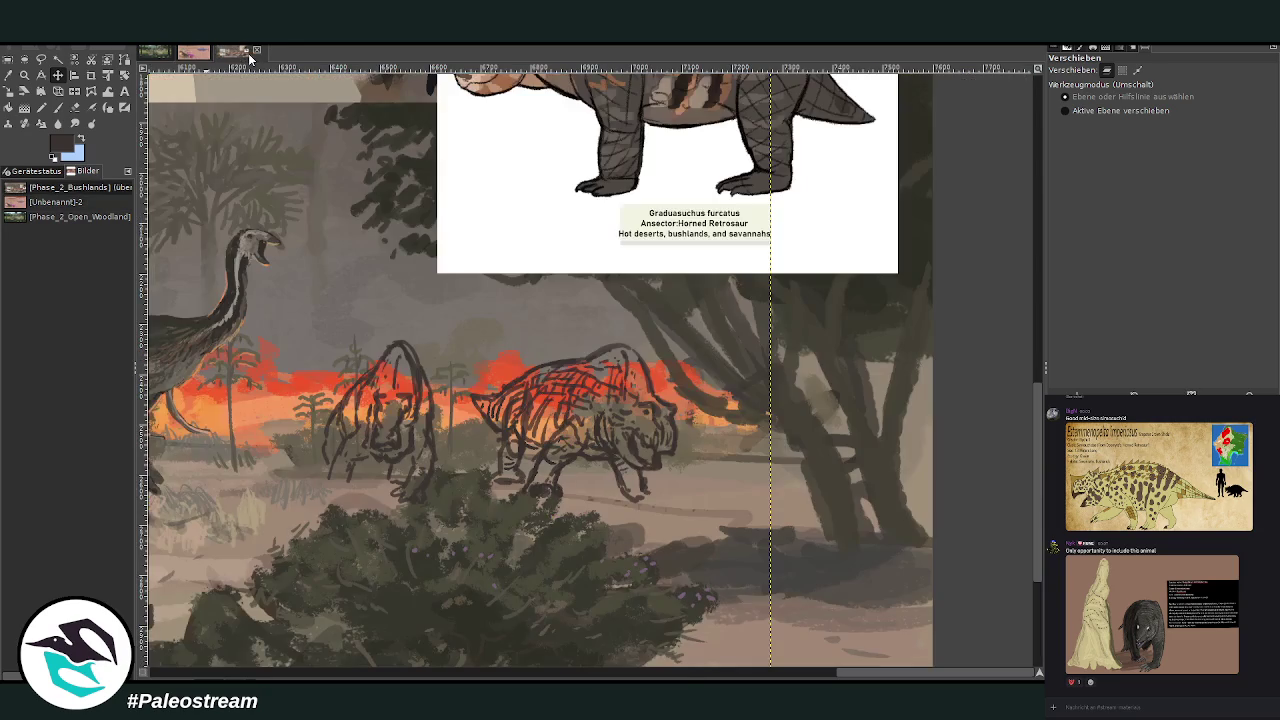
left_click_drag(855, 675, 844, 679)
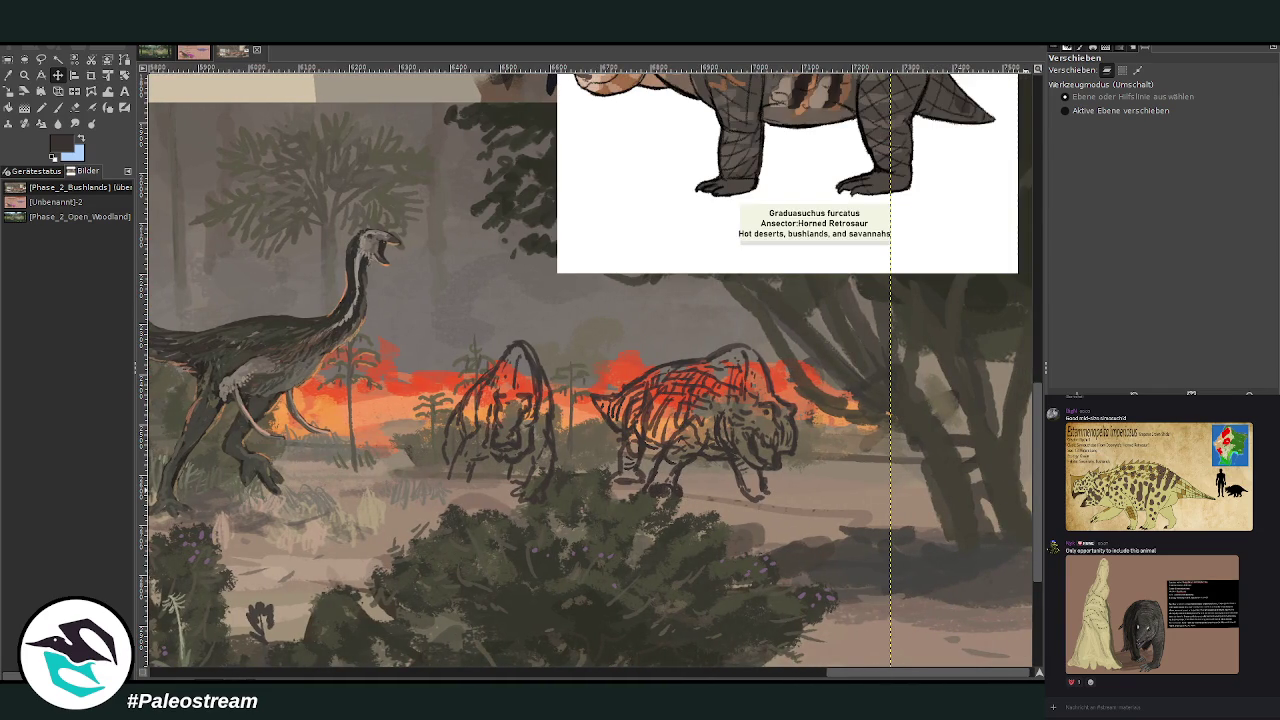
Shrink the reference sheet to about 478 × 350 pixels and place it above the animals
left_click(8, 91)
left_click(788, 104)
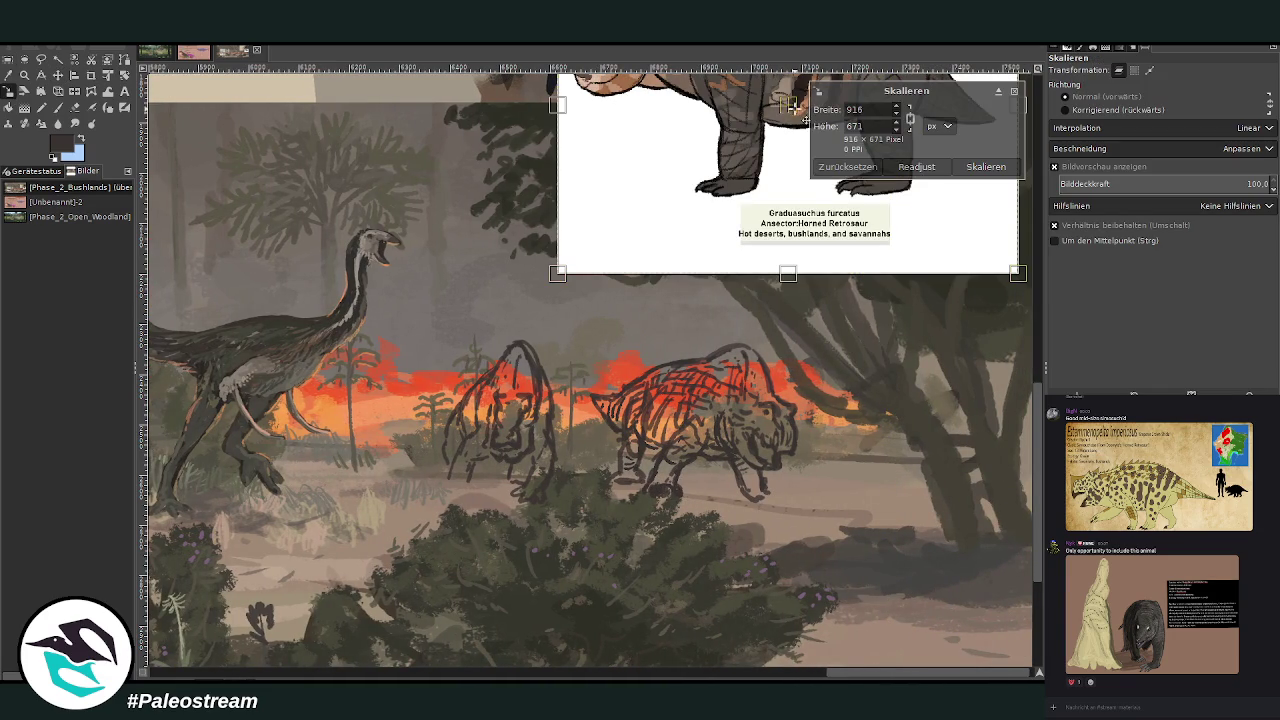
left_click_drag(788, 273, 933, 280)
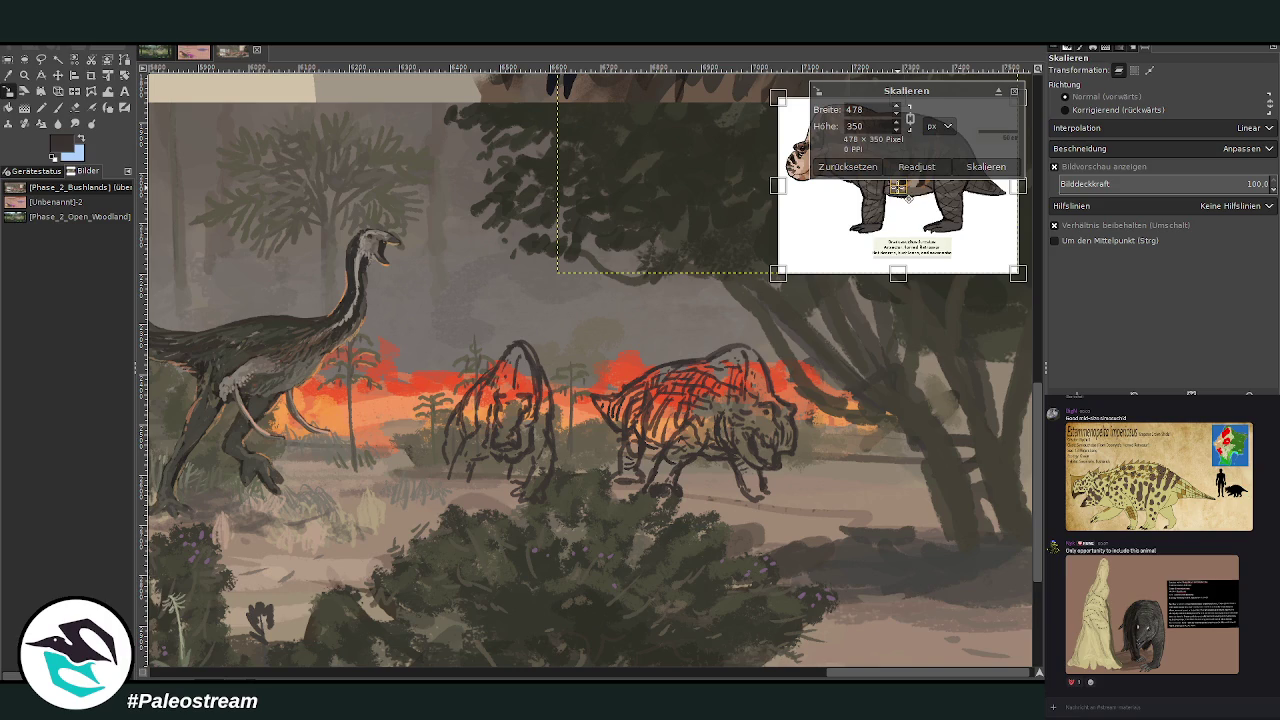
left_click_drag(919, 208, 717, 259)
left_click(976, 168)
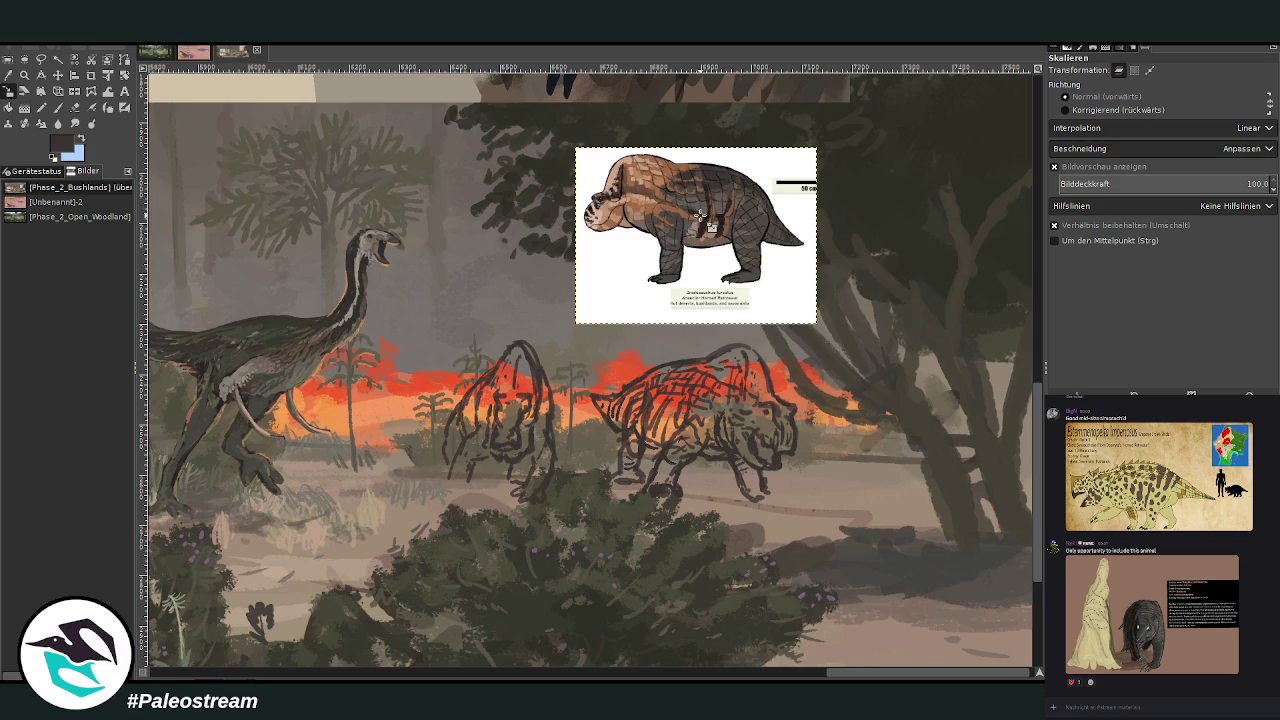
Select another layer and begin lassoing the walking animal's head
key("Page_Down")
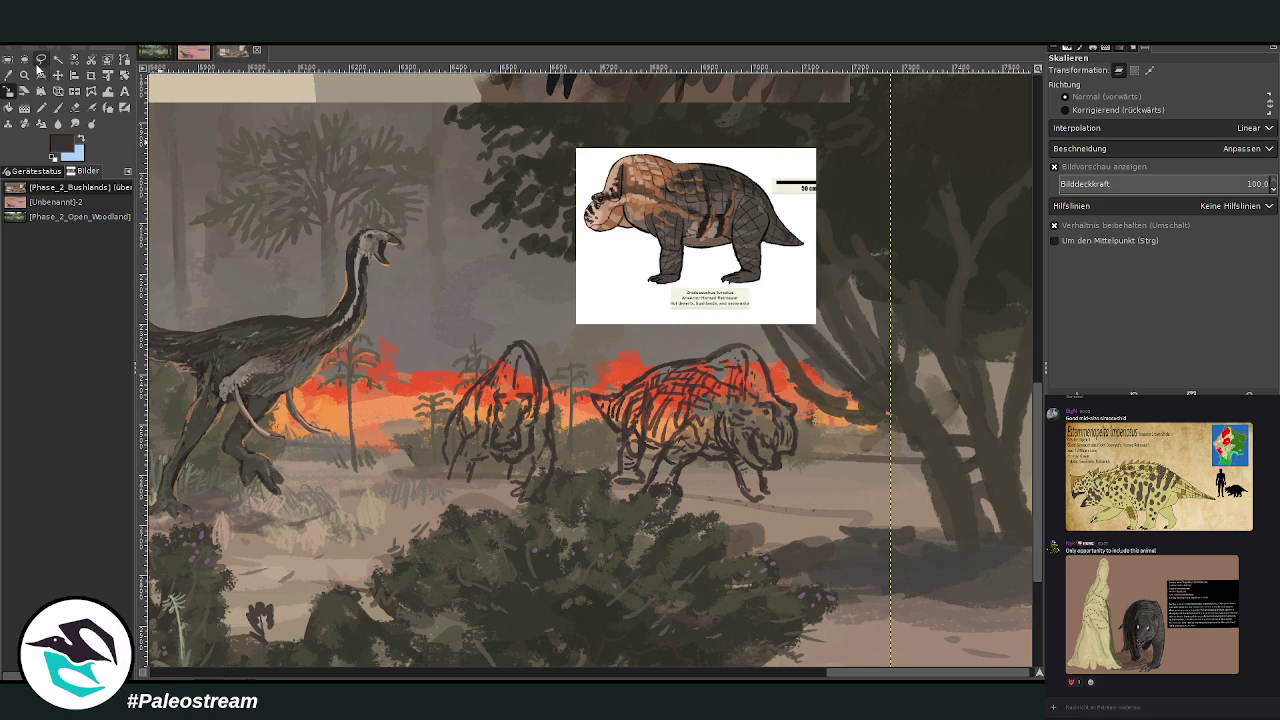
left_click(41, 58)
left_click(816, 448)
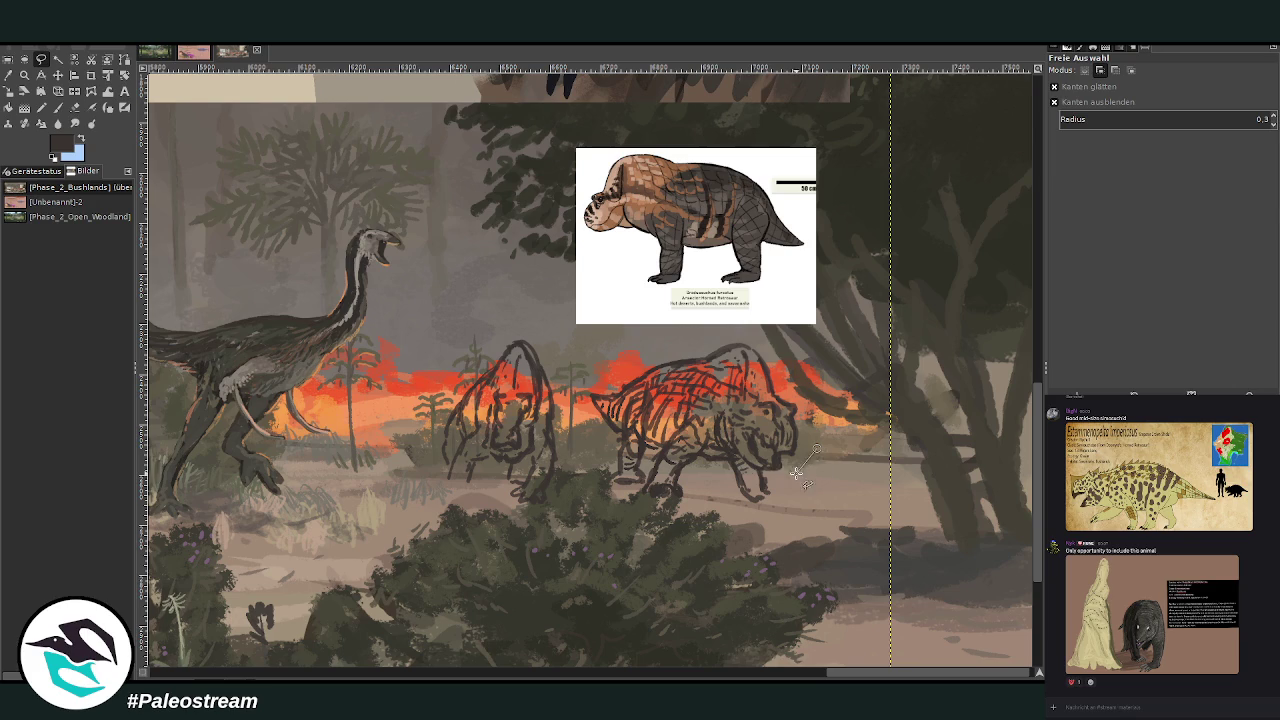
Trace a freehand selection around the walking sketch's frilled head
left_click(741, 462)
left_click(712, 445)
left_click_drag(714, 412, 830, 447)
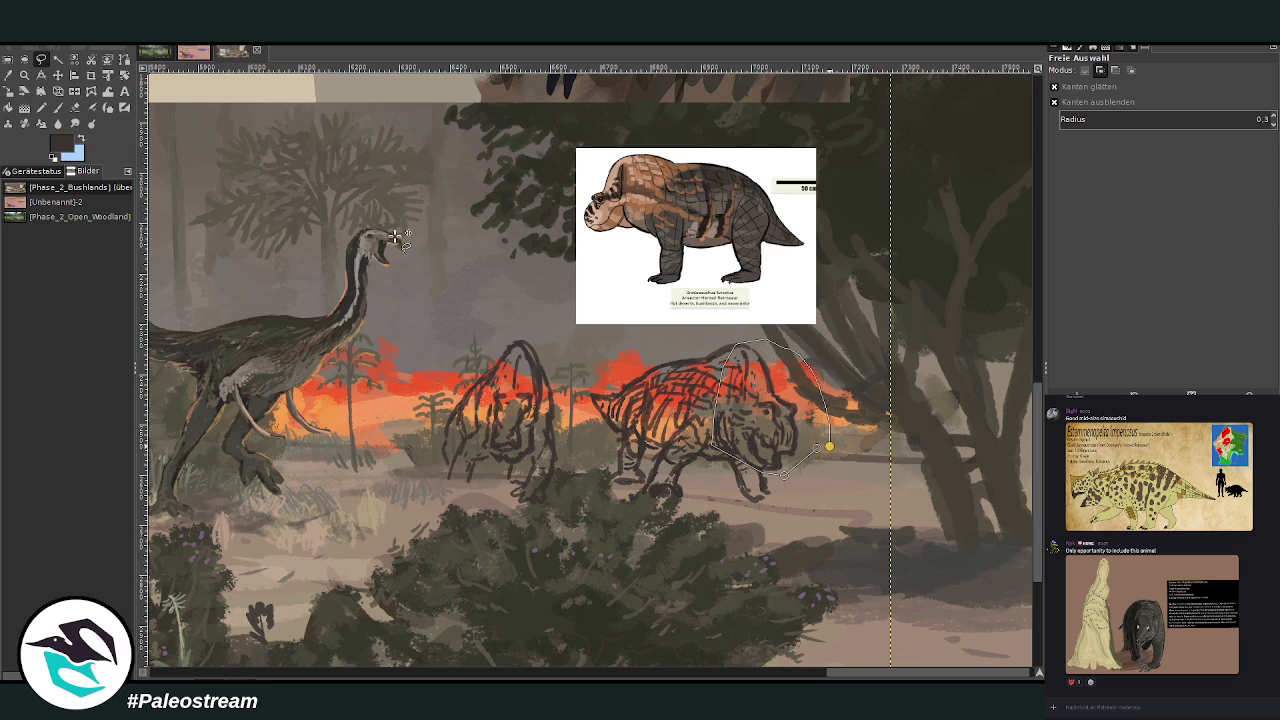
key("Return")
Scale the selected head slightly smaller so it sits closer to the body
left_click(10, 93)
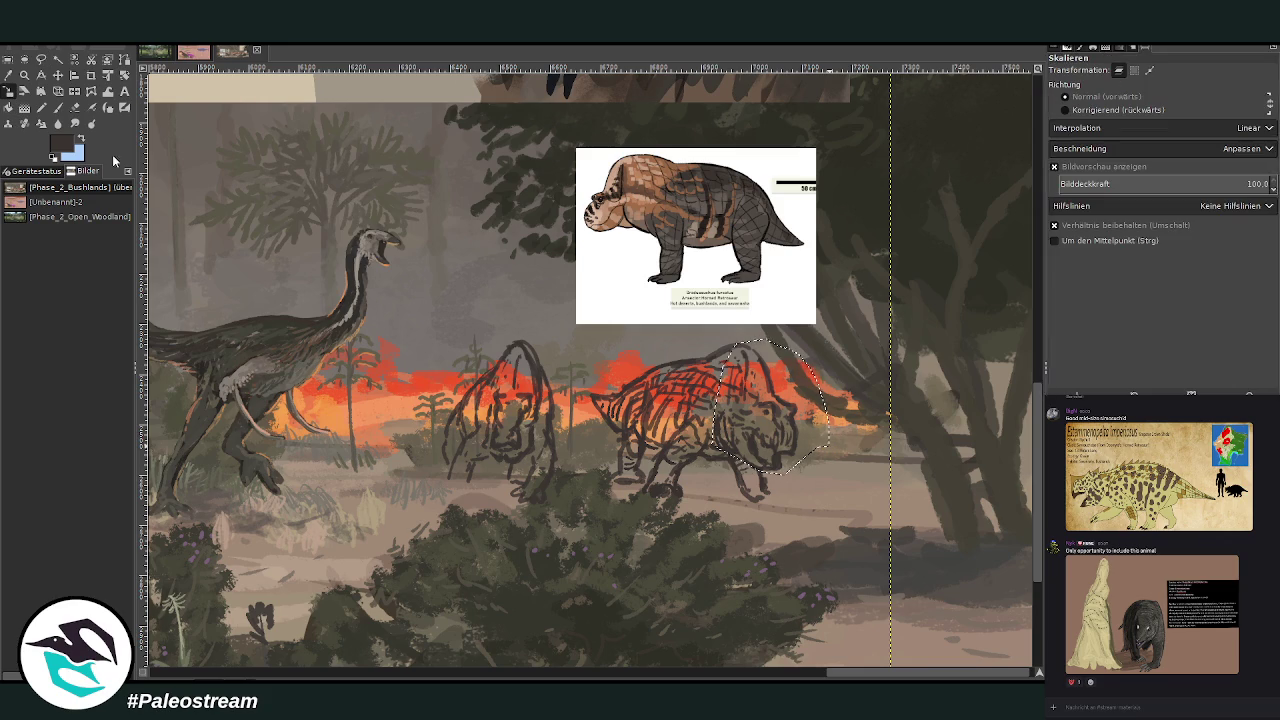
left_click(715, 380)
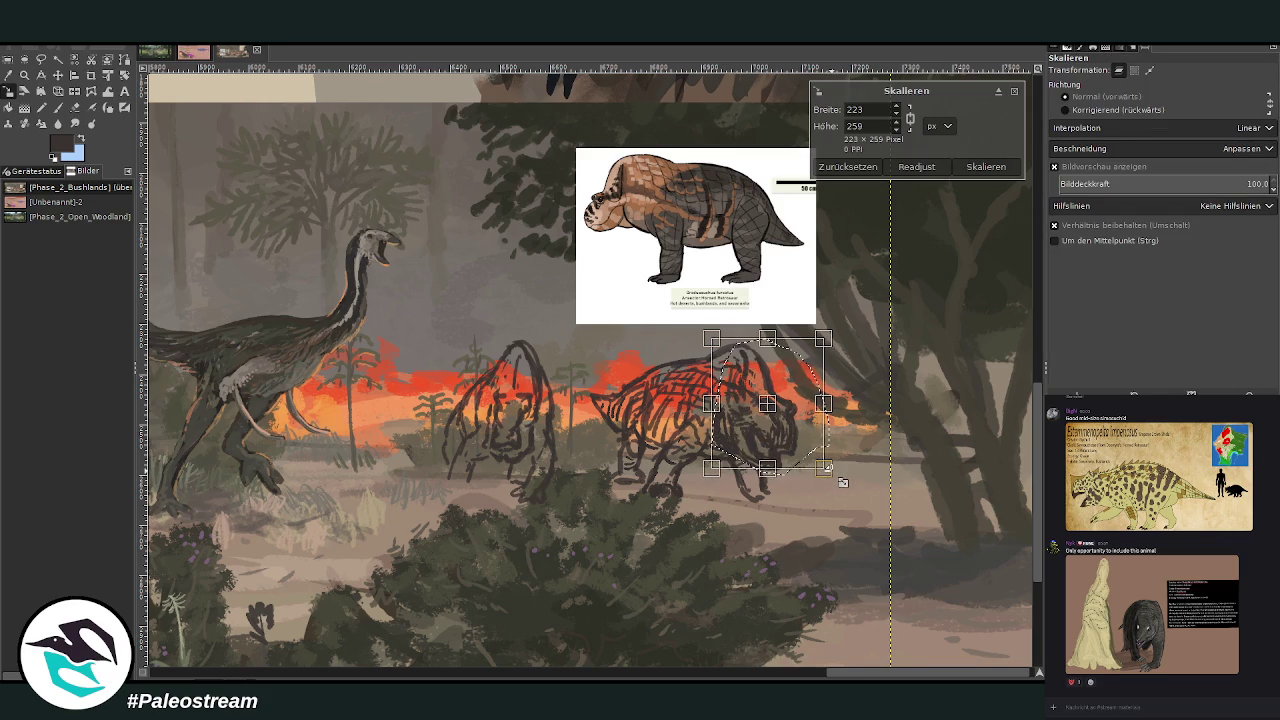
left_click_drag(721, 340, 728, 348)
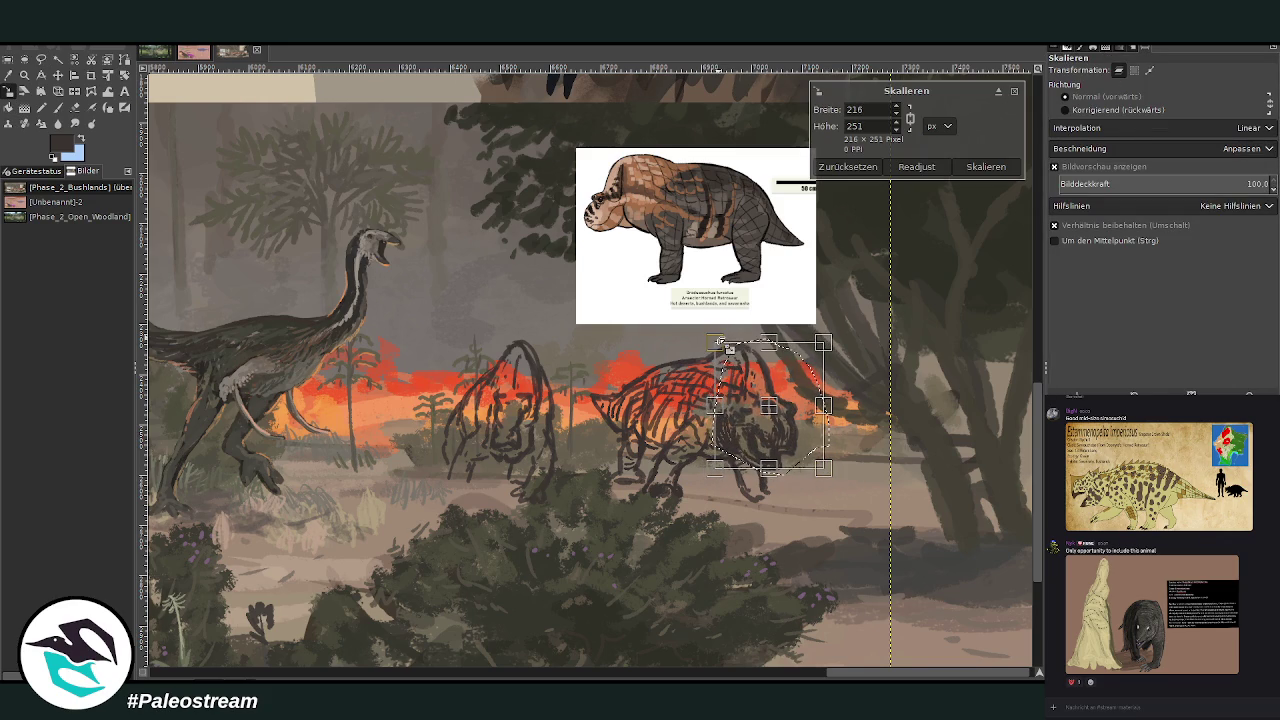
left_click_drag(824, 470, 836, 479)
key("Return")
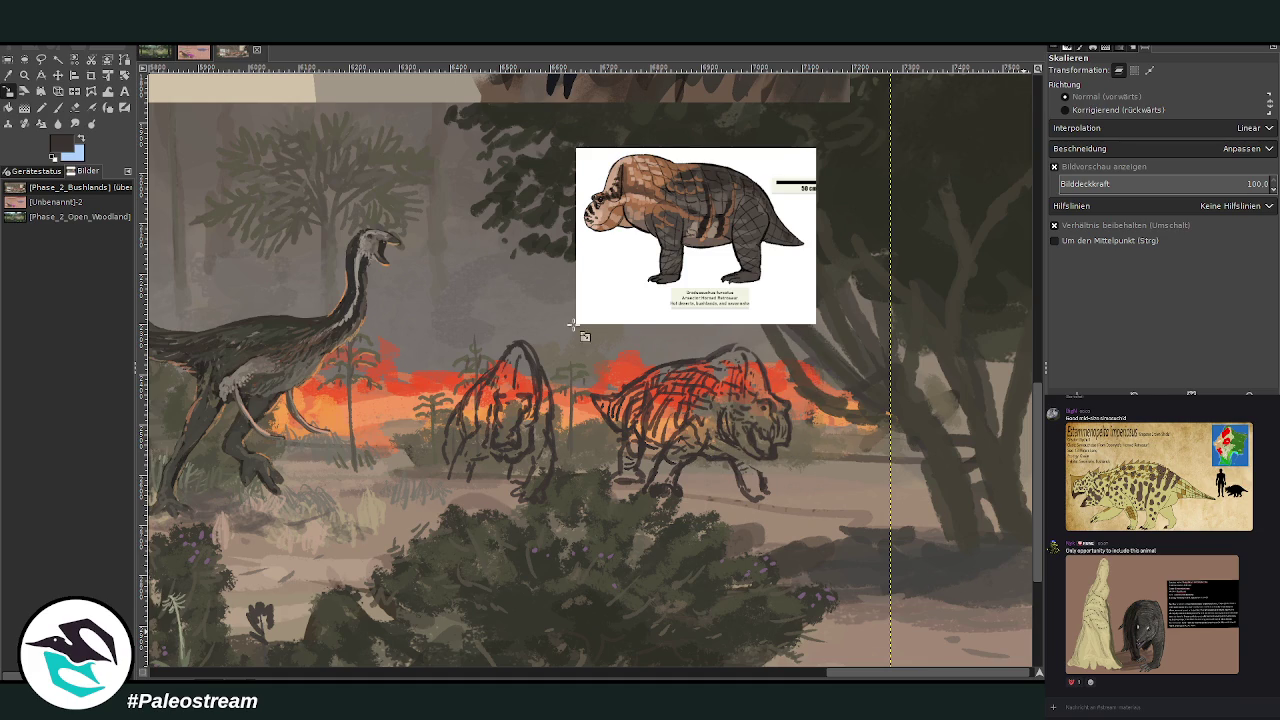
Outline the left creature's head with Free Select, from the chin up to the top
key("f")
left_click(539, 430)
left_click(539, 449)
left_click(533, 472)
left_click(520, 462)
left_click(505, 467)
left_click(485, 450)
mouse_move(474, 438)
left_mouse_down()
mouse_move(533, 356)
mouse_move(548, 416)
left_mouse_up()
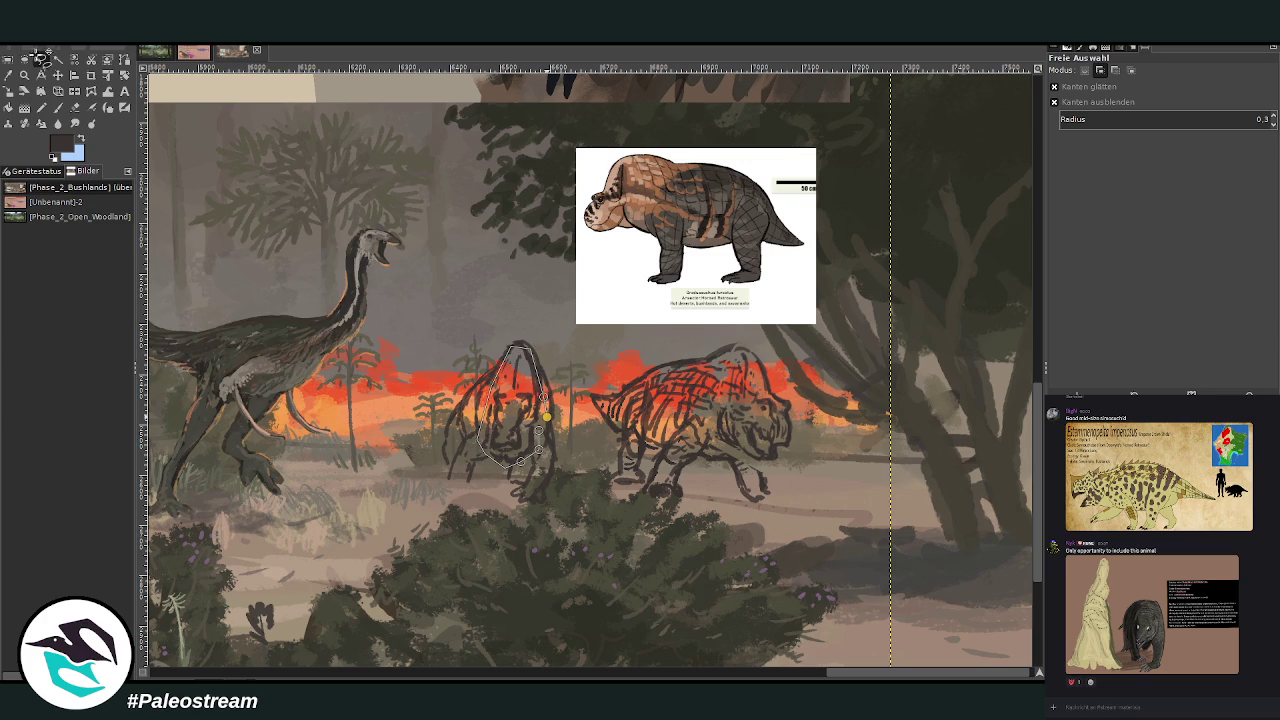
Shrink the selected left head to 125×217 pixels, apply it, and clear the selection
key("Return")
left_click(8, 92)
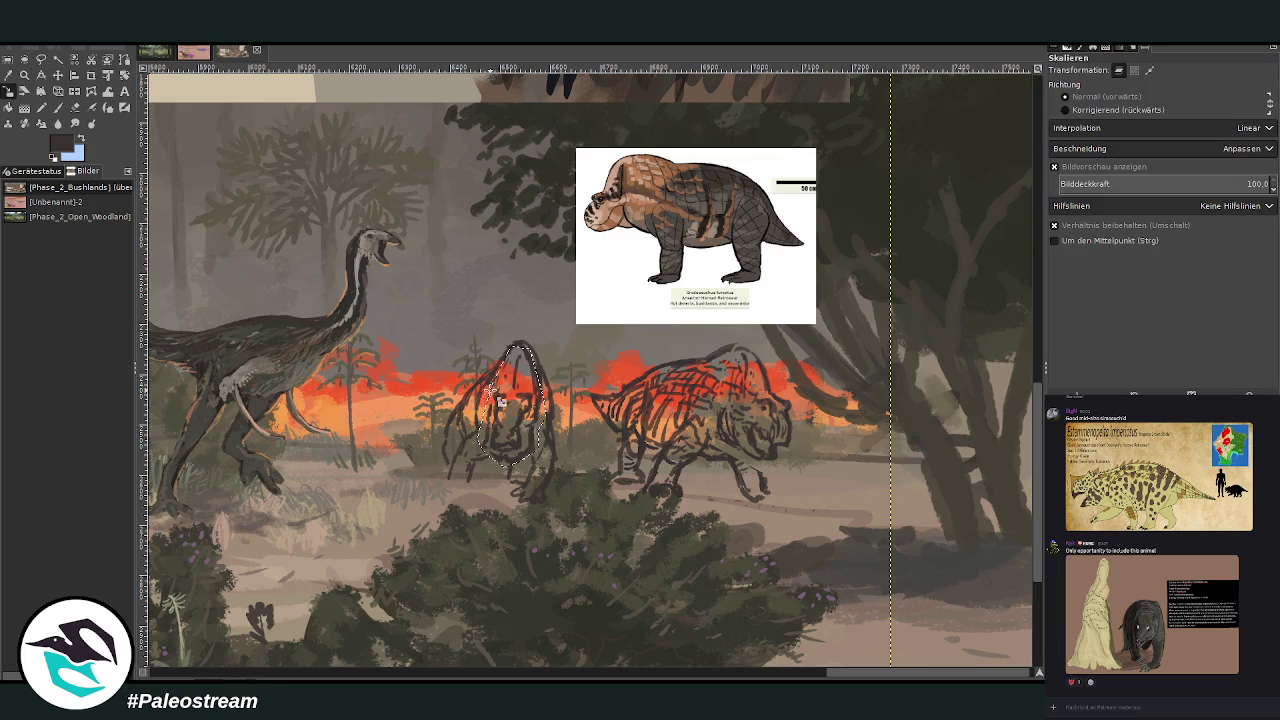
left_click(510, 420)
left_click_drag(472, 459, 481, 452)
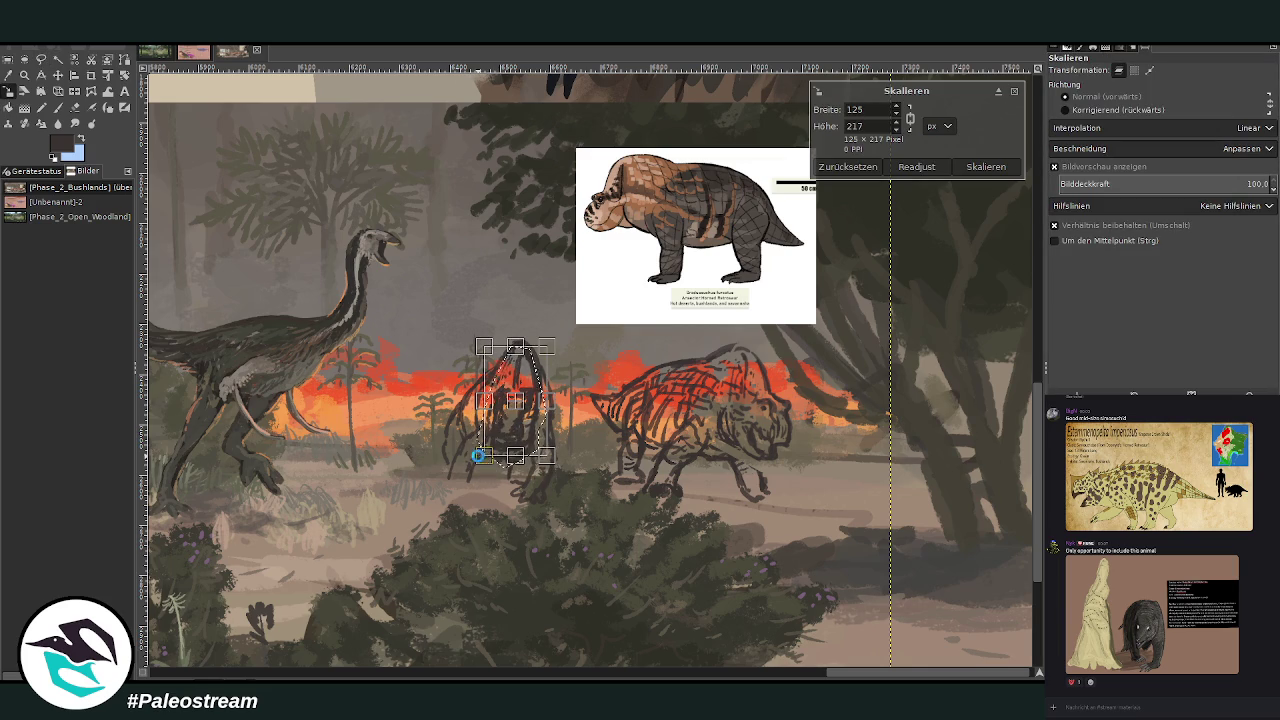
key("Return")
key("ctrl+shift+a")
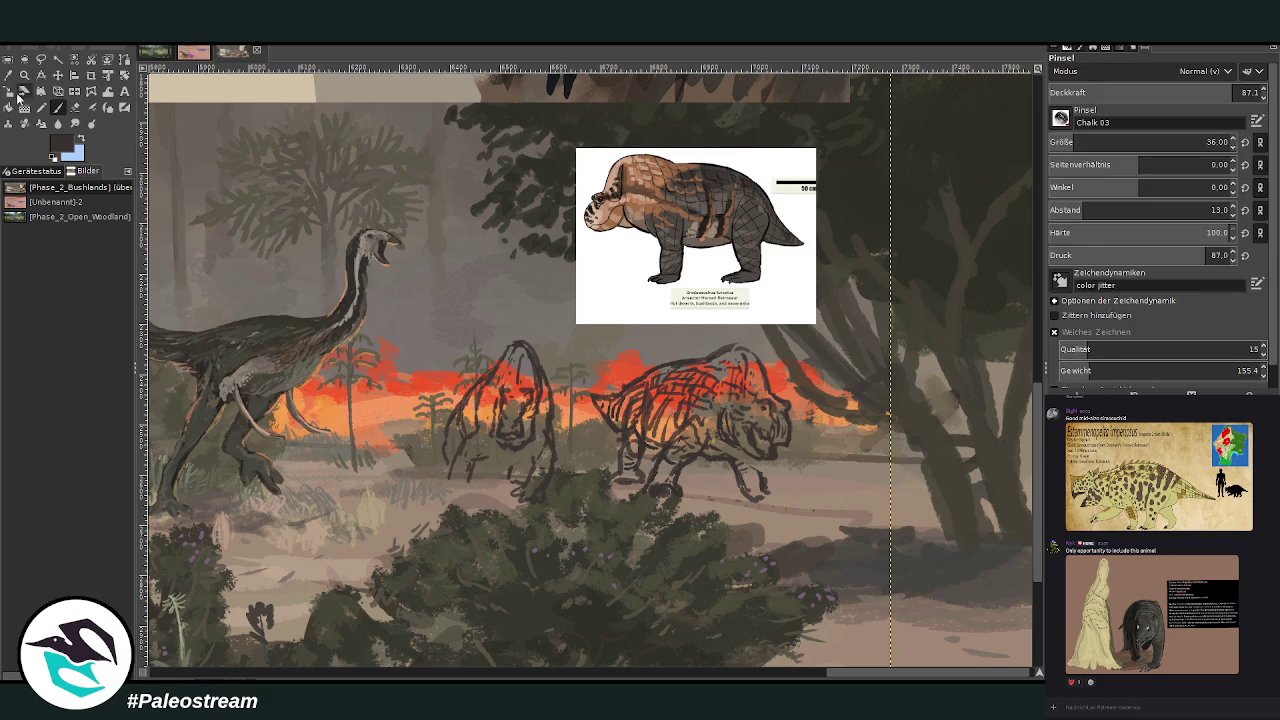
Add dark strokes to the front and hind feet and the right creature's back, then view a chat reference image
key("z")
left_click_drag(397, 124, 705, 375)
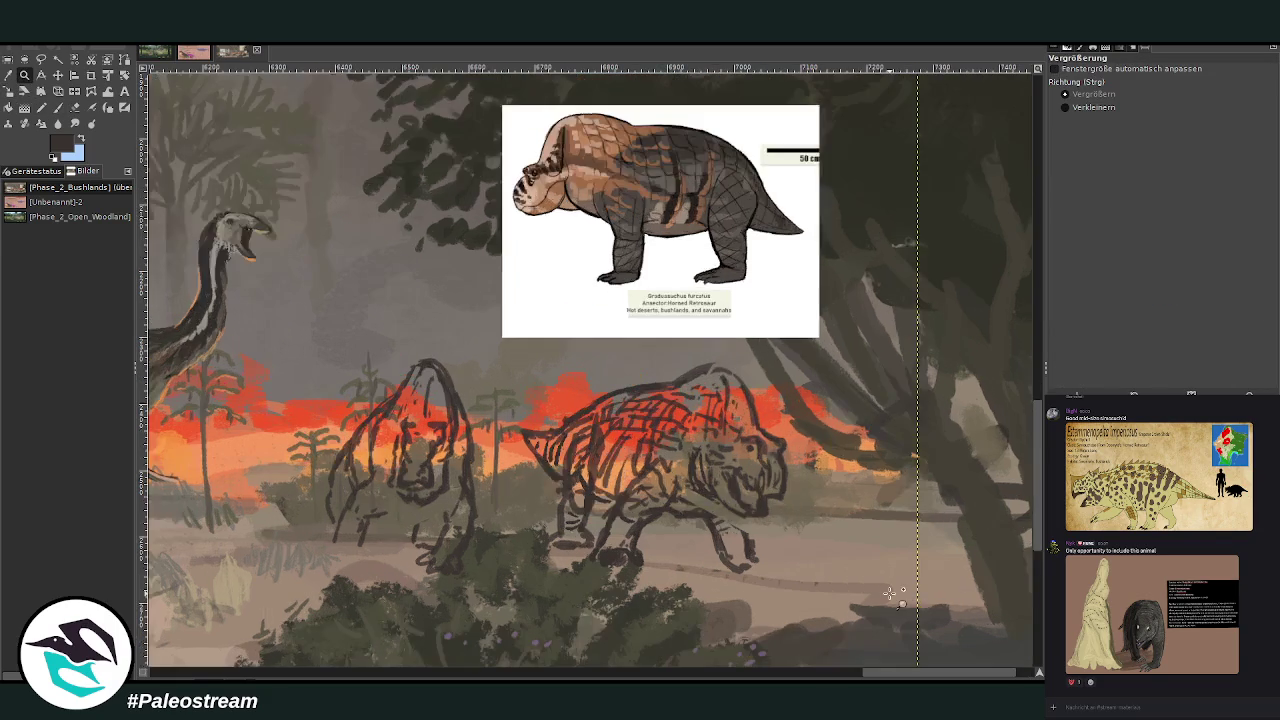
key("p")
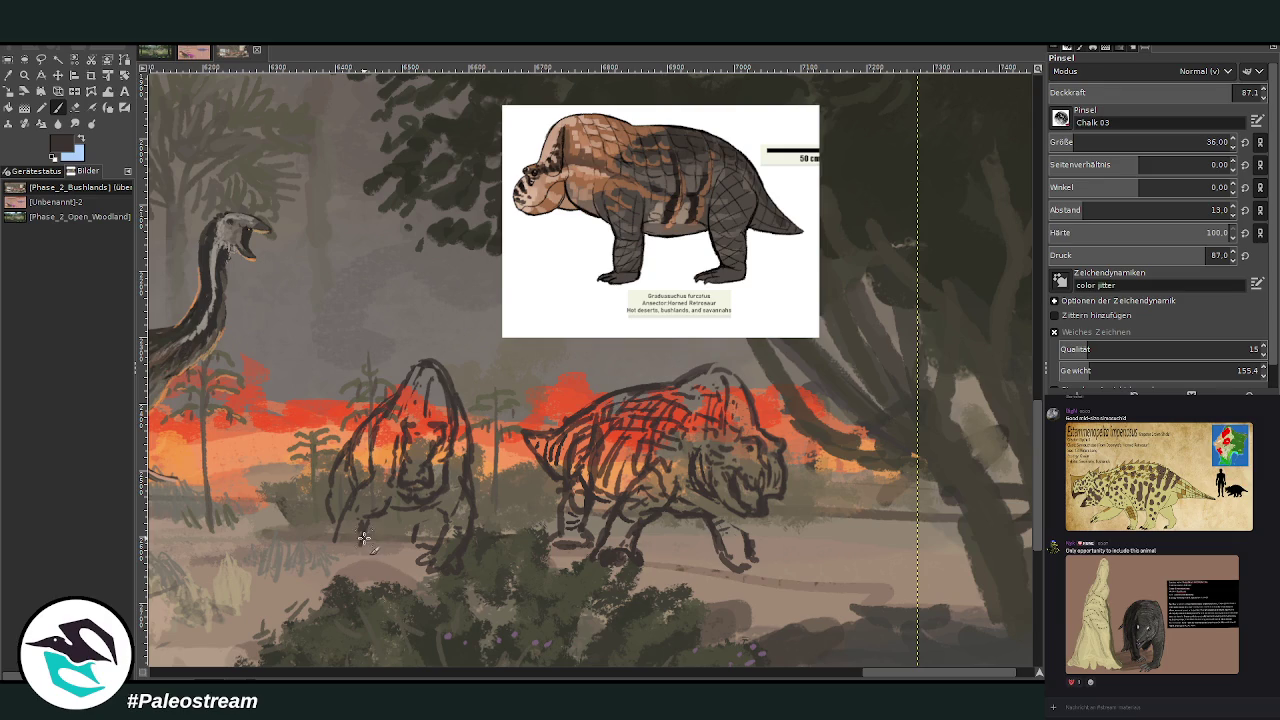
mouse_move(343, 548)
left_mouse_down()
mouse_move(365, 565)
mouse_move(345, 570)
mouse_move(331, 501)
left_mouse_up()
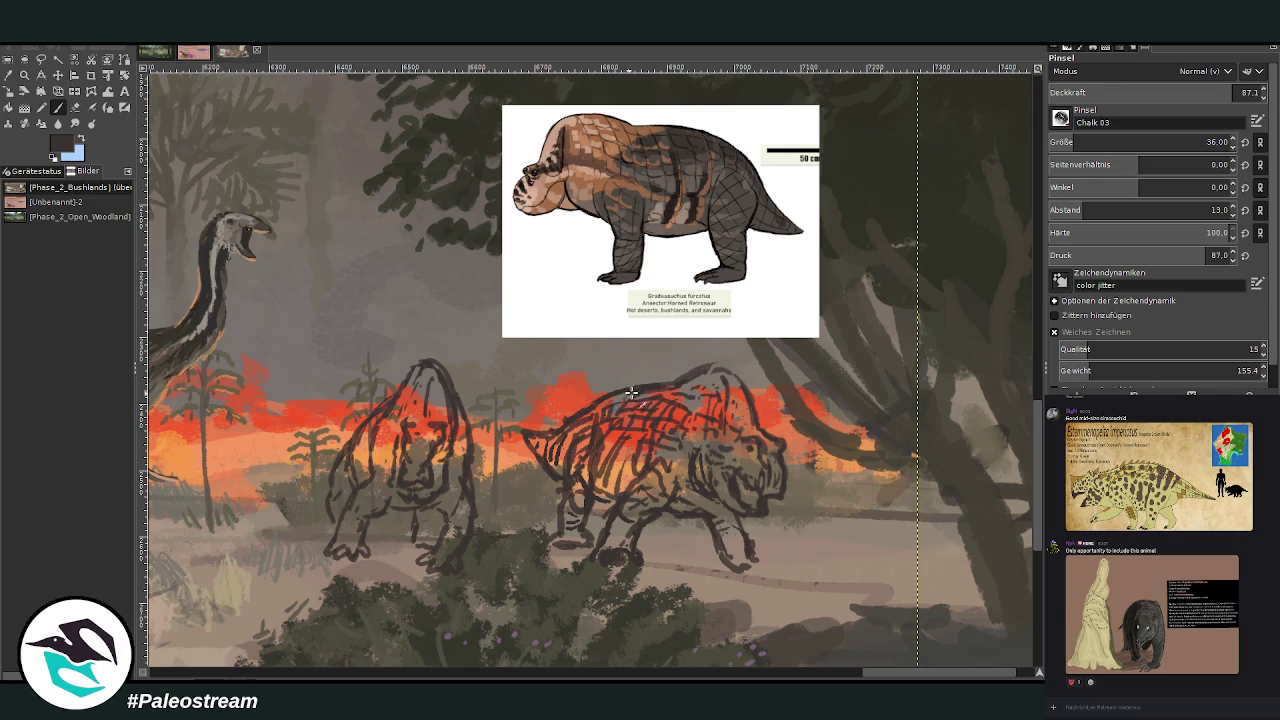
mouse_move(740, 560)
left_mouse_down()
mouse_move(756, 584)
mouse_move(736, 526)
left_mouse_up()
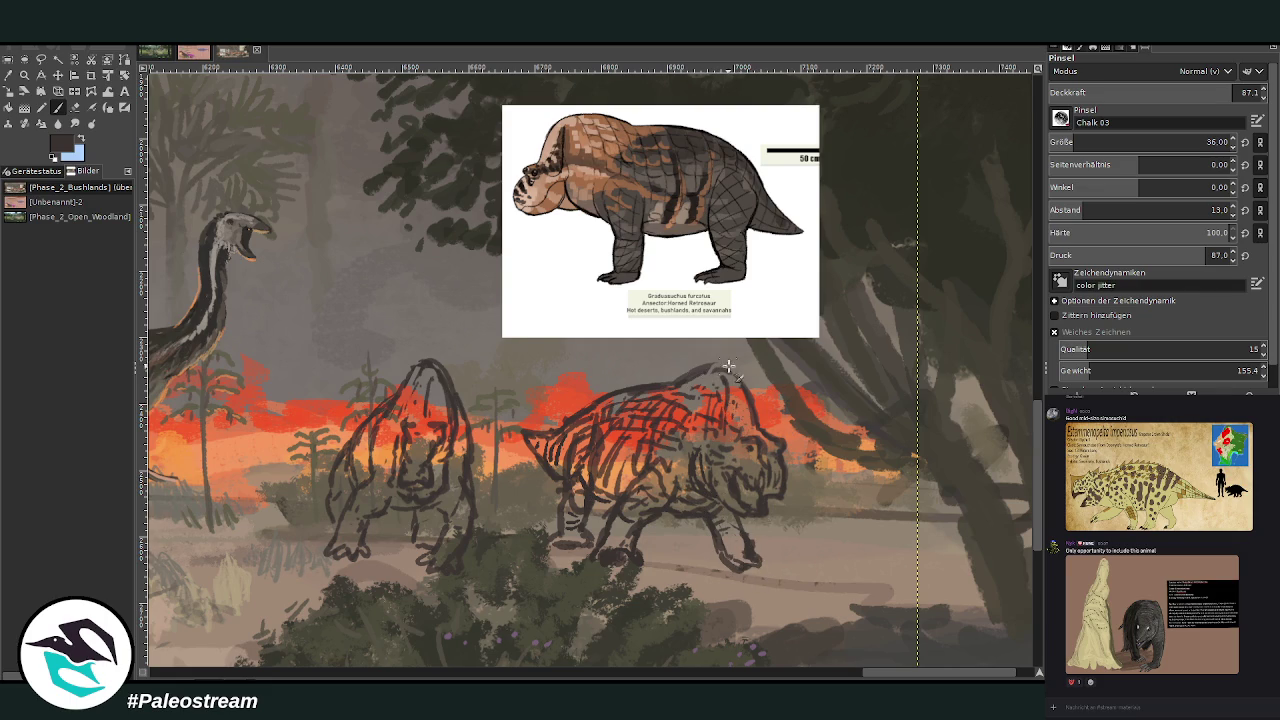
left_click_drag(728, 368, 698, 365)
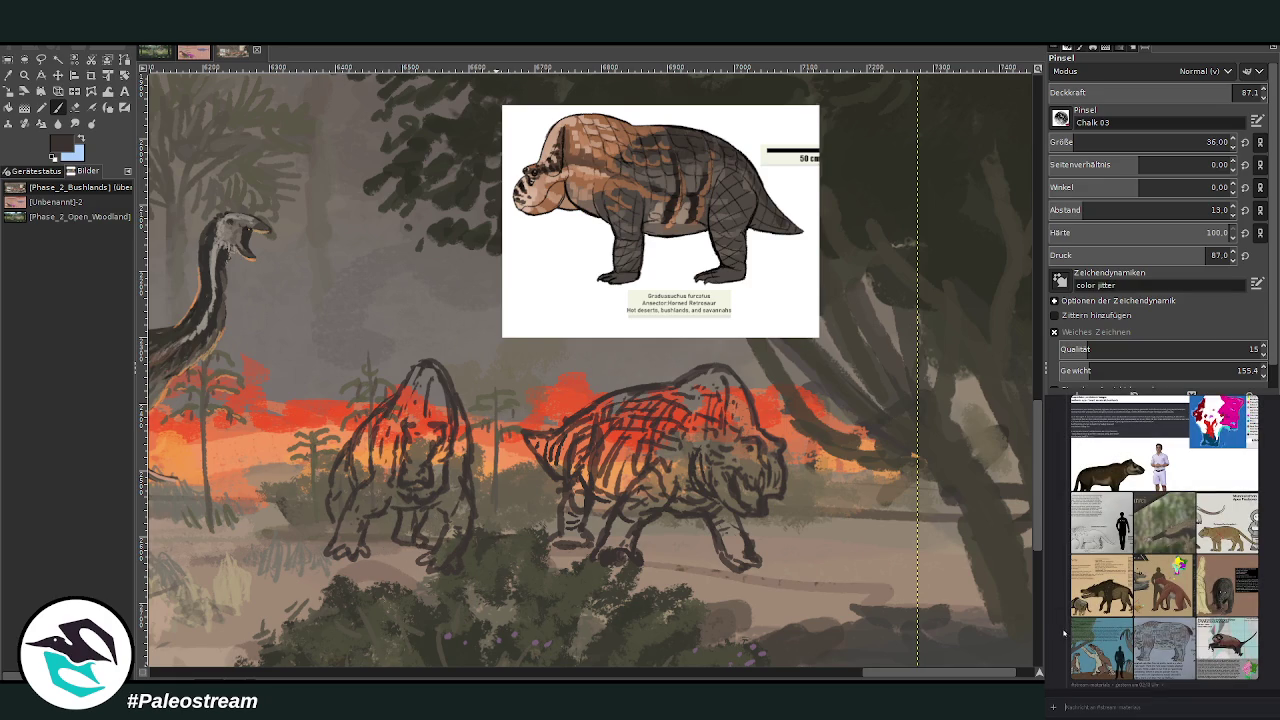
left_click(1218, 661)
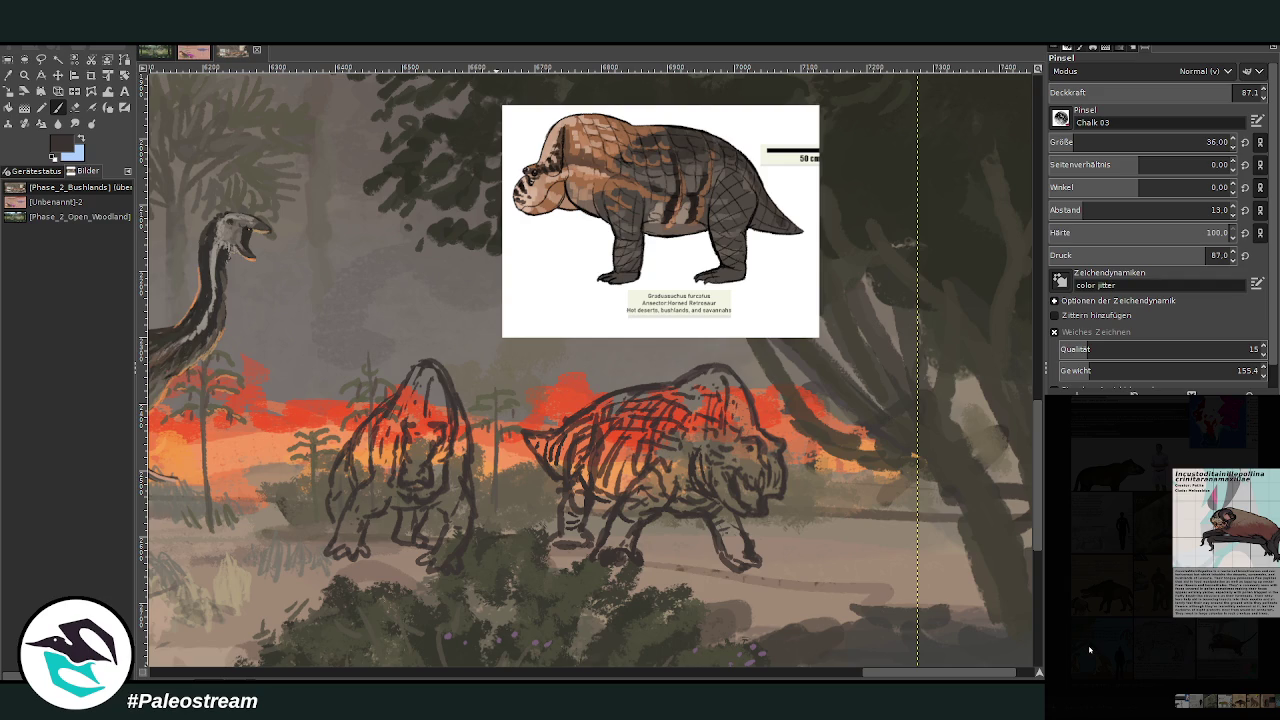
left_click(1090, 650)
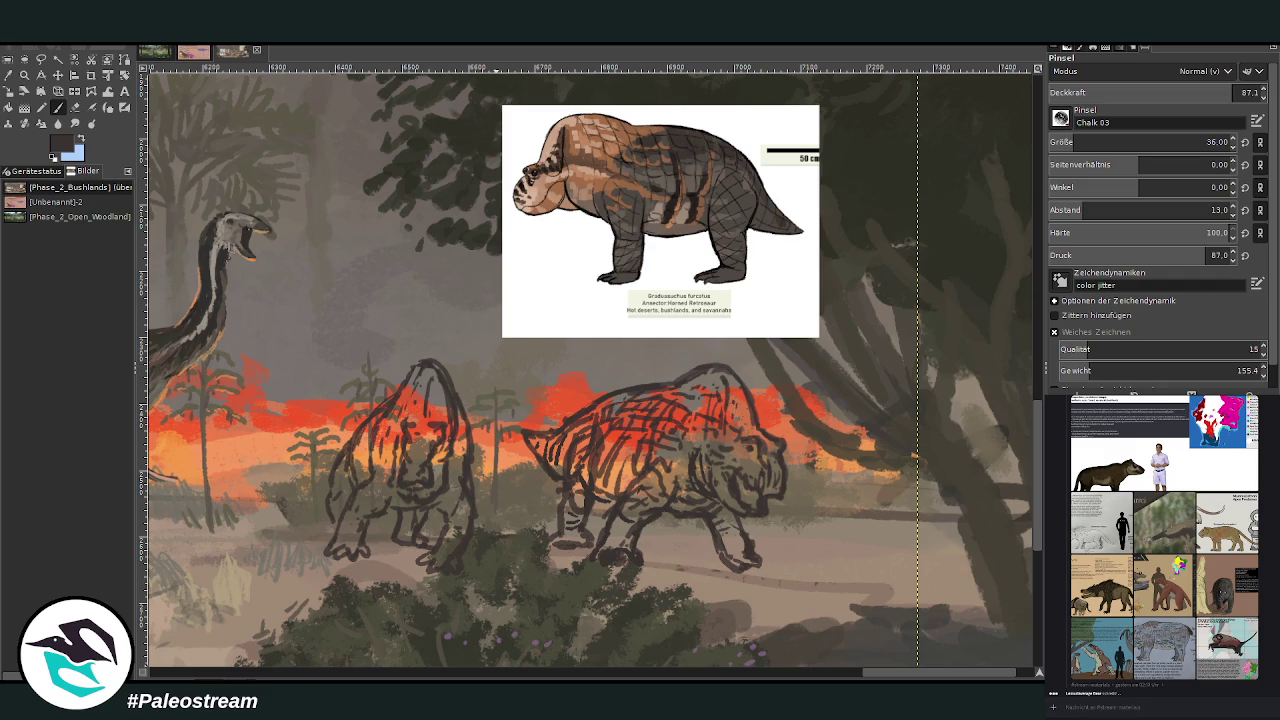
Zoom out, then zoom back in closely on the two sketched creatures
scroll(258, 625, "down", 3)
scroll(258, 625, "down", 2)
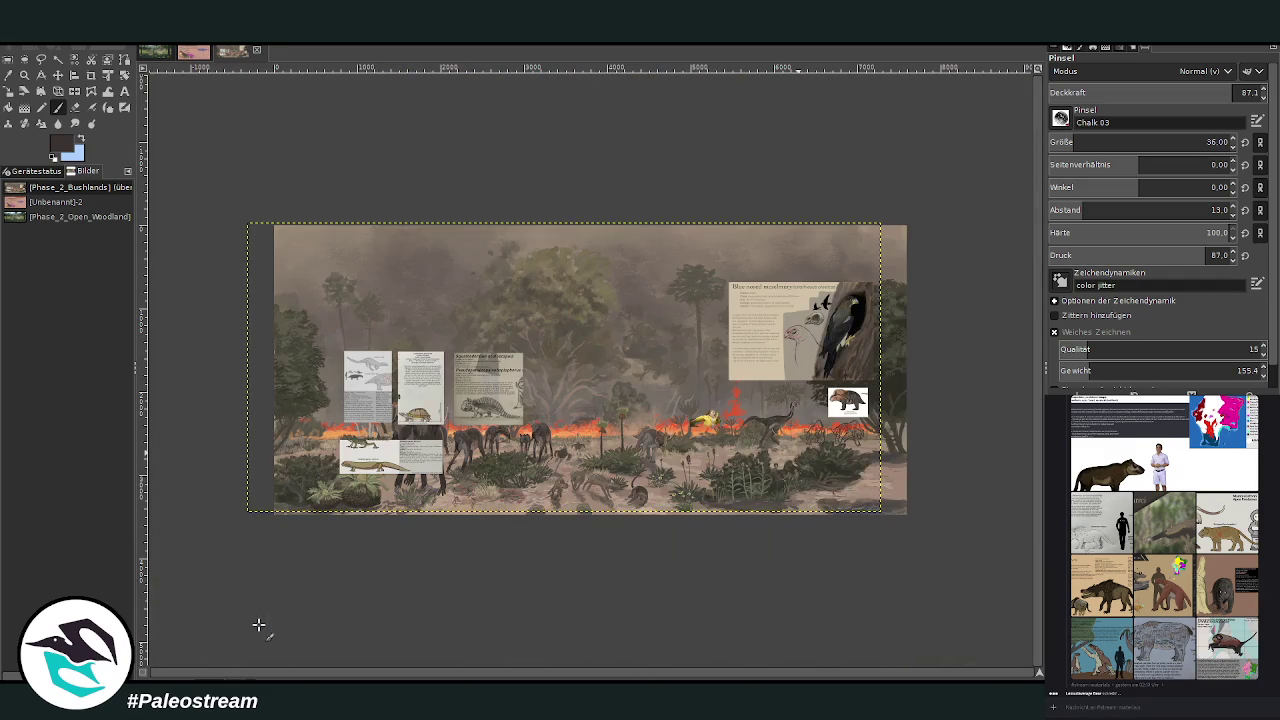
left_click(24, 75)
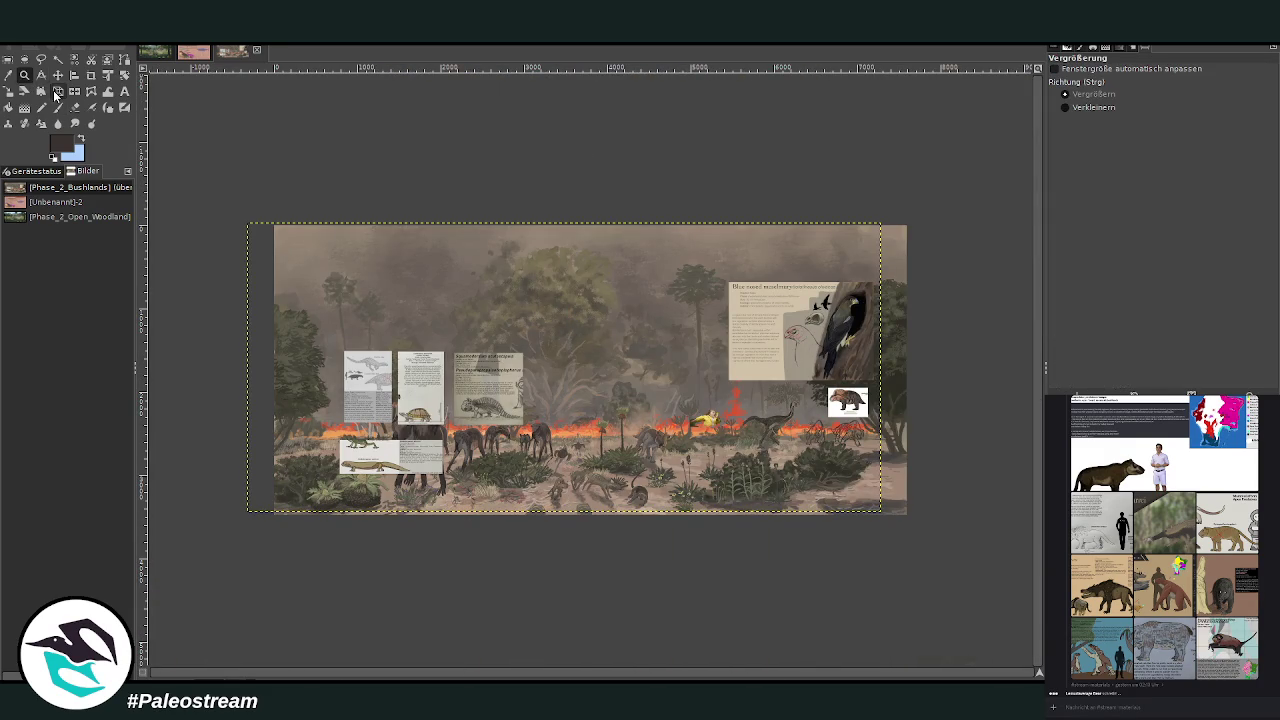
left_click_drag(685, 342, 872, 490)
left_click_drag(482, 230, 822, 556)
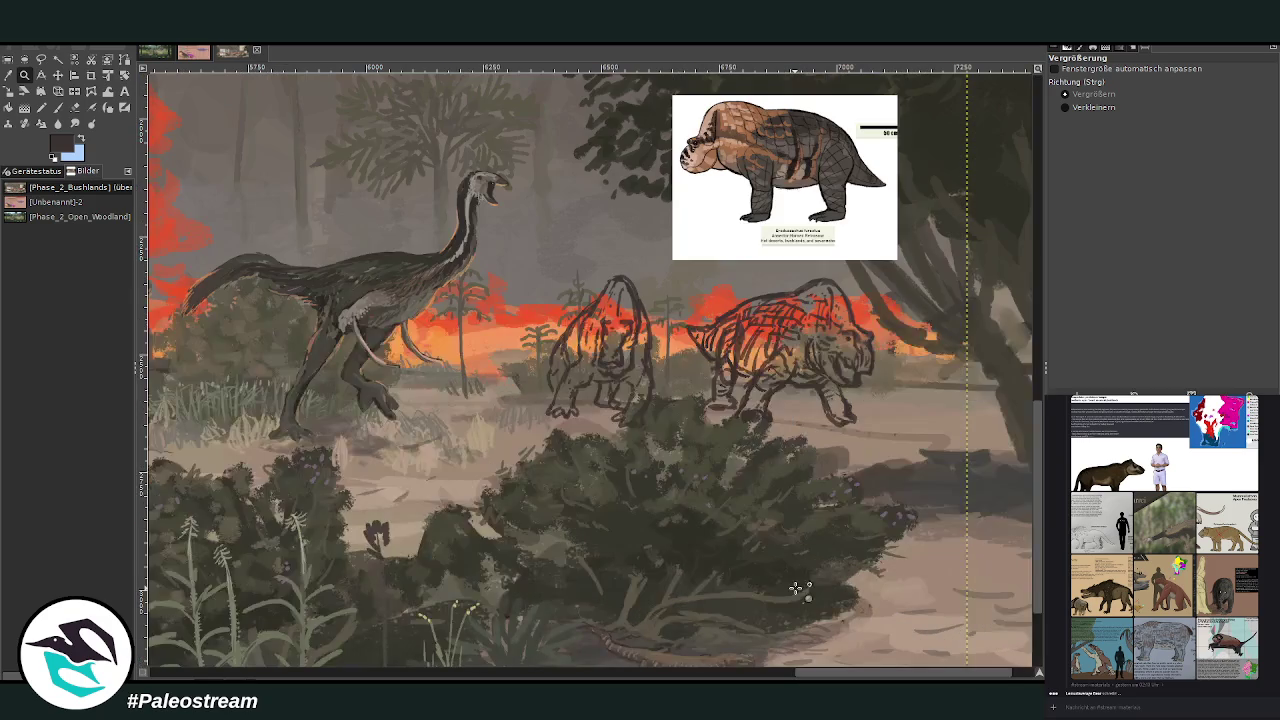
left_click_drag(418, 168, 797, 443)
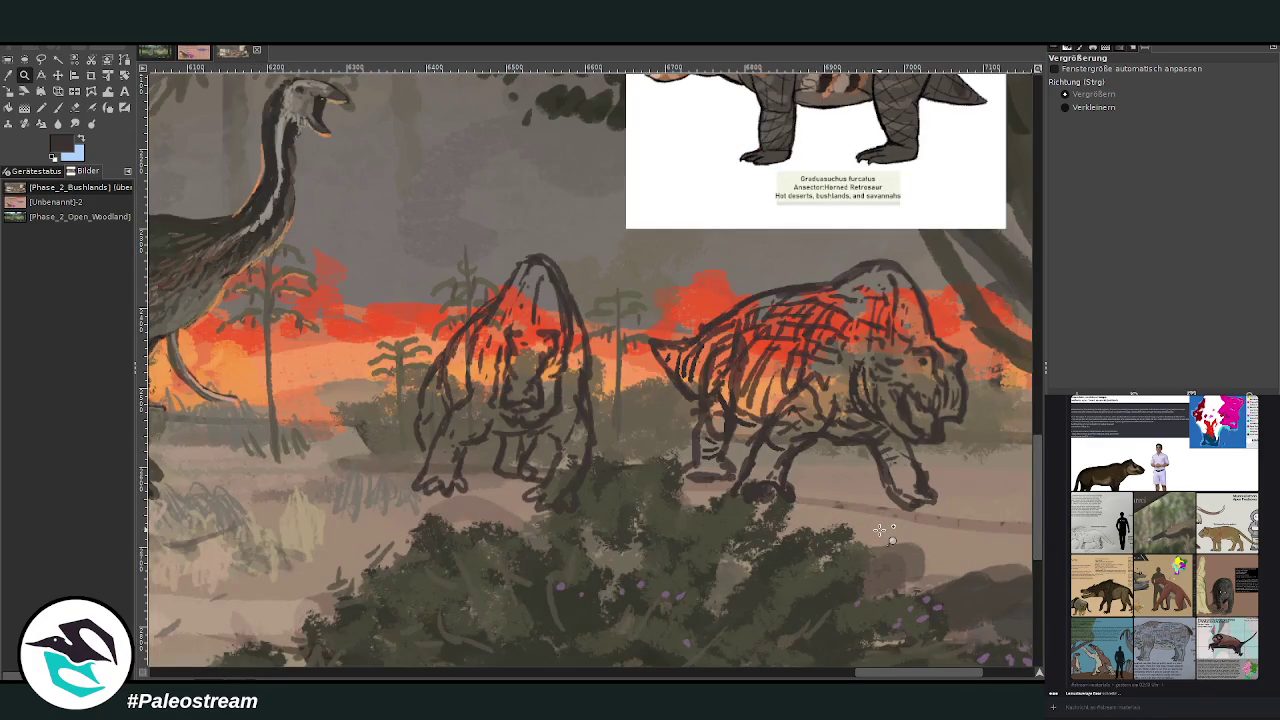
left_click_drag(877, 672, 907, 677)
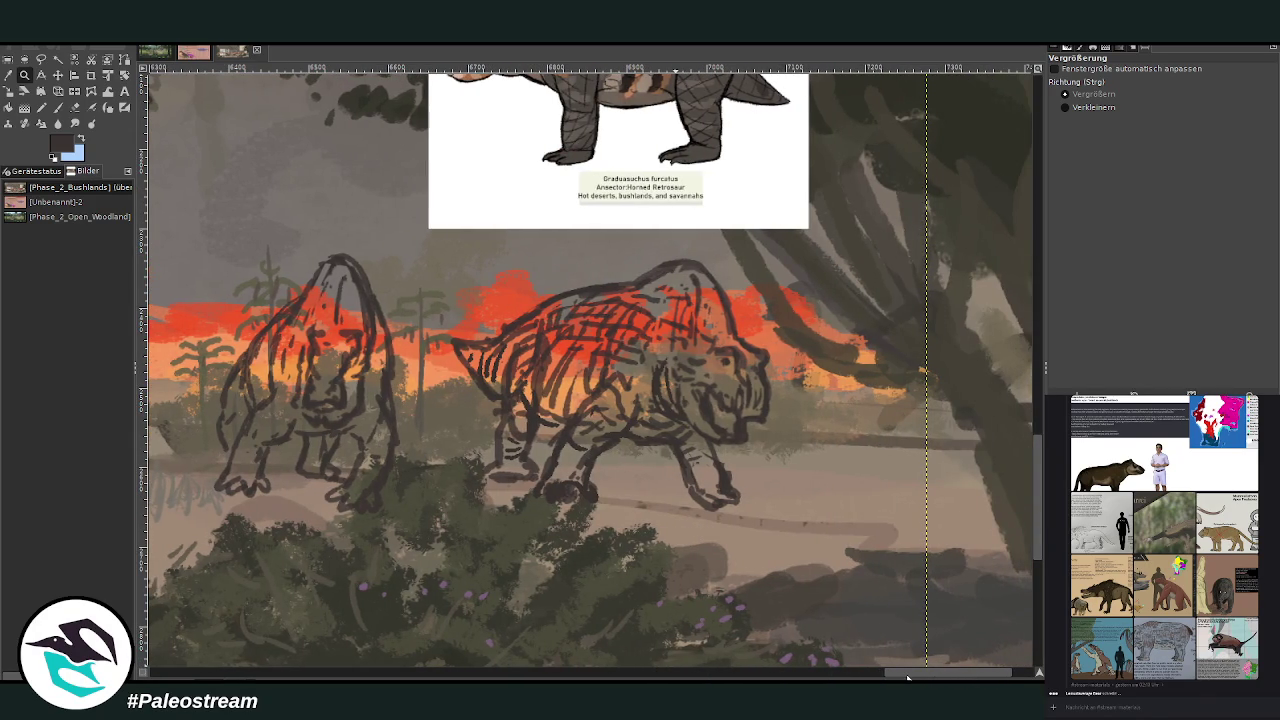
left_click_drag(1037, 509, 1037, 495)
Return to the Paintbrush and bring up the untitled [Unbenannt]-2 size-comparison chart
left_click(8, 74)
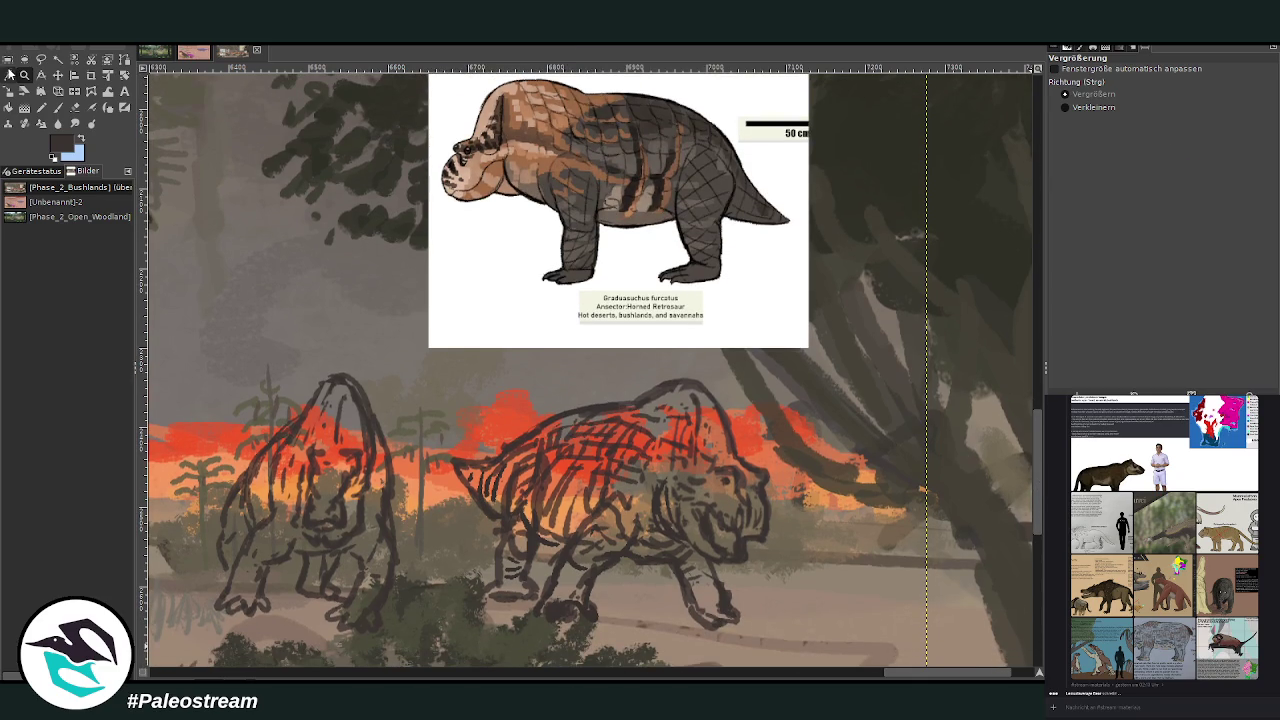
left_click(58, 107)
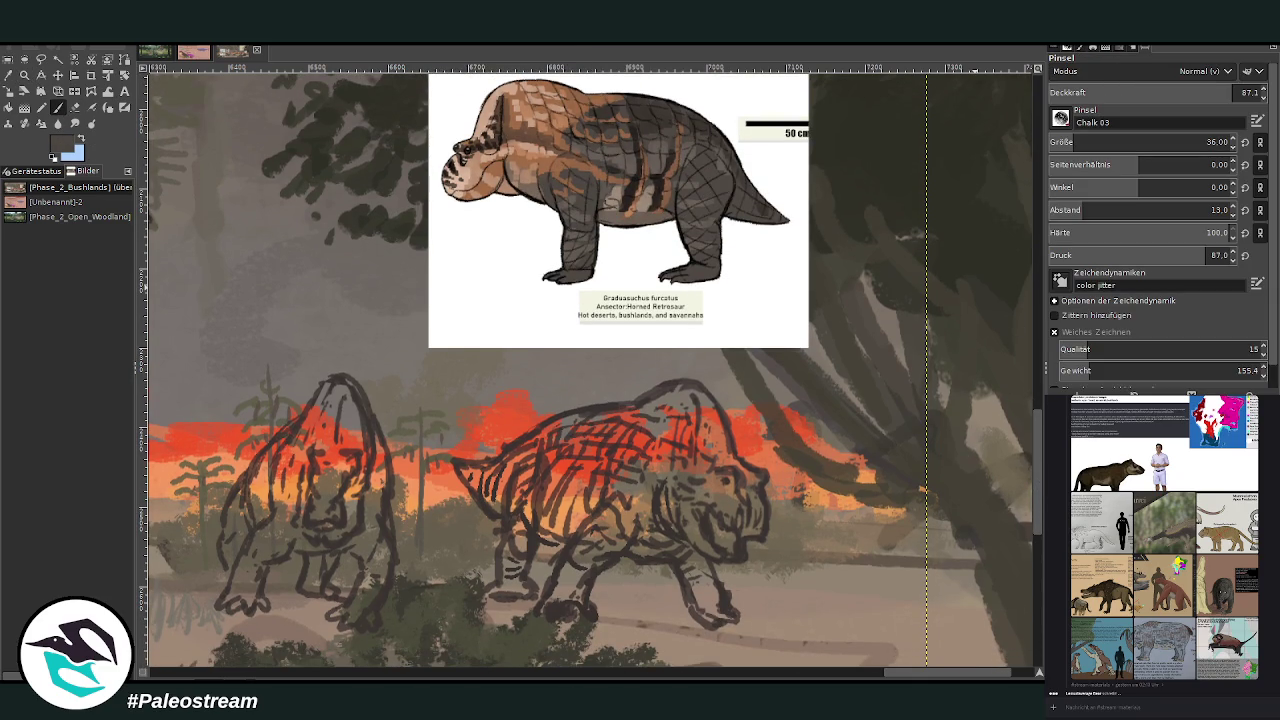
scroll(589, 494, "down", 1)
scroll(589, 494, "down", 6)
scroll(589, 494, "down", 2)
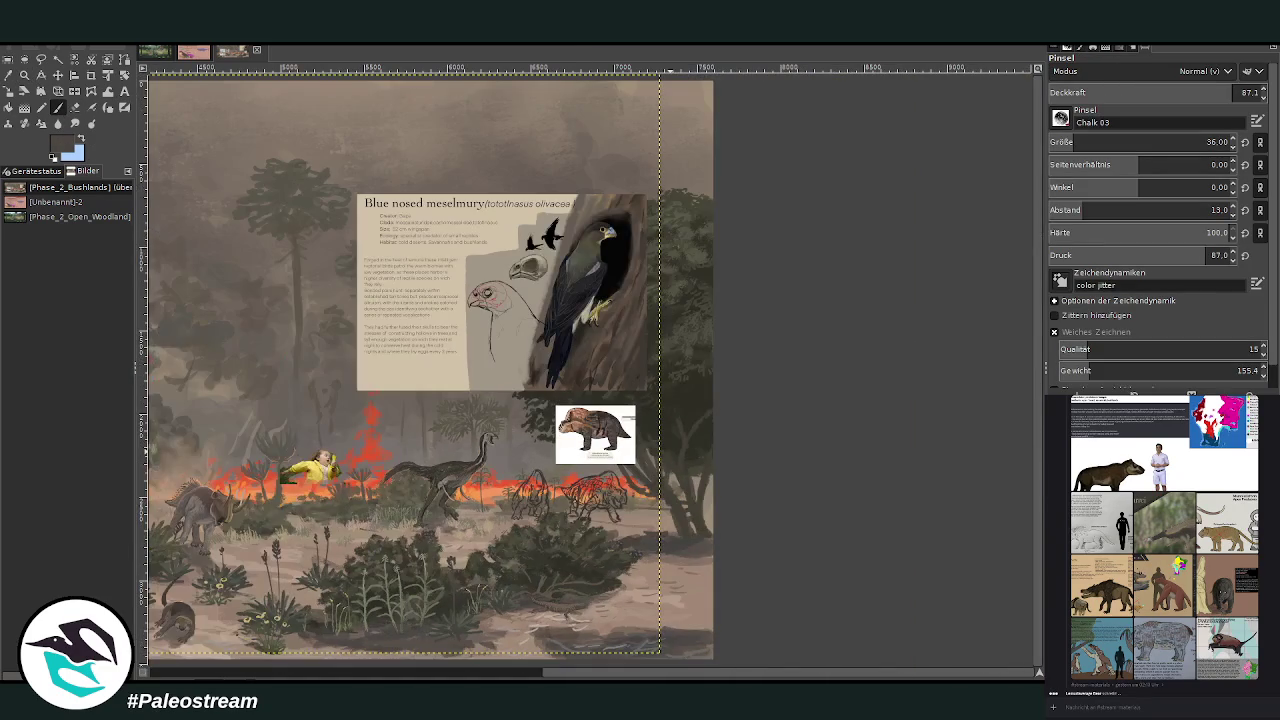
left_click(190, 52)
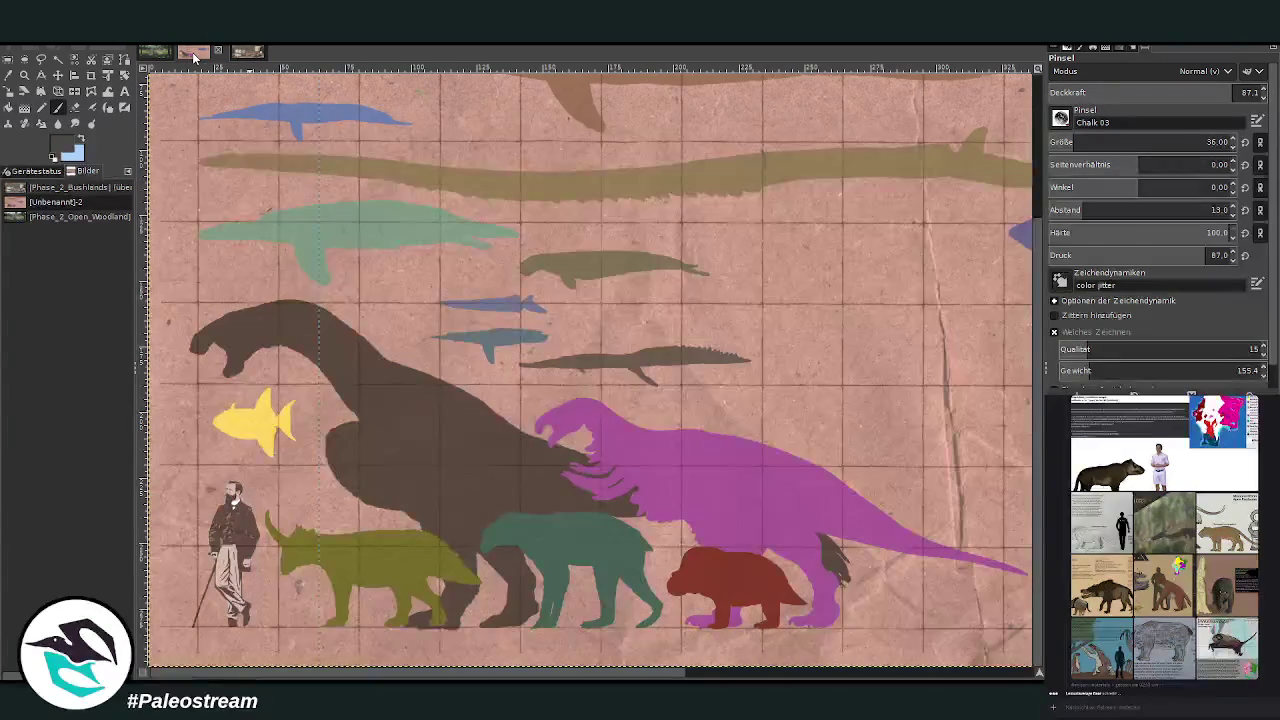
Return to the Bushlands image, zoom into its lower part, and make the sketch layer active
left_click(240, 52)
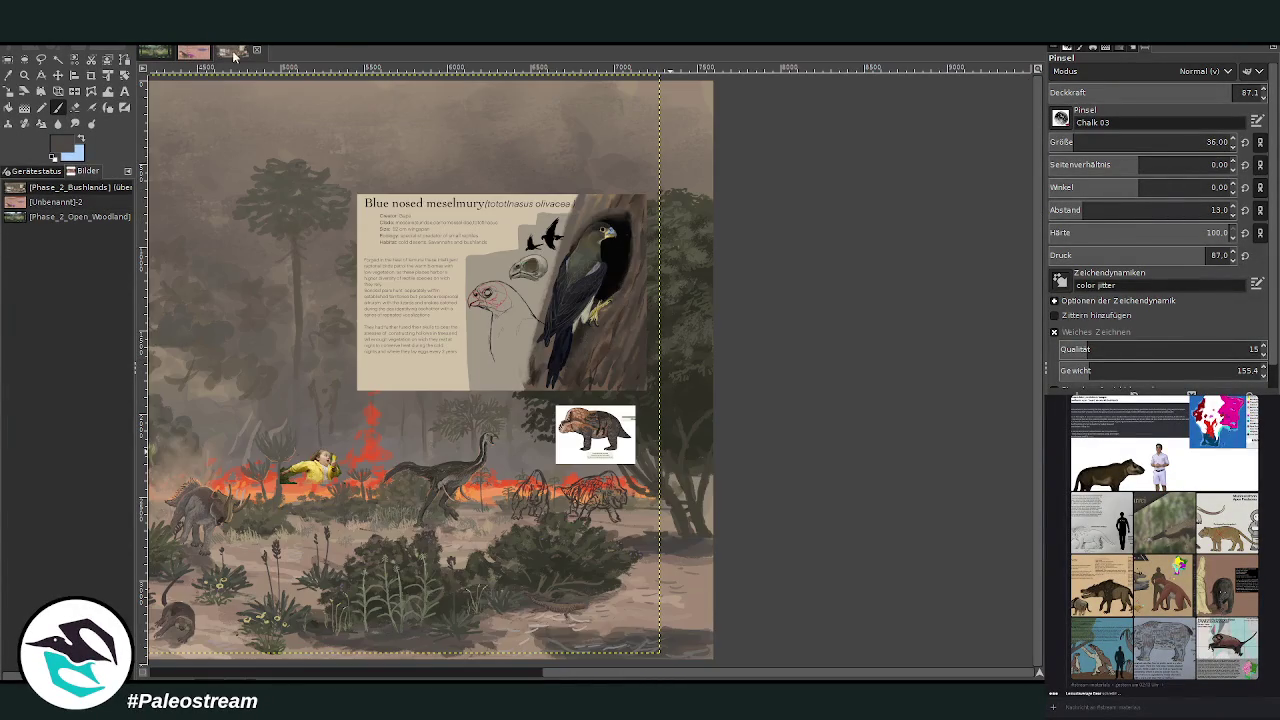
left_click(24, 75)
left_click(491, 535)
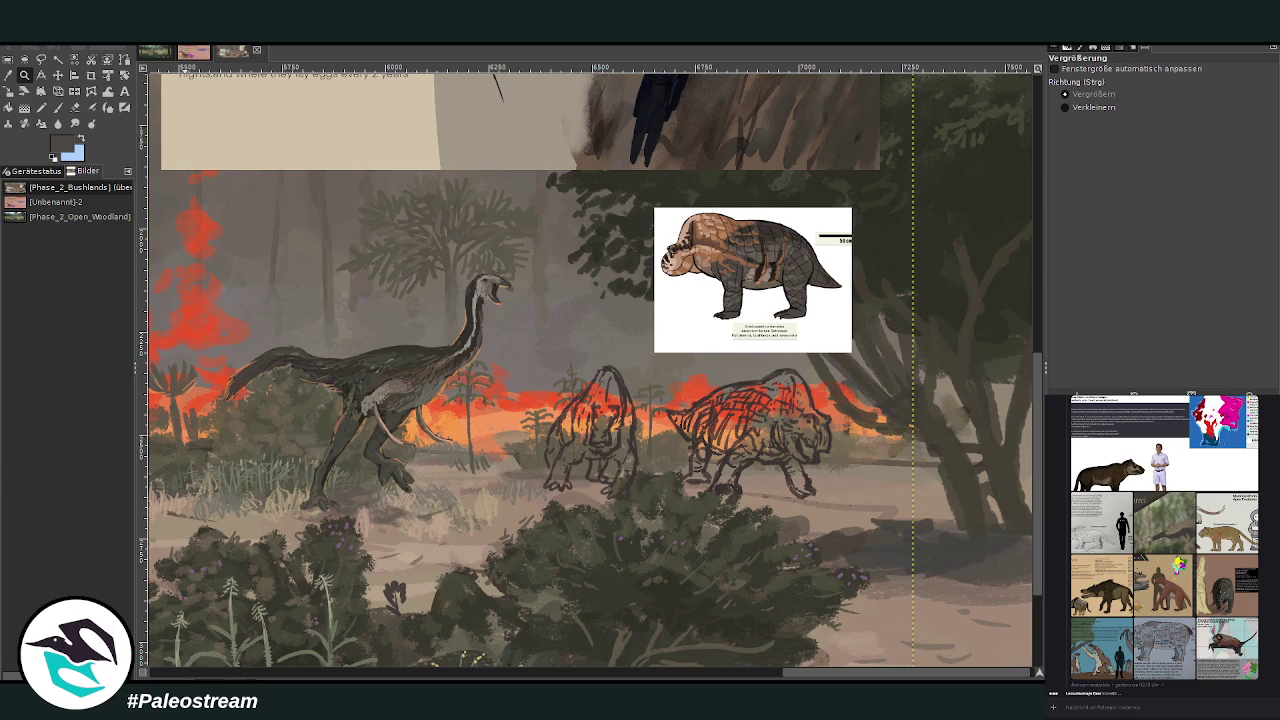
key("Page_Up")
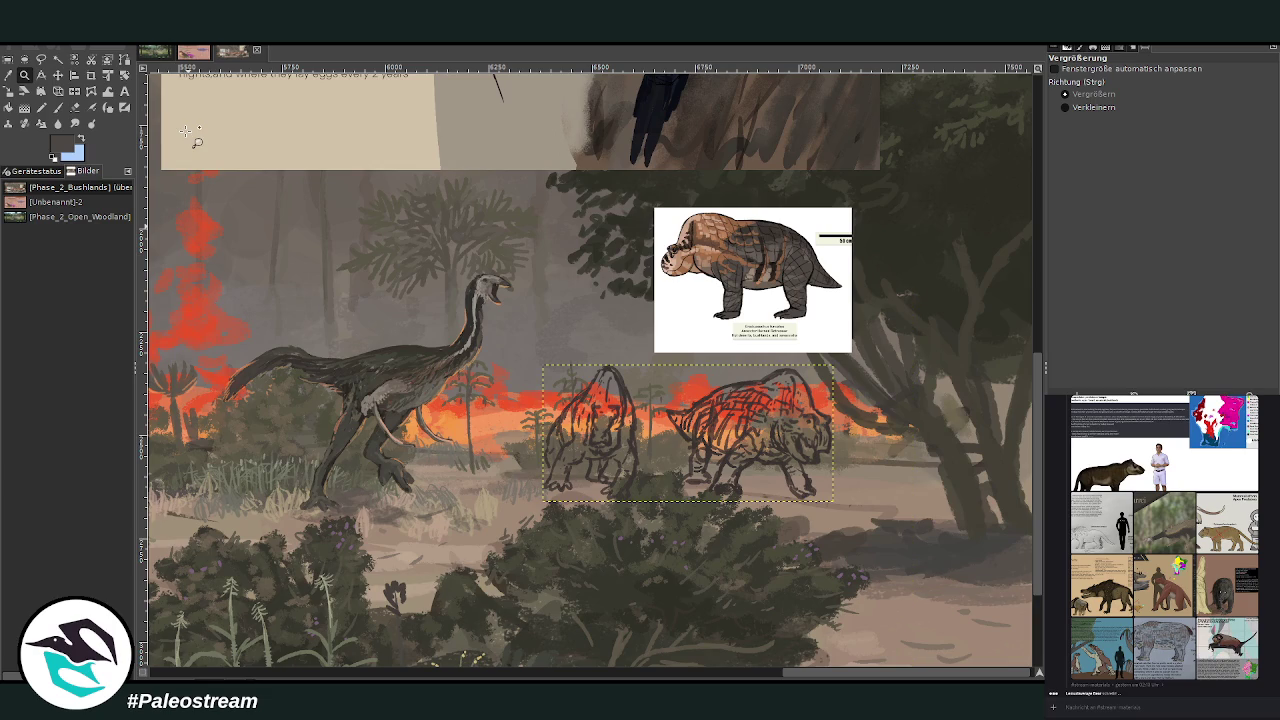
Scale the sketch layer down to 621×293 pixels and zoom in on the creatures
left_click(10, 92)
left_click(688, 438)
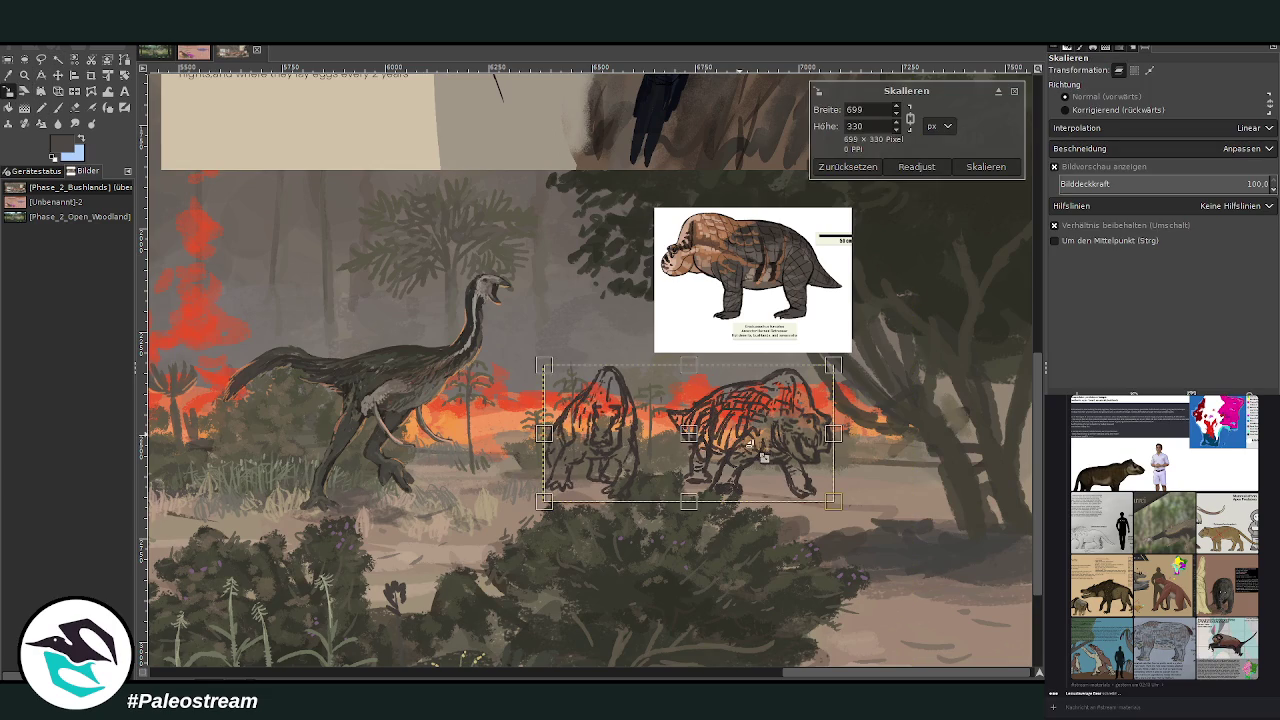
left_click_drag(736, 429, 743, 455)
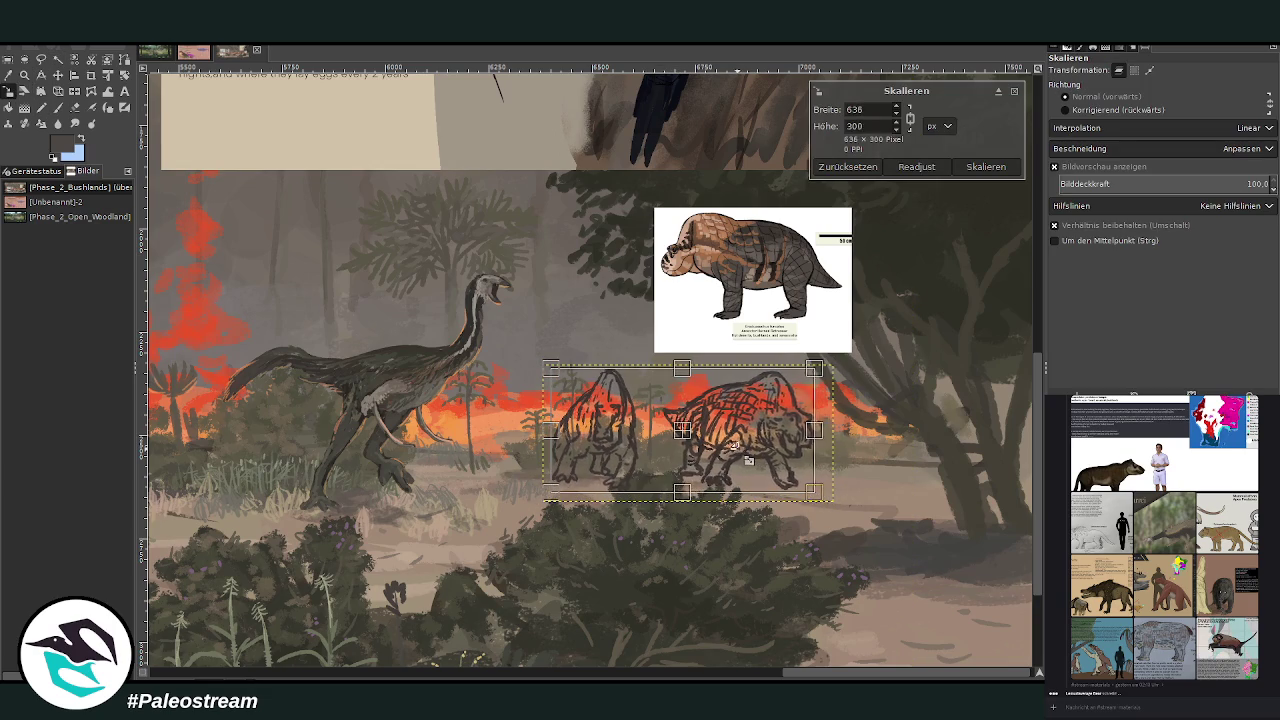
left_click(985, 167)
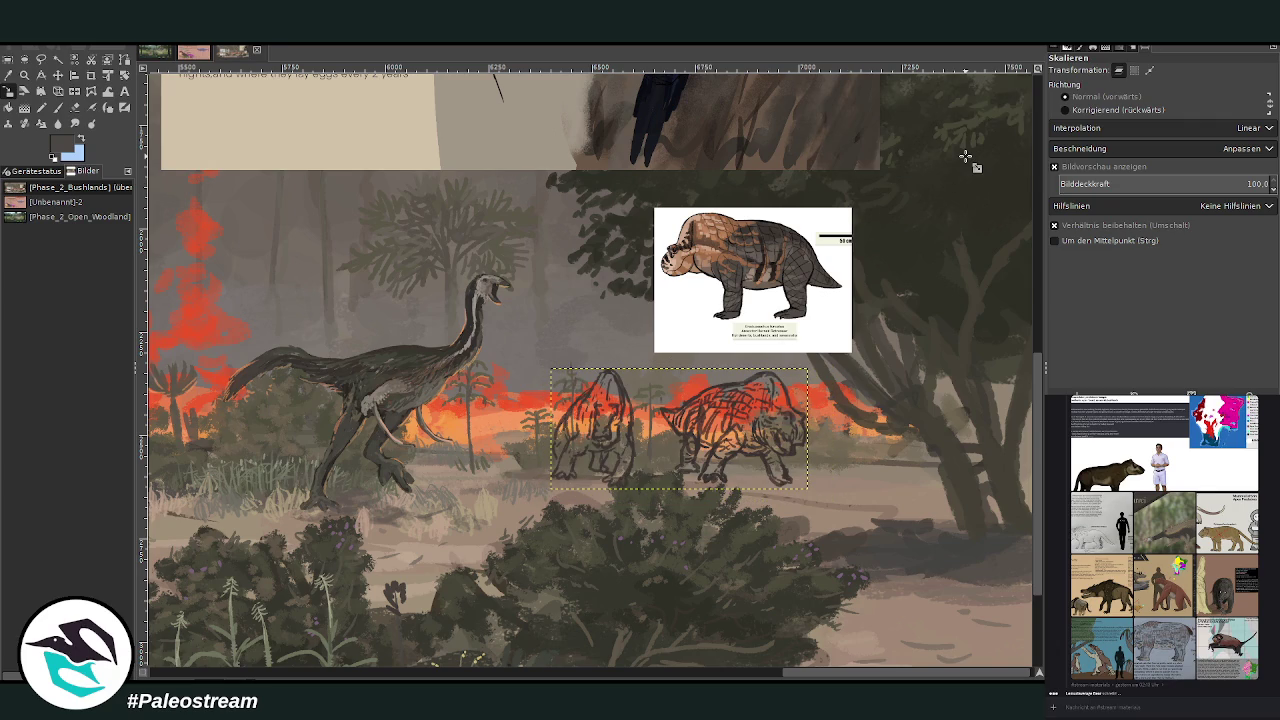
key("z")
left_click_drag(531, 282, 855, 567)
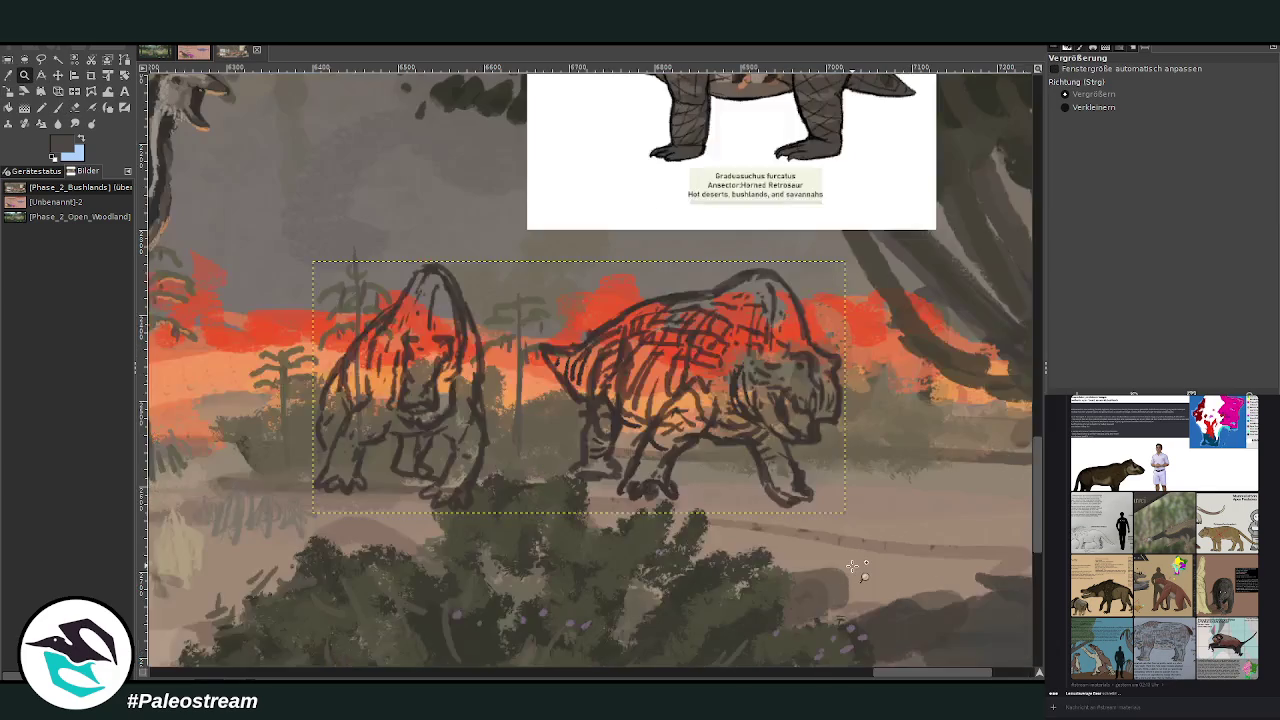
With a size 82 brush, paint grey over the back hatching and the left creature's head and shoulder
left_click(58, 107)
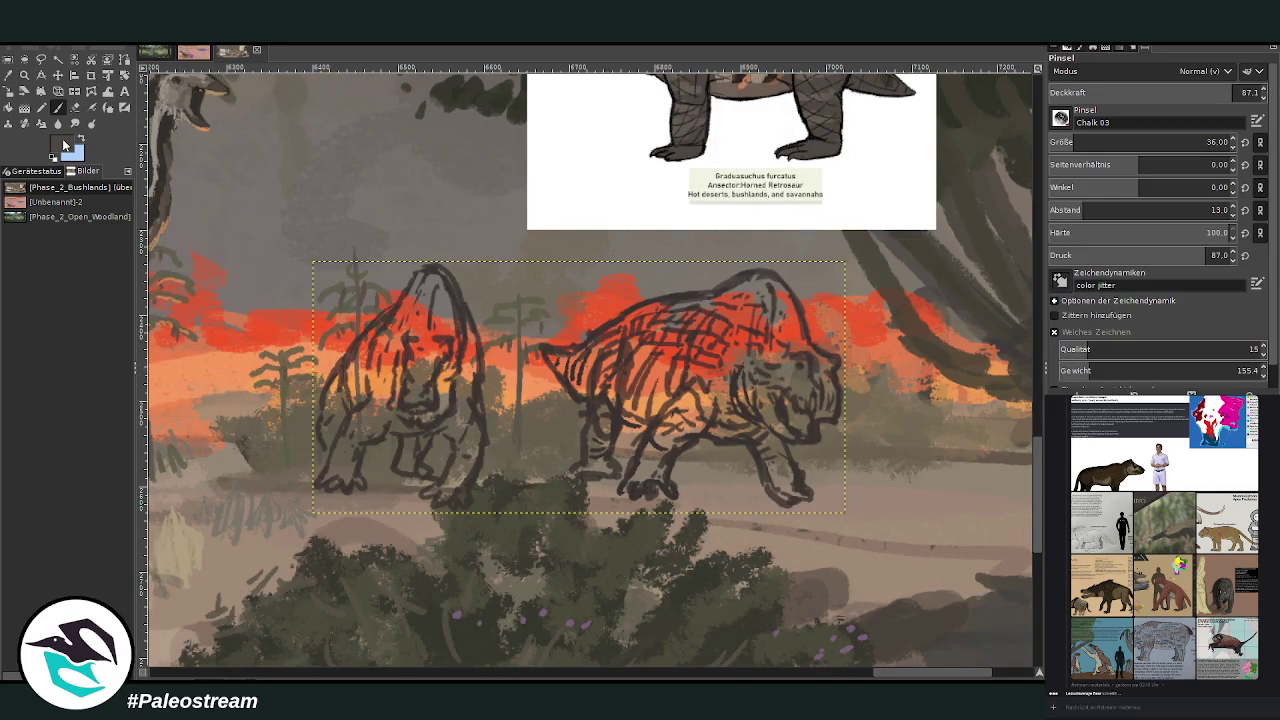
left_click(1073, 142)
mouse_move(611, 367)
left_mouse_down()
mouse_move(634, 318)
mouse_move(670, 316)
mouse_move(690, 345)
mouse_move(745, 290)
mouse_move(637, 365)
mouse_move(690, 400)
mouse_move(680, 440)
mouse_move(715, 380)
left_mouse_up()
scroll(906, 417, "up", 1)
scroll(906, 417, "up", 3)
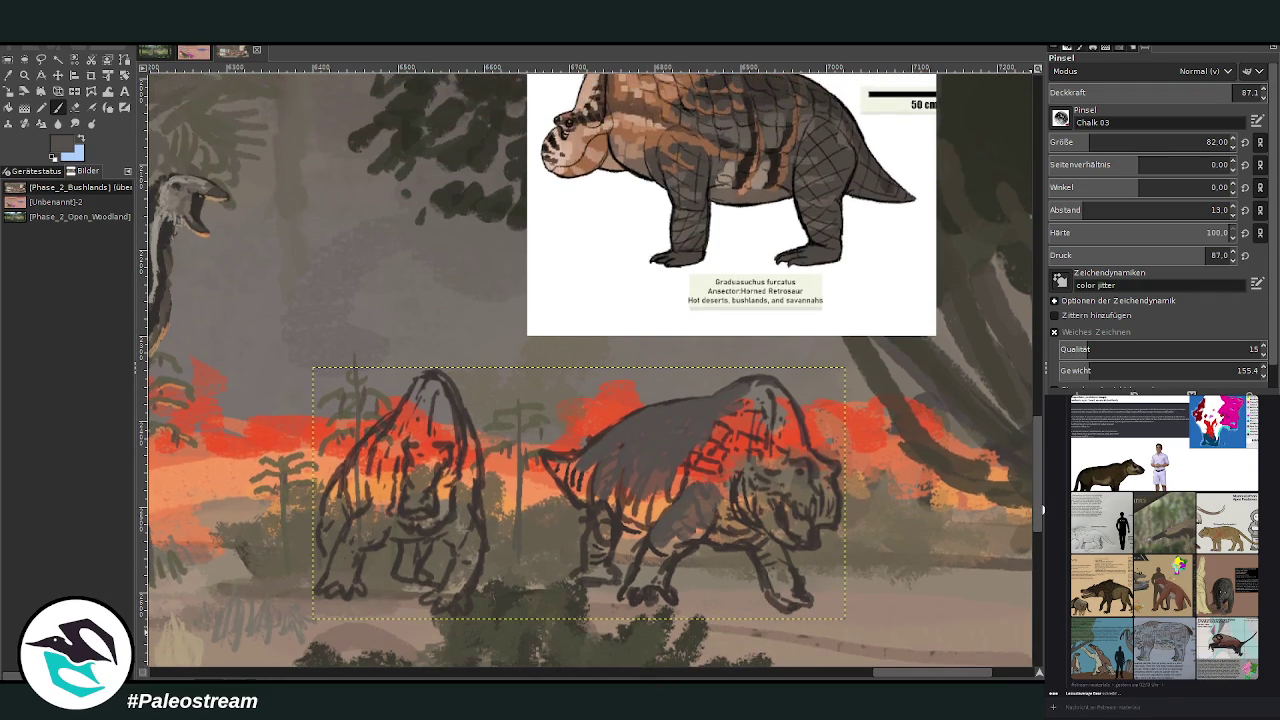
mouse_move(395, 430)
left_mouse_down()
mouse_move(355, 485)
mouse_move(395, 418)
mouse_move(332, 532)
mouse_move(380, 530)
mouse_move(366, 509)
mouse_move(332, 582)
left_mouse_up()
At size 46, paint grey over the right creature's neck and front leg, and lighten both faces
key("bracketleft")
key("bracketleft")
key("bracketleft")
mouse_move(655, 555)
left_mouse_down()
mouse_move(635, 575)
mouse_move(700, 490)
left_mouse_up()
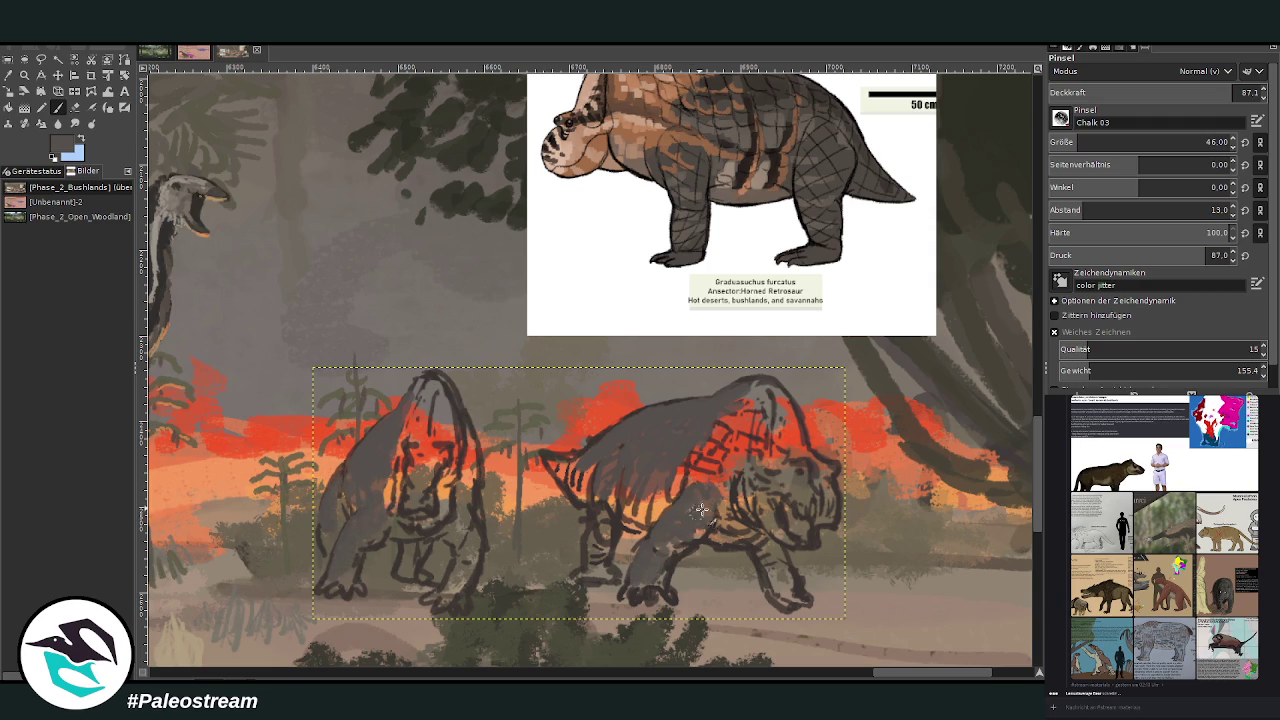
left_click_drag(600, 513, 605, 465)
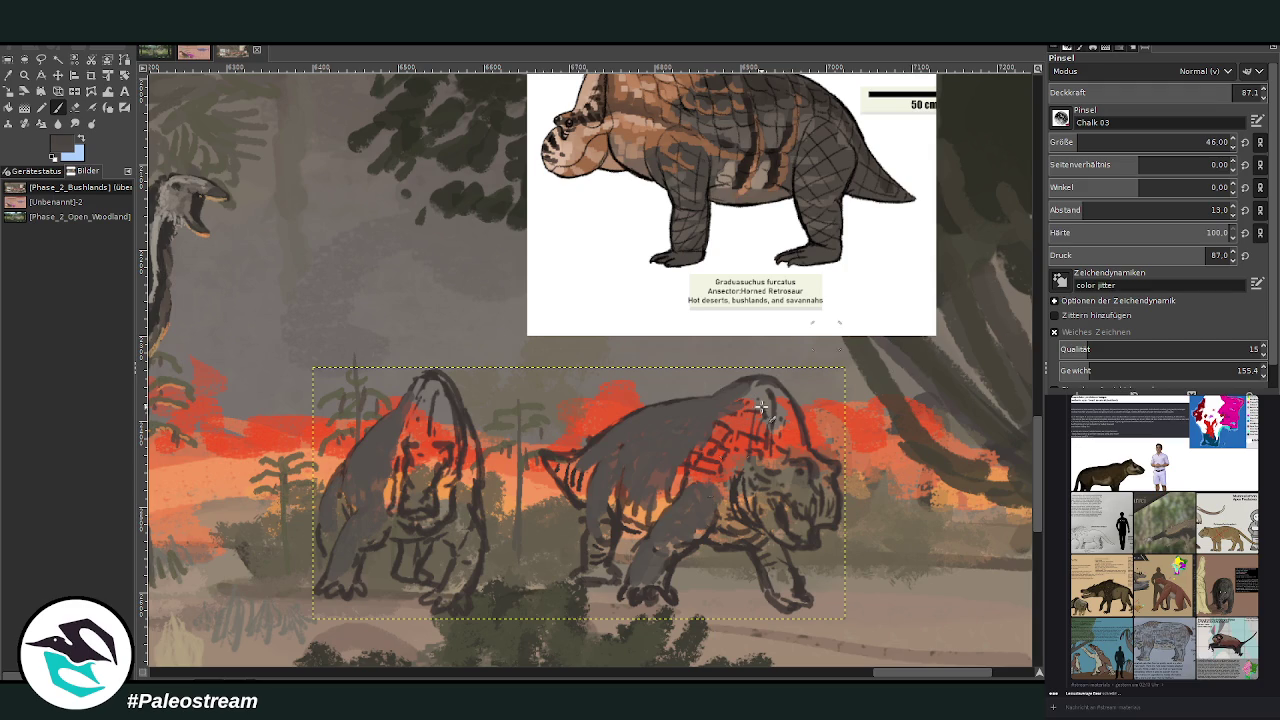
mouse_move(600, 566)
left_mouse_down()
mouse_move(595, 515)
mouse_move(620, 530)
mouse_move(630, 440)
left_mouse_up()
mouse_move(670, 575)
left_mouse_down()
mouse_move(651, 561)
mouse_move(706, 514)
mouse_move(756, 545)
mouse_move(776, 594)
mouse_move(758, 542)
mouse_move(730, 525)
mouse_move(708, 549)
mouse_move(740, 540)
mouse_move(730, 500)
mouse_move(722, 512)
mouse_move(748, 518)
left_mouse_up()
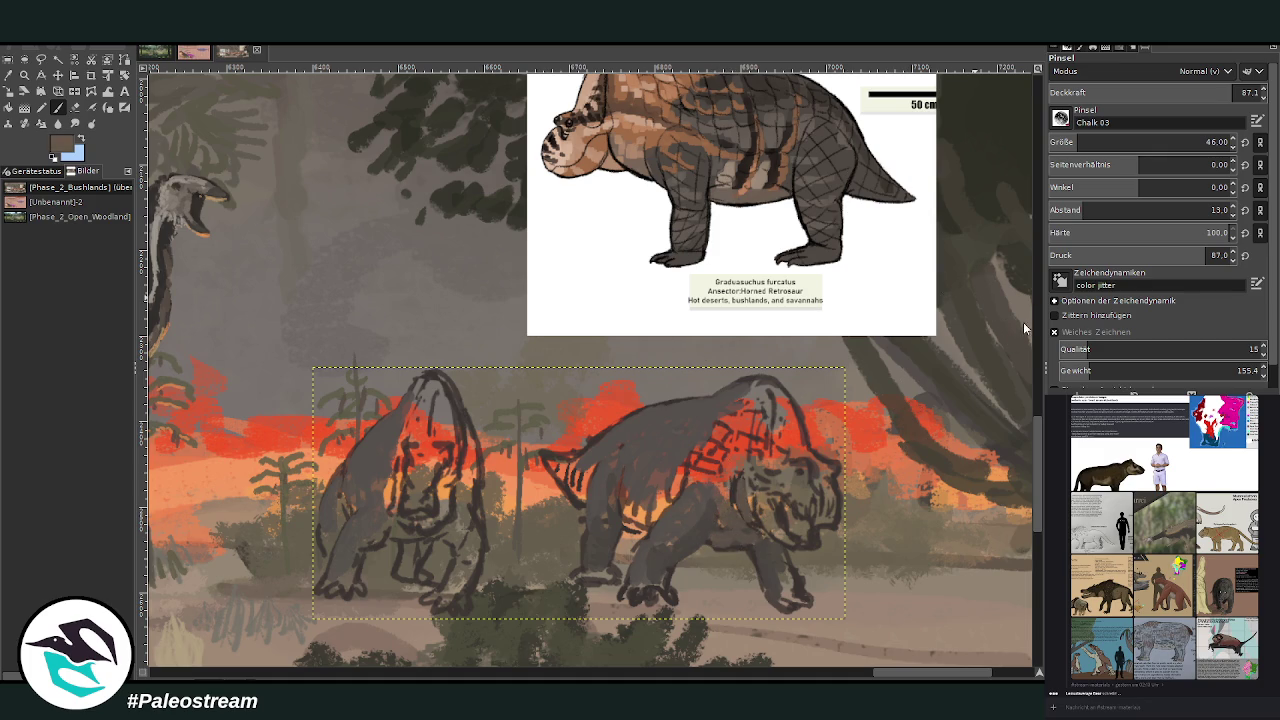
left_click_drag(779, 533, 752, 484)
mouse_move(429, 527)
left_mouse_down()
mouse_move(465, 540)
mouse_move(462, 498)
left_mouse_up()
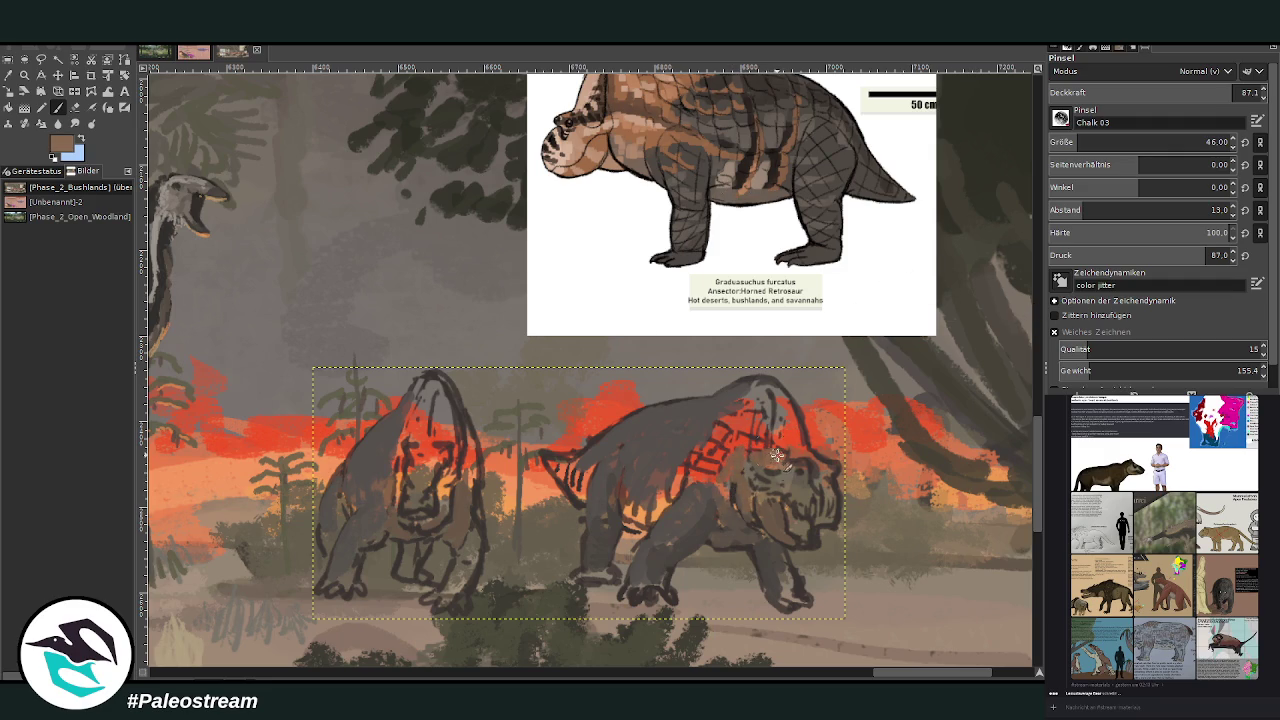
Paint brown over the right creature's head, face and shoulder stripes and the left creature's head
left_click_drag(790, 445, 770, 390)
scroll(1036, 497, "up", 1)
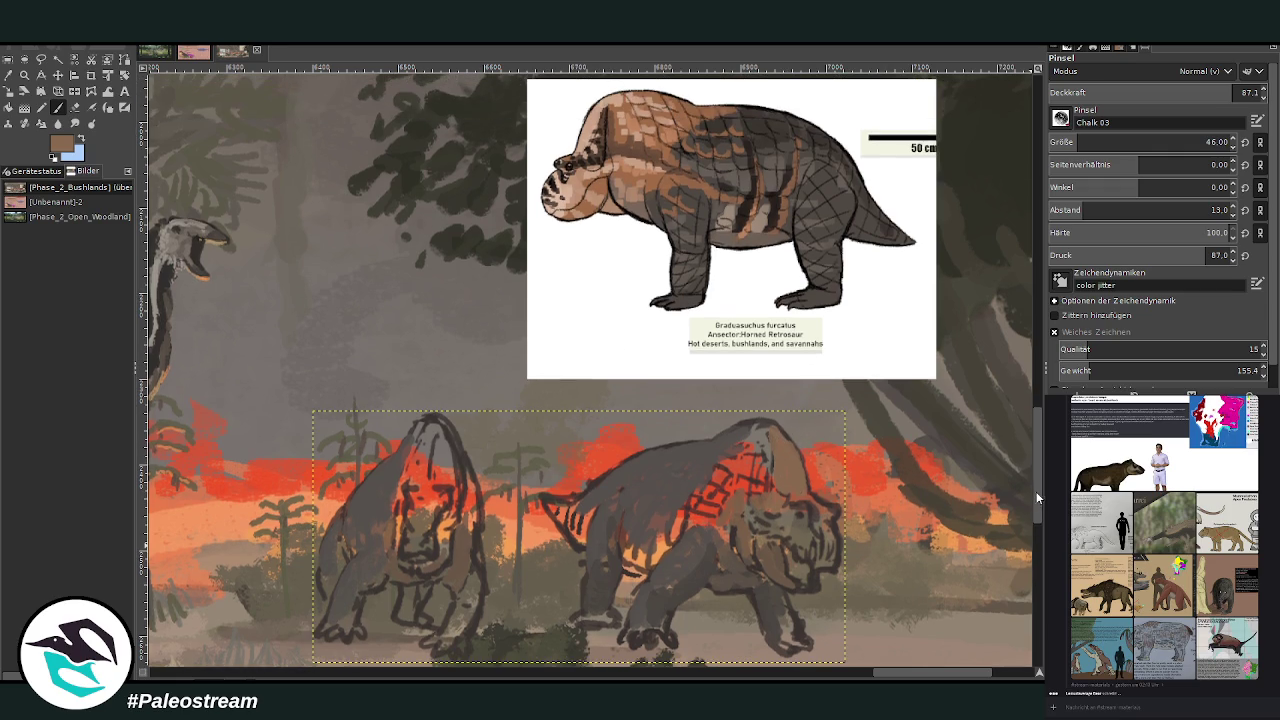
mouse_move(808, 504)
left_mouse_down()
mouse_move(819, 511)
mouse_move(801, 487)
left_mouse_up()
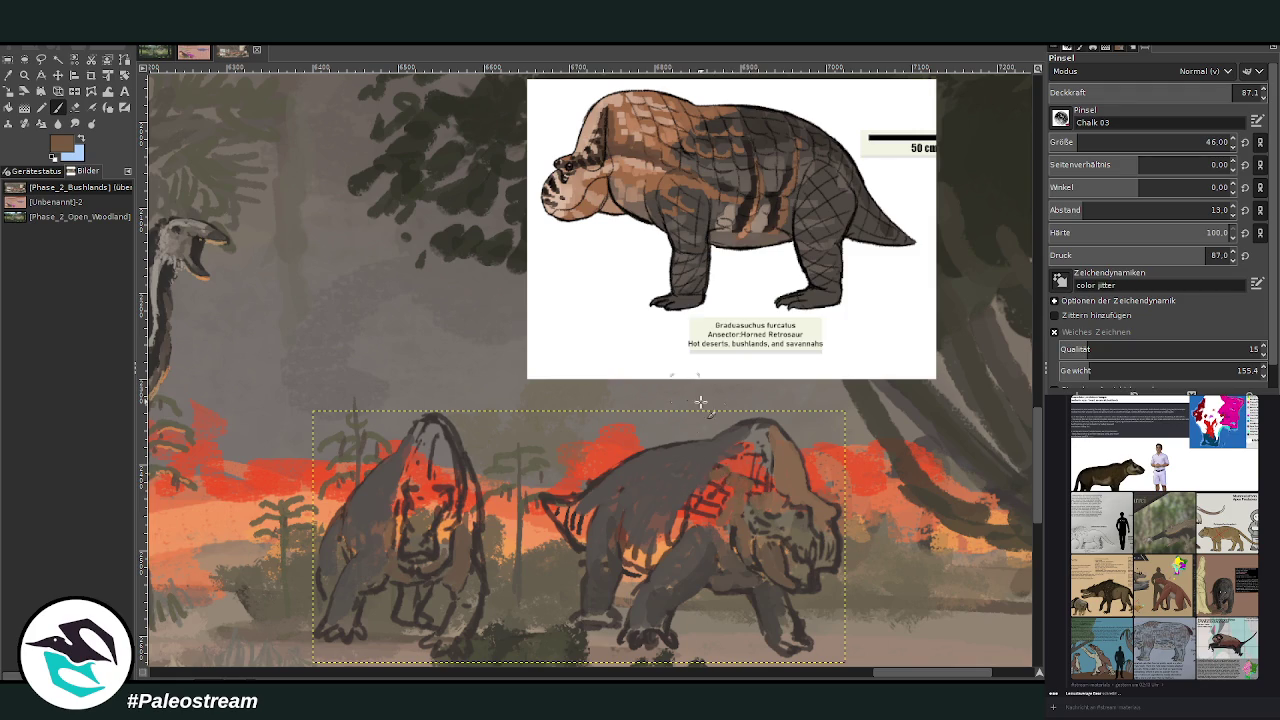
mouse_move(730, 468)
left_mouse_down()
mouse_move(698, 462)
mouse_move(739, 442)
mouse_move(756, 456)
mouse_move(750, 430)
mouse_move(771, 455)
mouse_move(760, 468)
left_mouse_up()
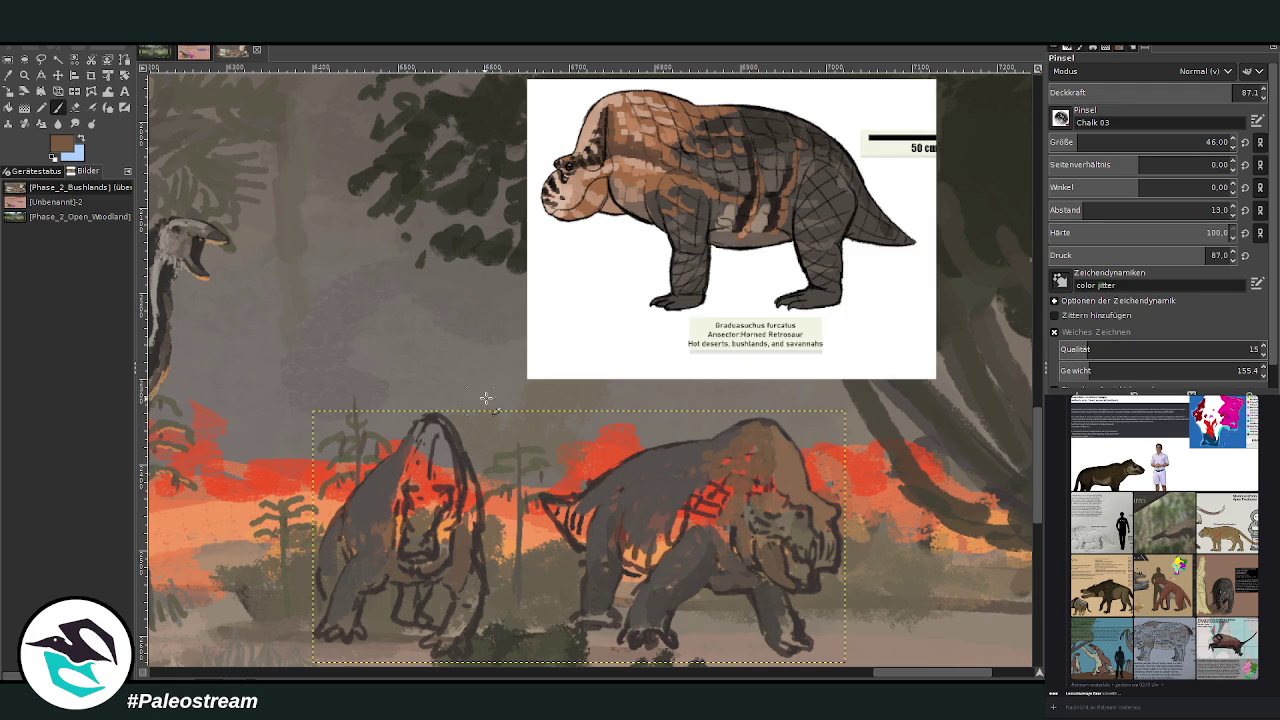
mouse_move(428, 463)
left_mouse_down()
mouse_move(420, 440)
mouse_move(460, 472)
mouse_move(437, 430)
left_mouse_up()
left_click_drag(472, 496, 470, 530)
mouse_move(392, 490)
left_mouse_down()
mouse_move(385, 515)
mouse_move(370, 509)
left_mouse_up()
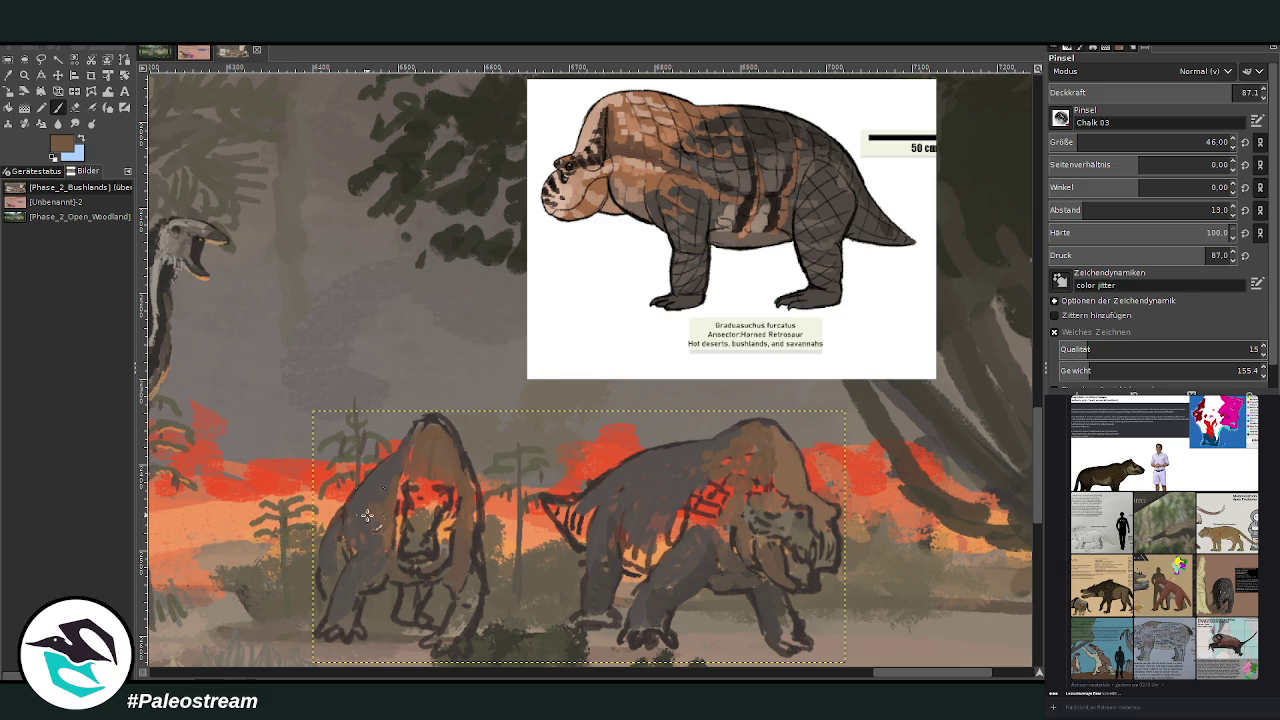
mouse_move(396, 460)
left_mouse_down()
mouse_move(375, 508)
mouse_move(423, 502)
left_mouse_up()
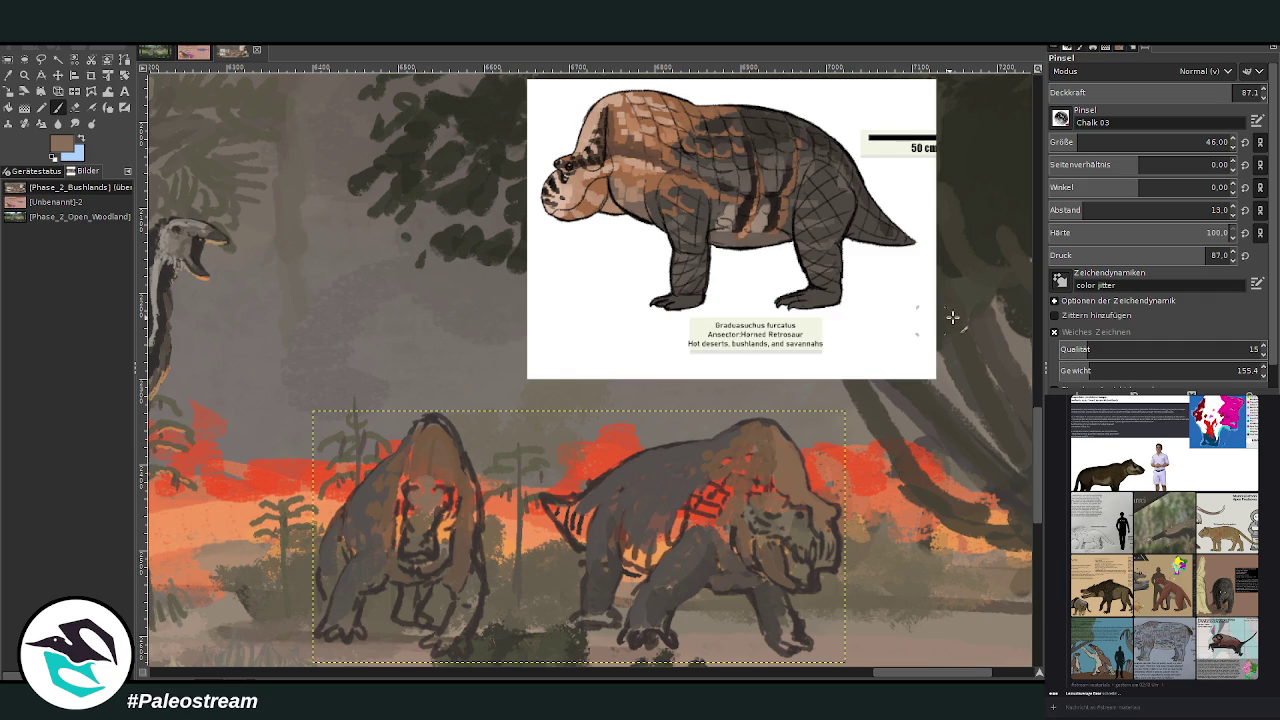
With a smaller, more transparent brush, add light brown to both snouts and the left face
mouse_move(831, 511)
left_mouse_down()
mouse_move(818, 562)
mouse_move(832, 576)
mouse_move(827, 535)
left_mouse_up()
left_click_drag(1160, 143, 1140, 142)
left_click_drag(1170, 92, 1143, 86)
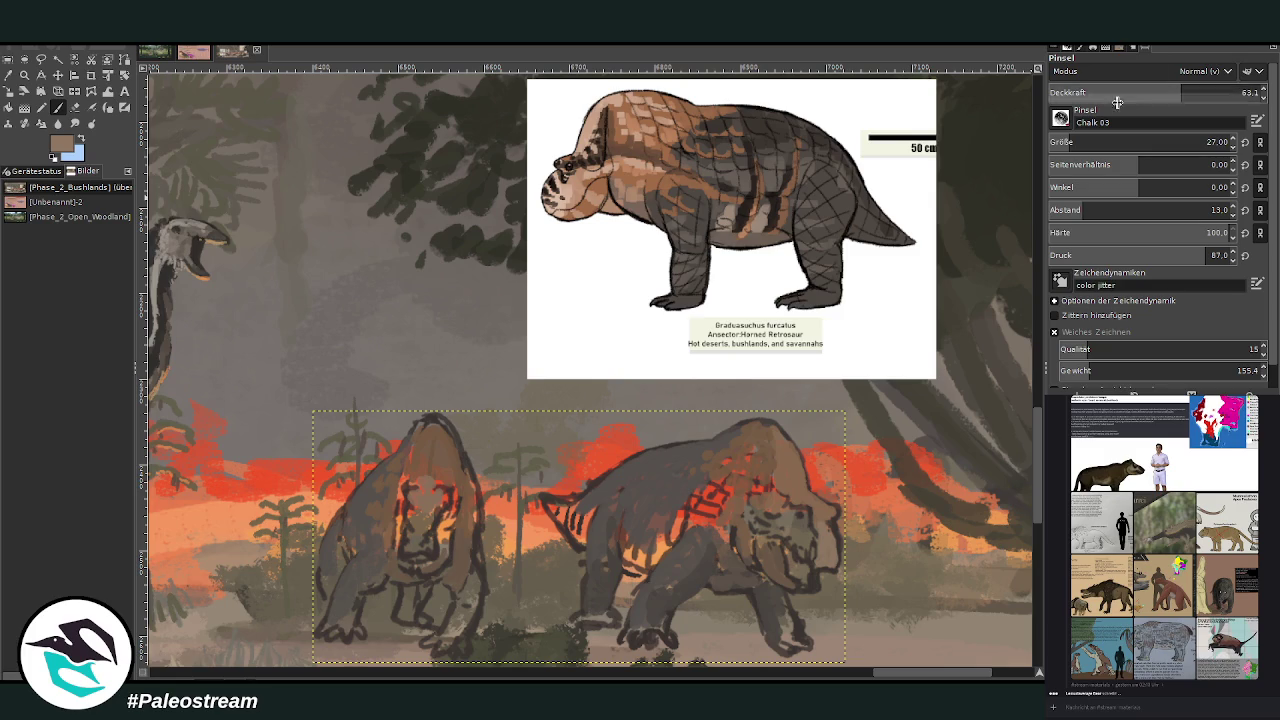
mouse_move(820, 554)
left_mouse_down()
mouse_move(844, 580)
mouse_move(830, 525)
left_mouse_up()
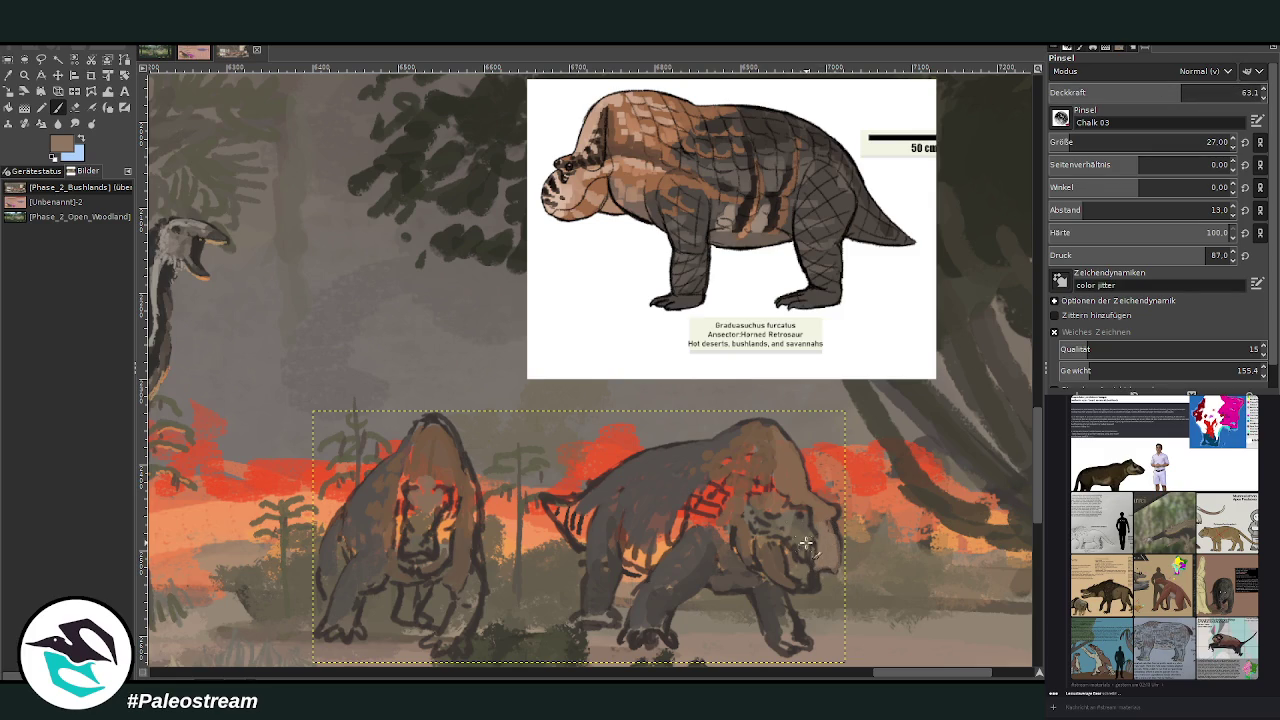
mouse_move(404, 532)
left_mouse_down()
mouse_move(420, 560)
mouse_move(428, 528)
mouse_move(444, 560)
mouse_move(421, 546)
mouse_move(408, 556)
mouse_move(432, 514)
mouse_move(425, 492)
mouse_move(448, 506)
mouse_move(428, 450)
mouse_move(445, 495)
left_mouse_up()
mouse_move(445, 438)
left_mouse_down()
mouse_move(419, 511)
mouse_move(405, 480)
mouse_move(385, 500)
mouse_move(380, 480)
mouse_move(418, 425)
mouse_move(458, 450)
mouse_move(468, 492)
mouse_move(451, 438)
mouse_move(469, 552)
left_mouse_up()
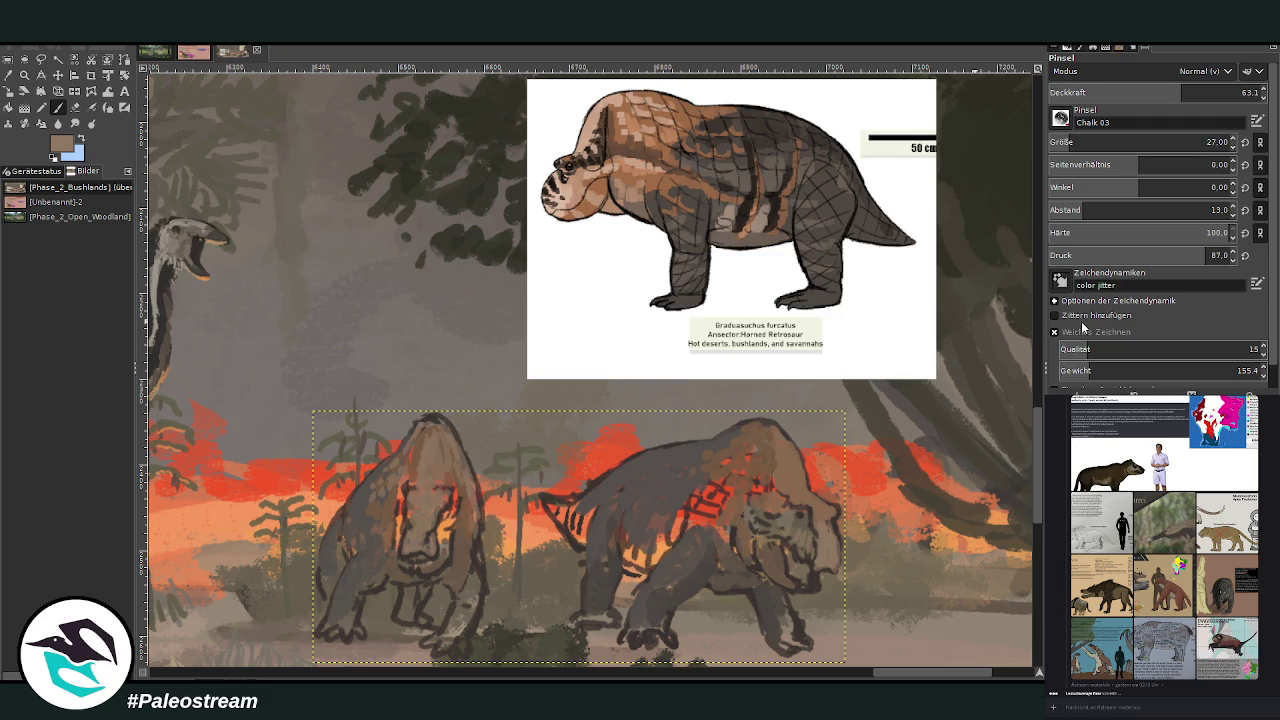
Pick dark grey, enlarge the brush, and shade the jaw, chest and forelegs
left_click(960, 200, "ctrl")
scroll(1075, 146, "up", 8)
left_click_drag(1120, 98, 1131, 98)
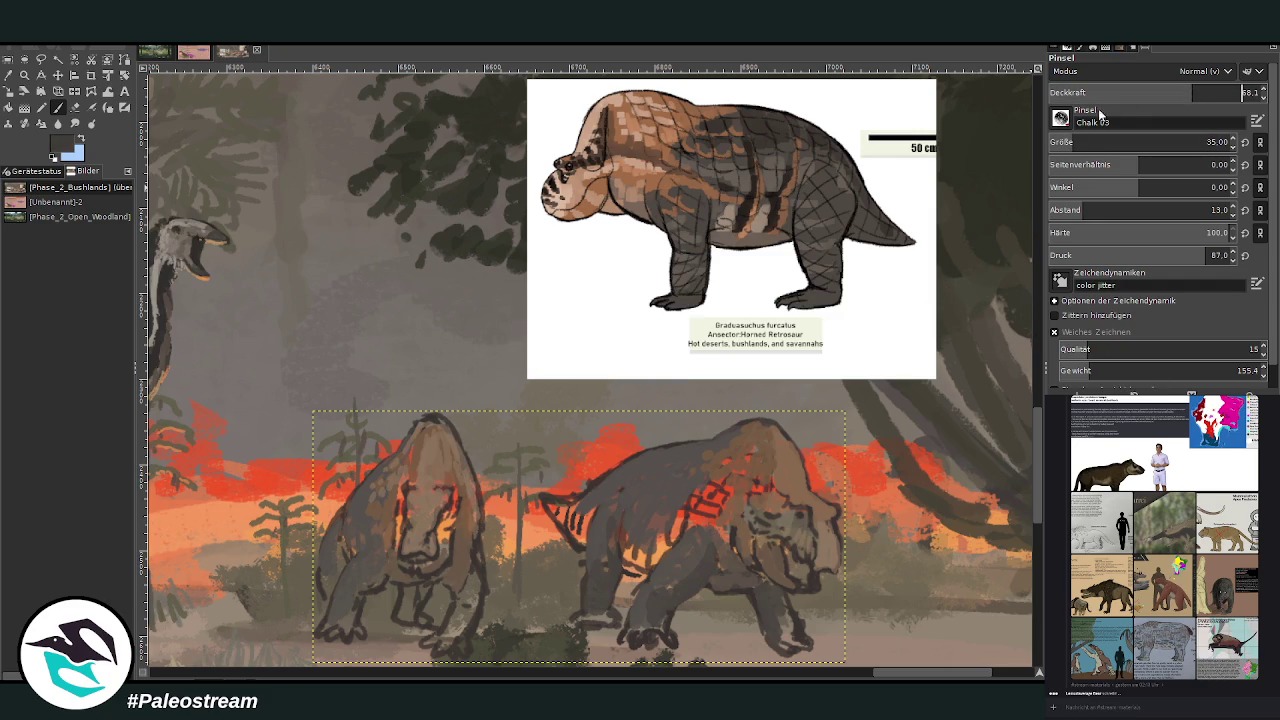
mouse_move(787, 617)
left_mouse_down()
mouse_move(778, 592)
mouse_move(759, 610)
left_mouse_up()
mouse_move(674, 588)
left_mouse_down()
mouse_move(700, 563)
mouse_move(696, 532)
mouse_move(742, 560)
mouse_move(736, 573)
left_mouse_up()
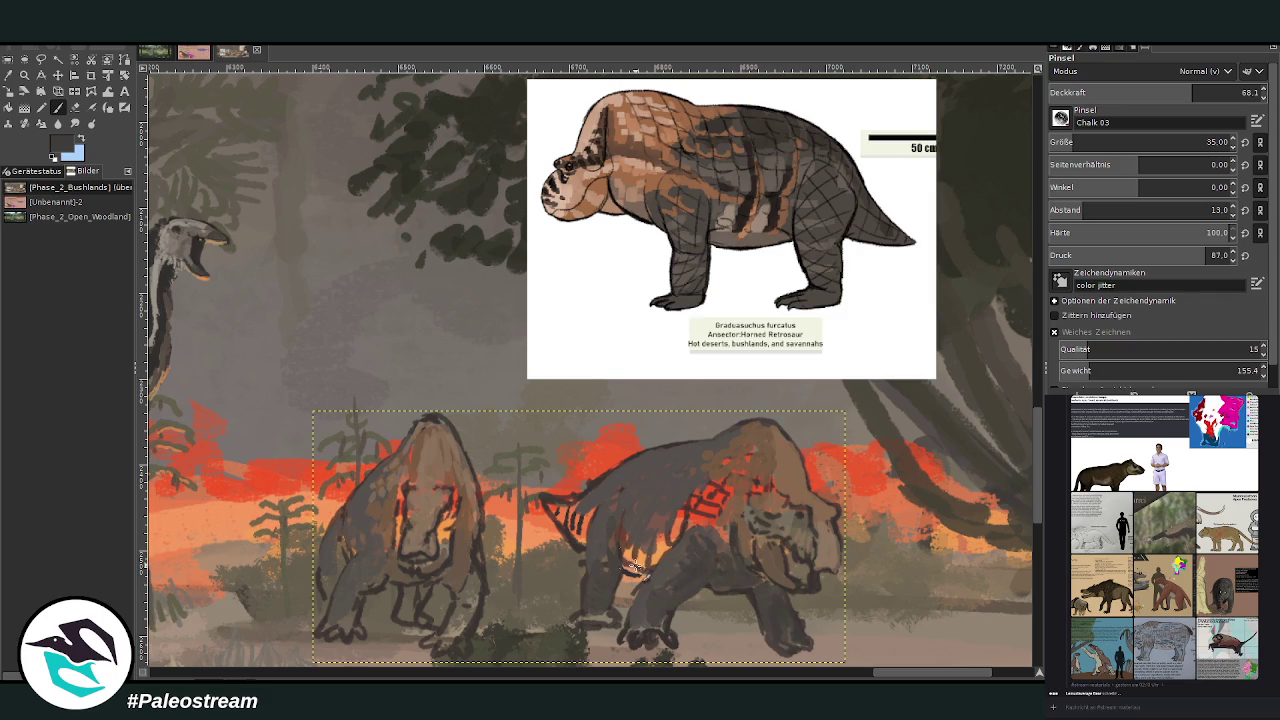
mouse_move(385, 573)
left_mouse_down()
mouse_move(342, 628)
mouse_move(338, 600)
mouse_move(329, 631)
left_mouse_up()
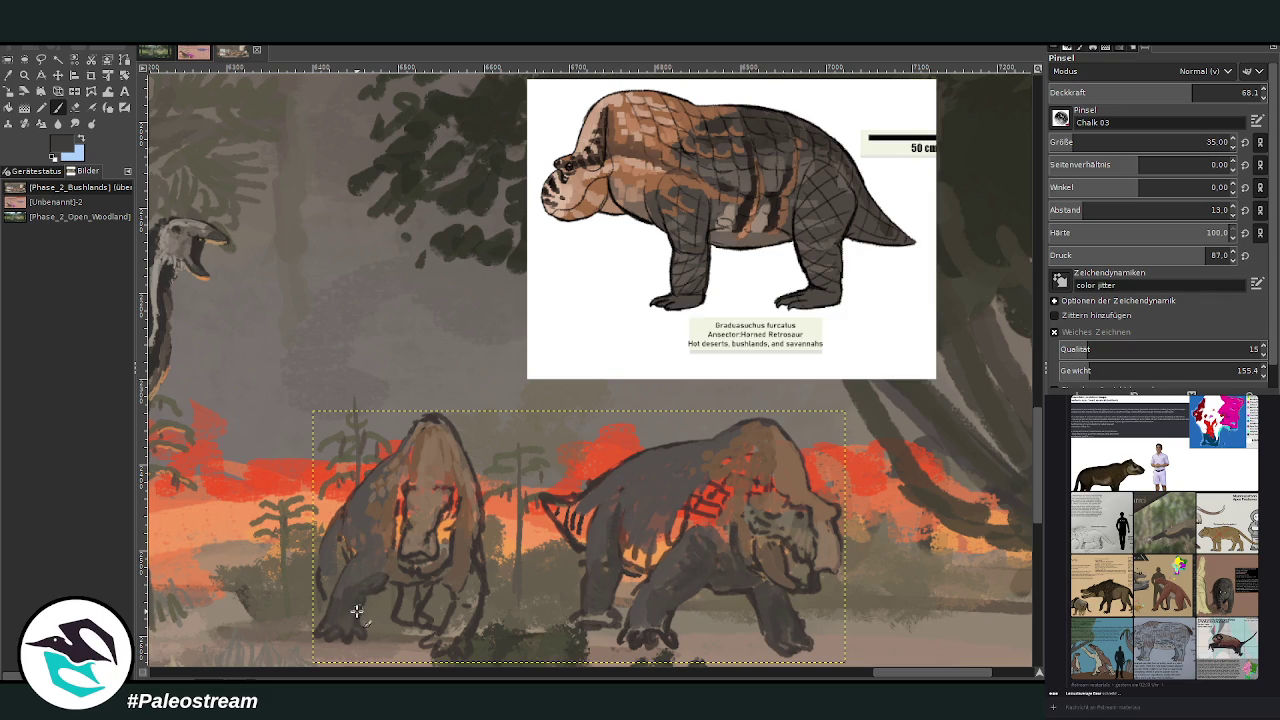
mouse_move(442, 587)
left_mouse_down()
mouse_move(458, 620)
mouse_move(471, 606)
mouse_move(455, 648)
left_mouse_up()
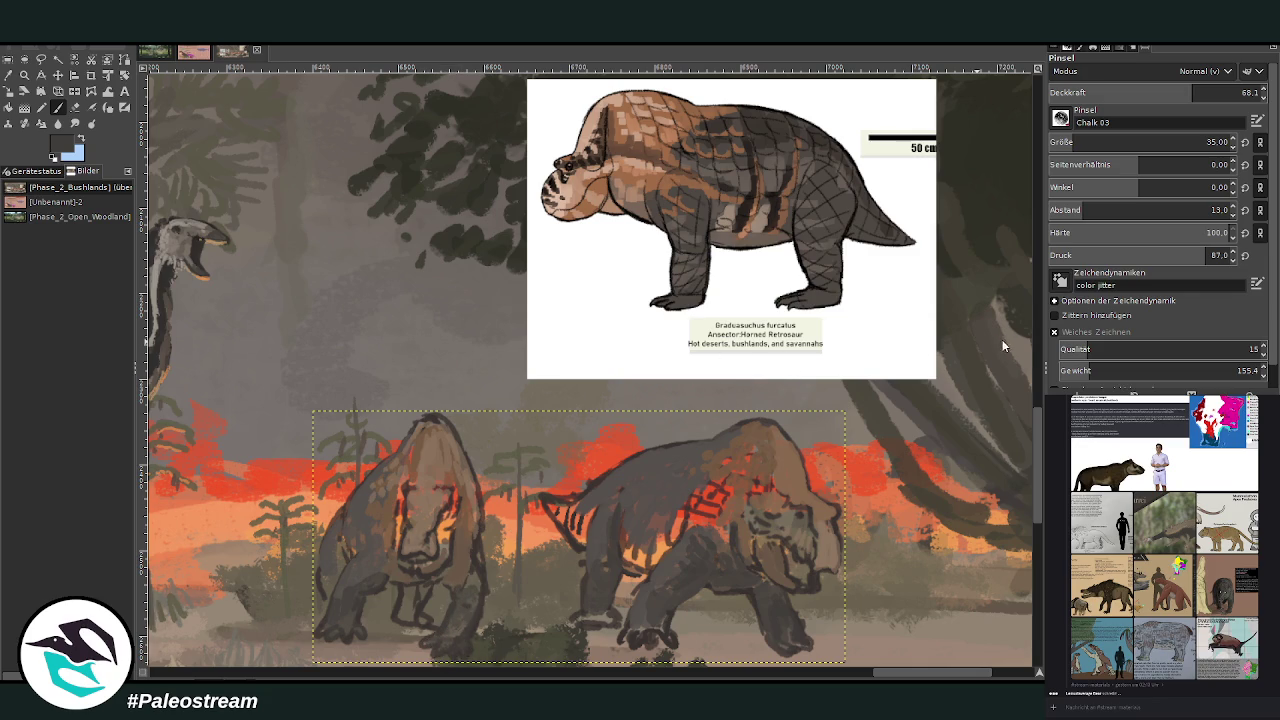
Raise brush opacity to 82.6 and darken the left creature's foot, toes and near foreleg
left_click_drag(1195, 92, 1230, 92)
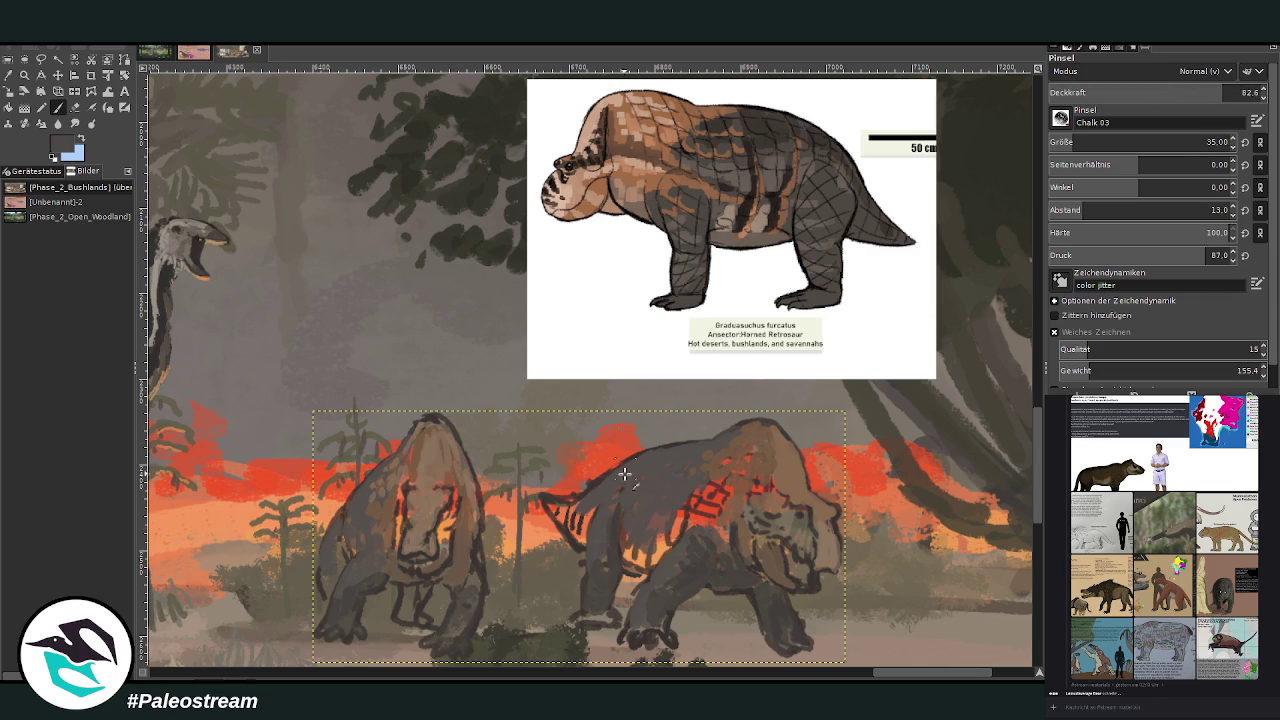
left_click_drag(448, 628, 445, 655)
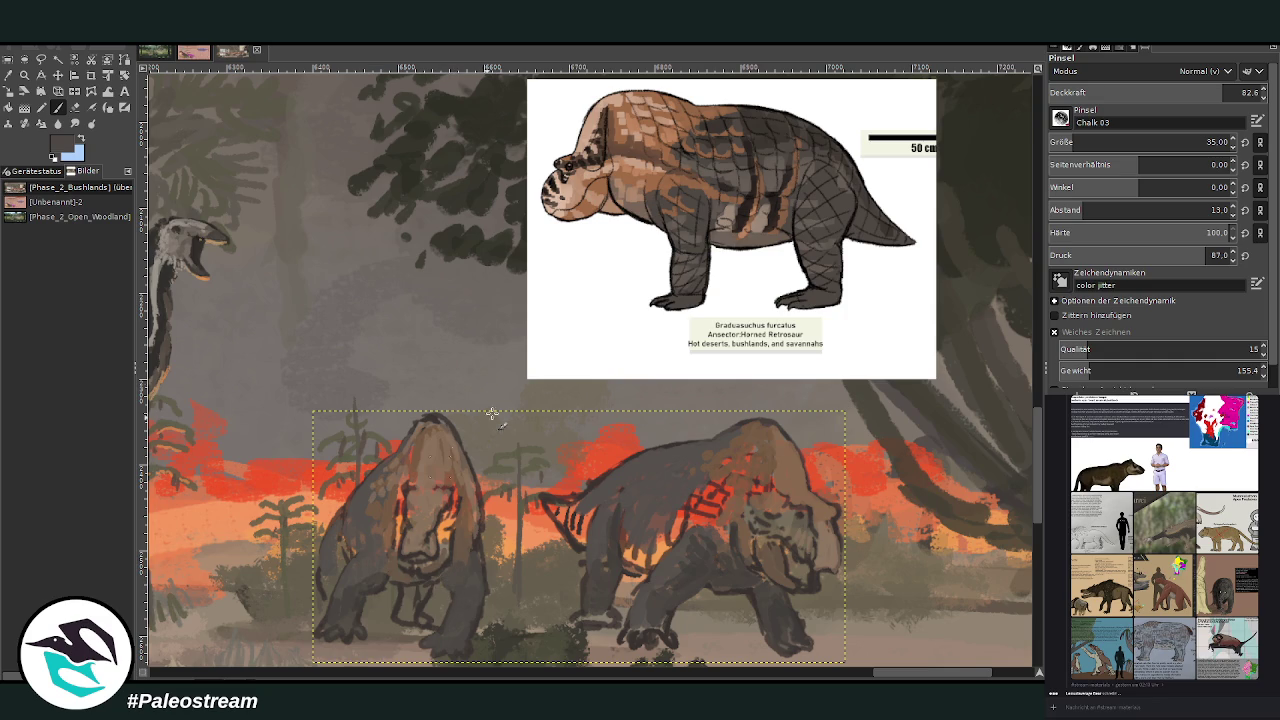
left_click(1010, 340, "ctrl")
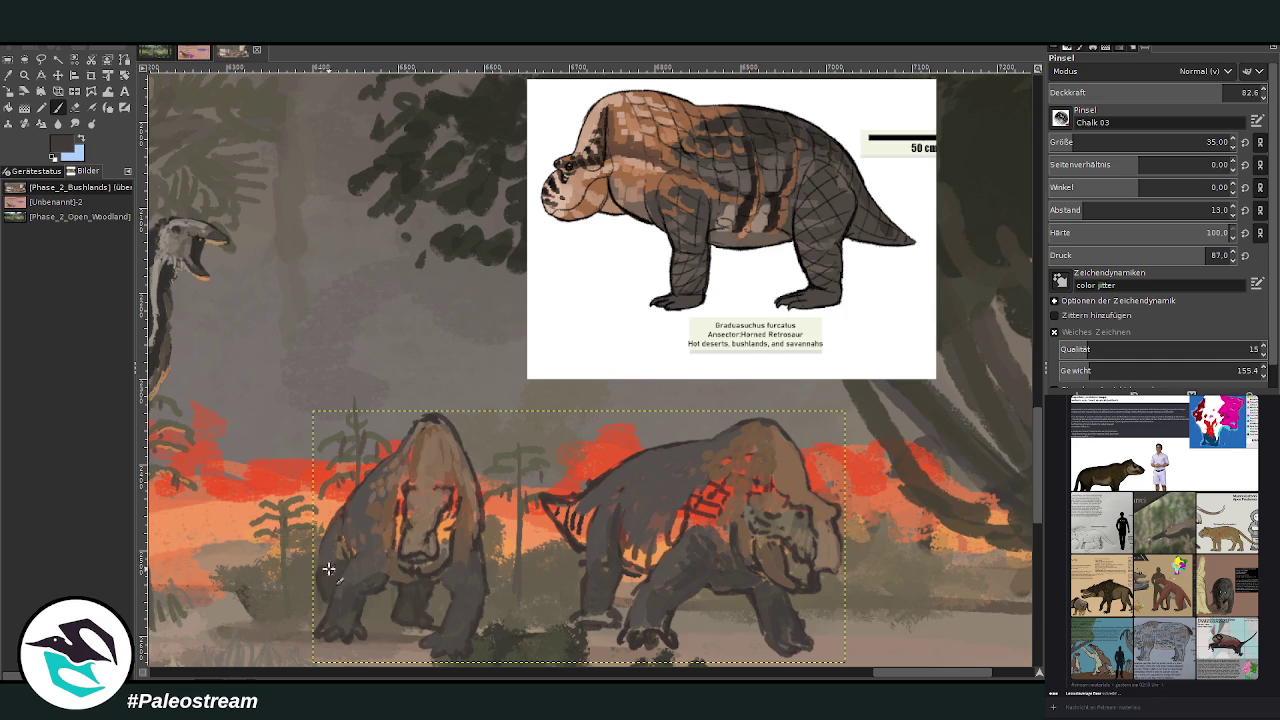
left_click(866, 271, "ctrl")
left_click_drag(334, 548, 371, 564)
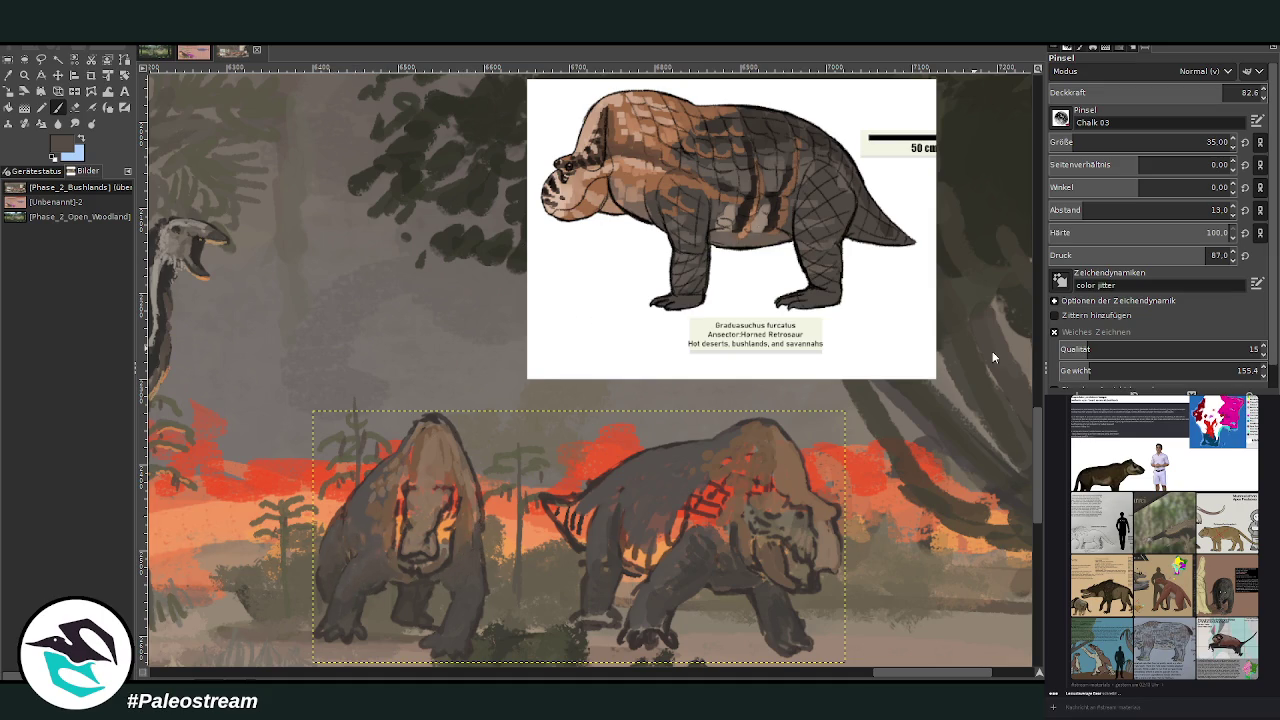
Cover the orange on the right creature's belly and neck, and reshape its front foot and toes
mouse_move(700, 512)
left_mouse_down()
mouse_move(618, 545)
mouse_move(579, 497)
left_mouse_up()
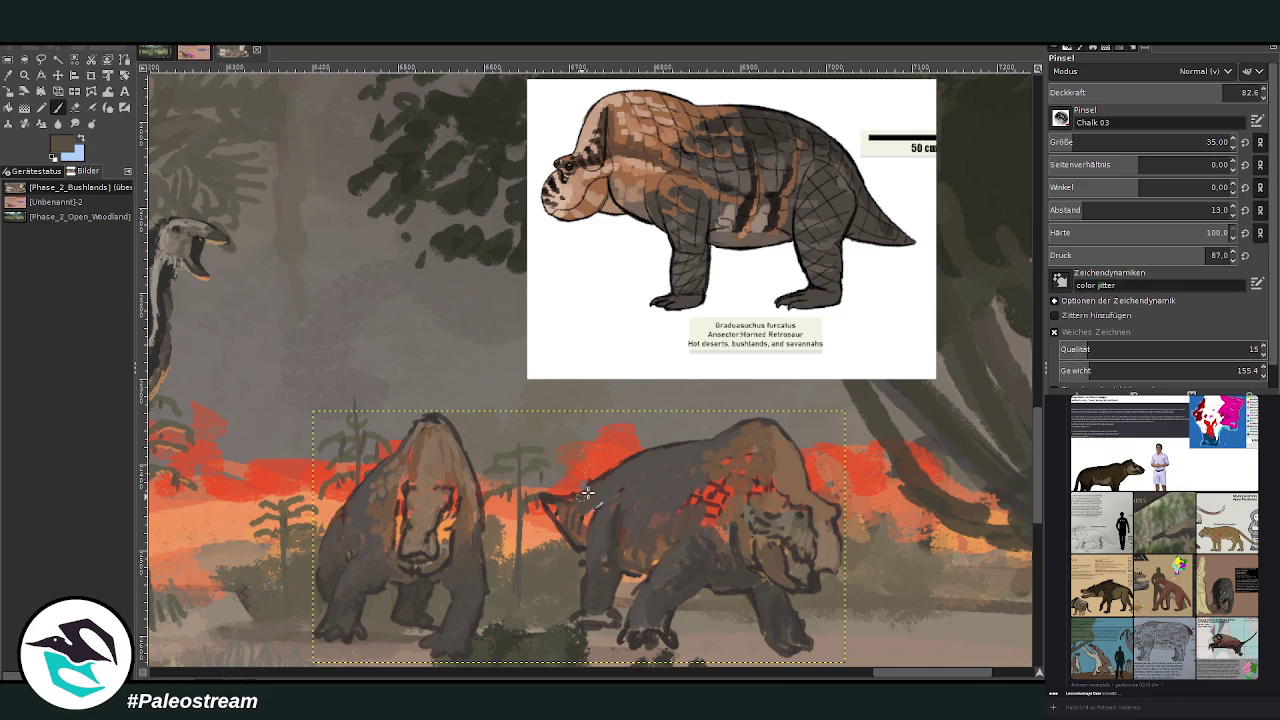
mouse_move(576, 520)
left_mouse_down()
mouse_move(585, 495)
mouse_move(567, 510)
left_mouse_up()
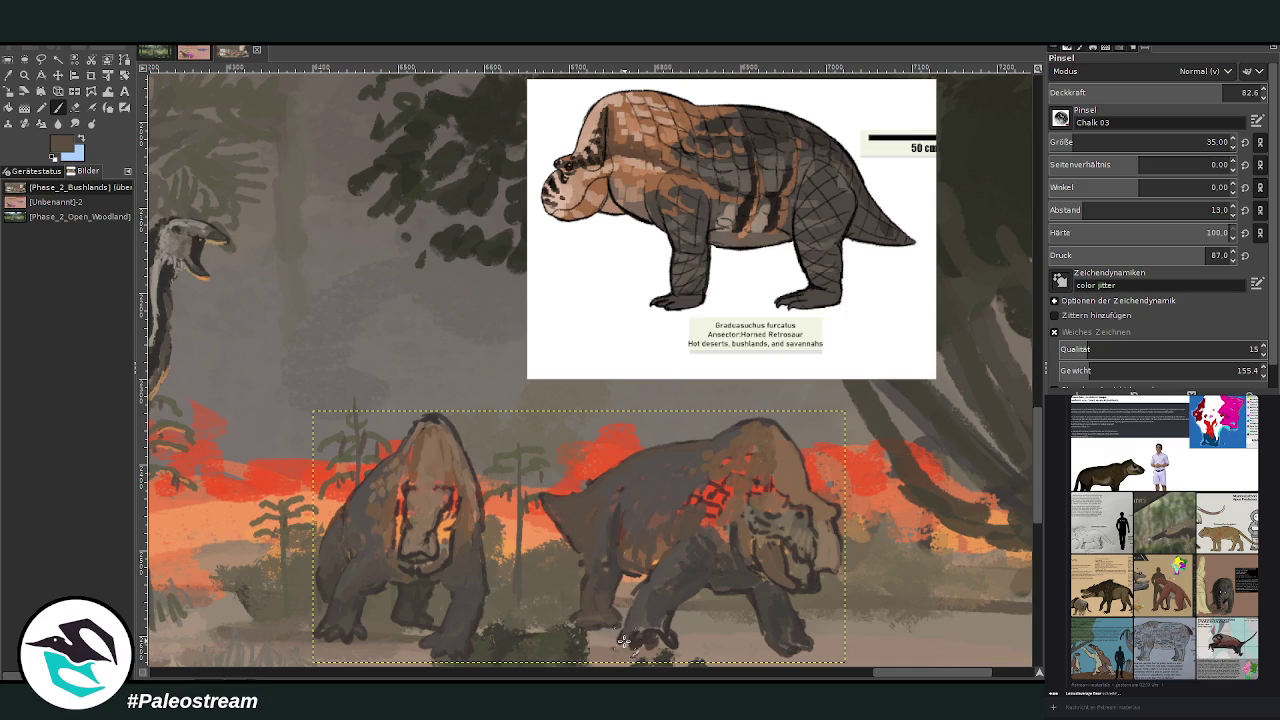
mouse_move(634, 645)
left_mouse_down()
mouse_move(658, 634)
mouse_move(640, 625)
mouse_move(665, 600)
left_mouse_up()
left_click_drag(785, 642, 800, 614)
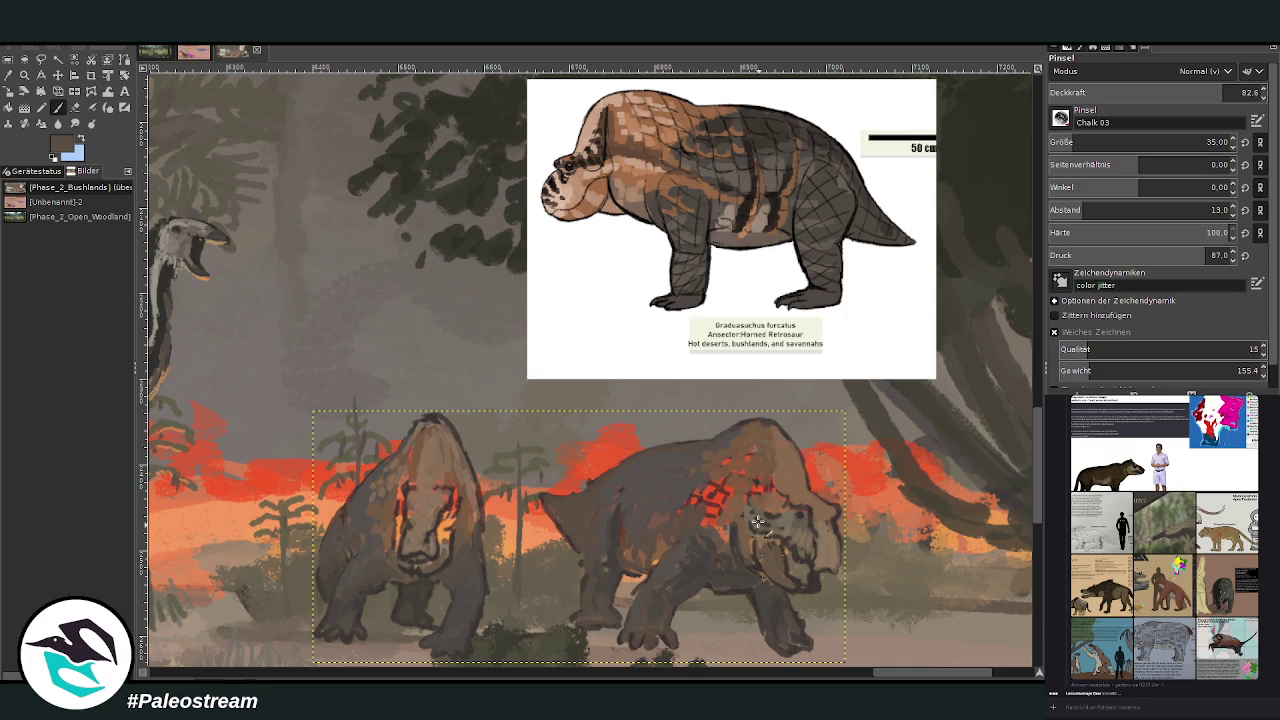
left_click_drag(643, 597, 678, 545)
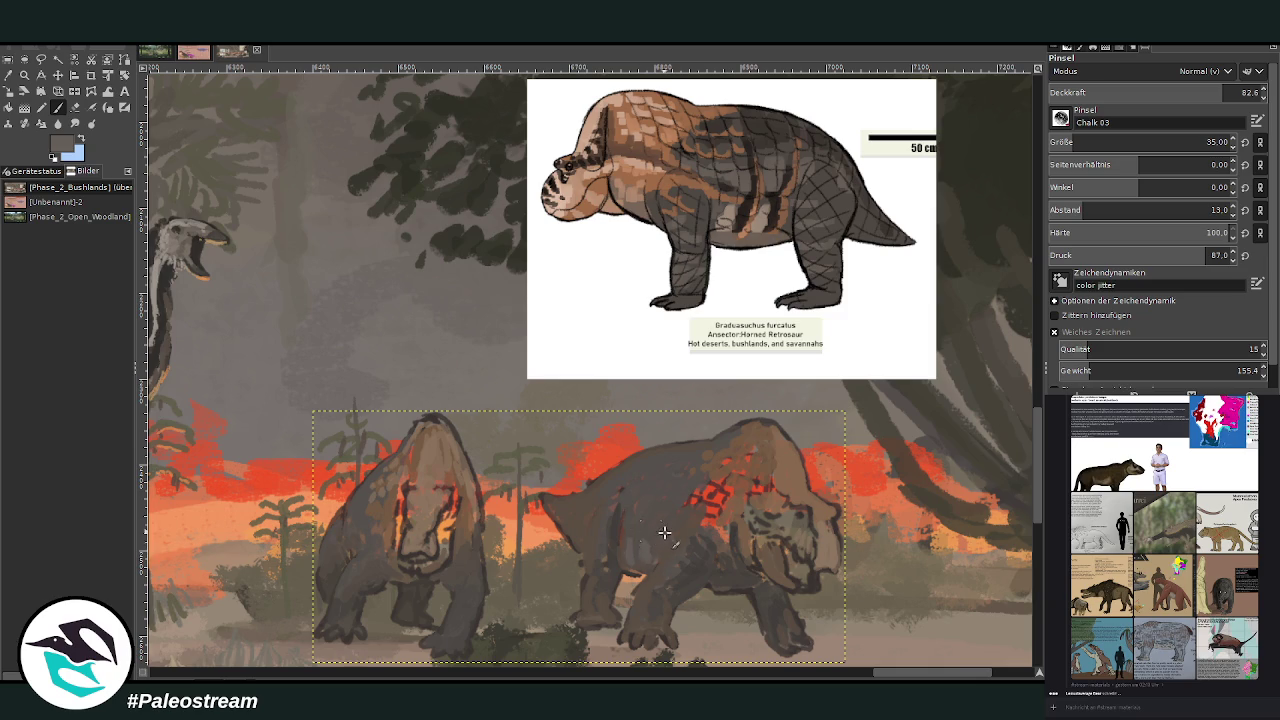
left_click(1005, 340, "ctrl")
At 59.6 opacity, paint dark strokes on the right belly and under its snout
left_click(1179, 92)
left_click_drag(667, 549, 652, 562)
mouse_move(660, 502)
left_mouse_down()
mouse_move(655, 545)
mouse_move(678, 530)
mouse_move(762, 546)
left_mouse_up()
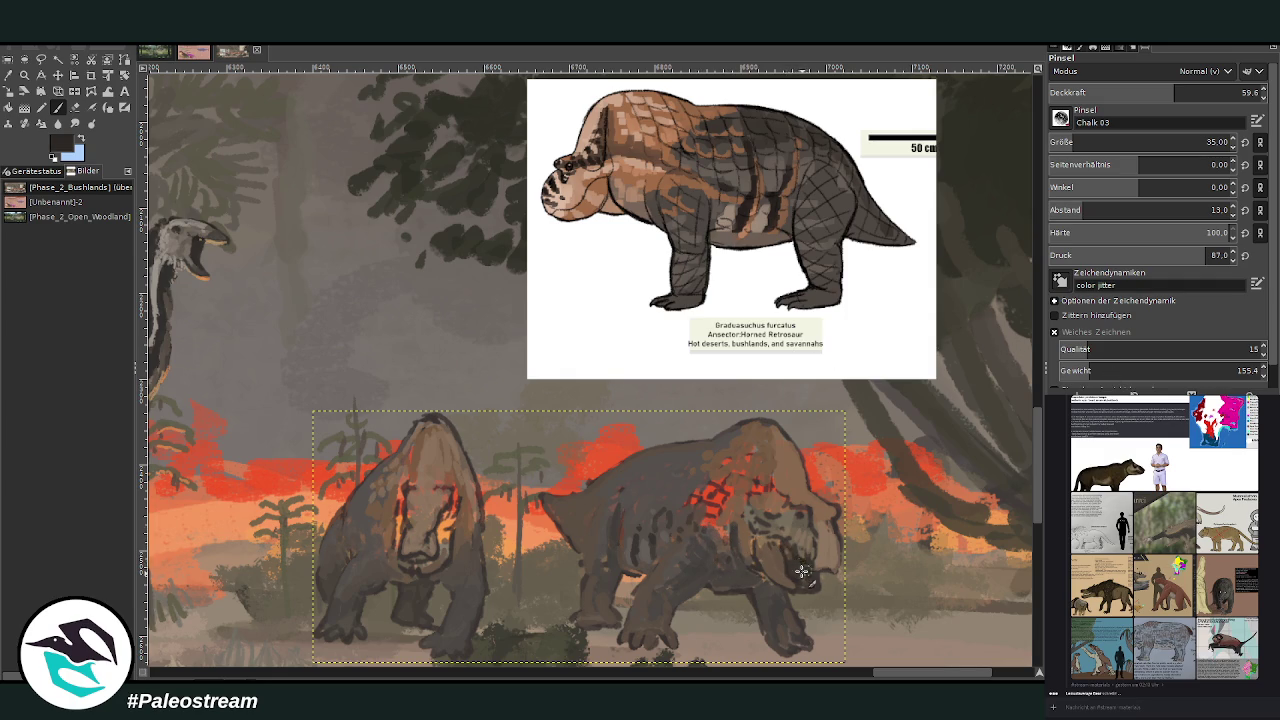
left_click_drag(784, 548, 808, 585)
scroll(1150, 92, "down", 1)
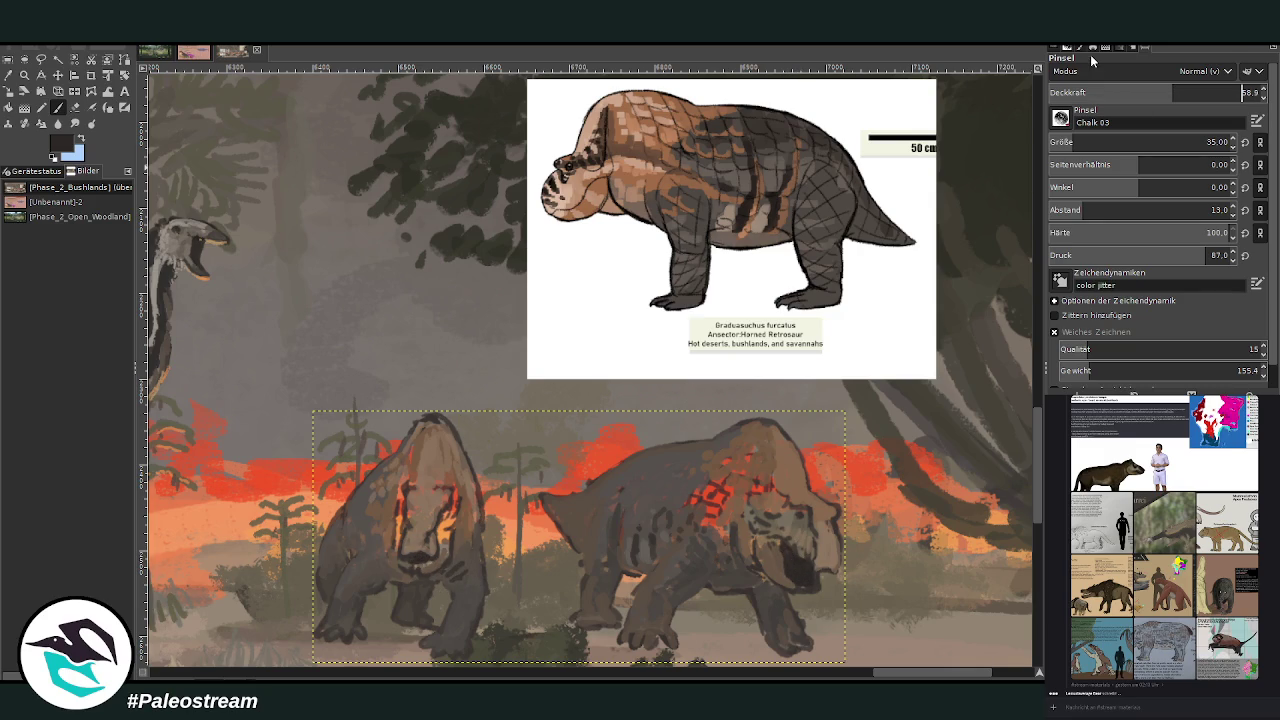
Drop opacity to 43.5, sample the right animal's brown, and paint it on the left snout and face
left_click_drag(1173, 92, 1140, 92)
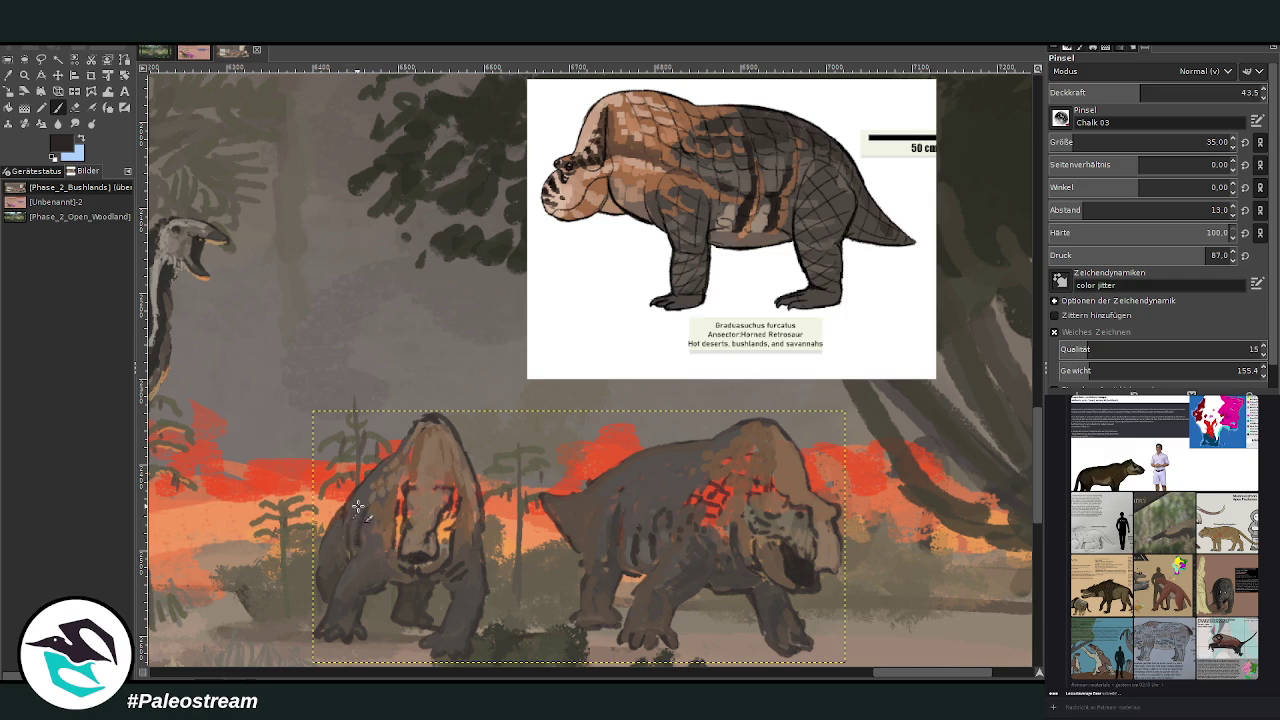
key("o")
left_click(800, 483)
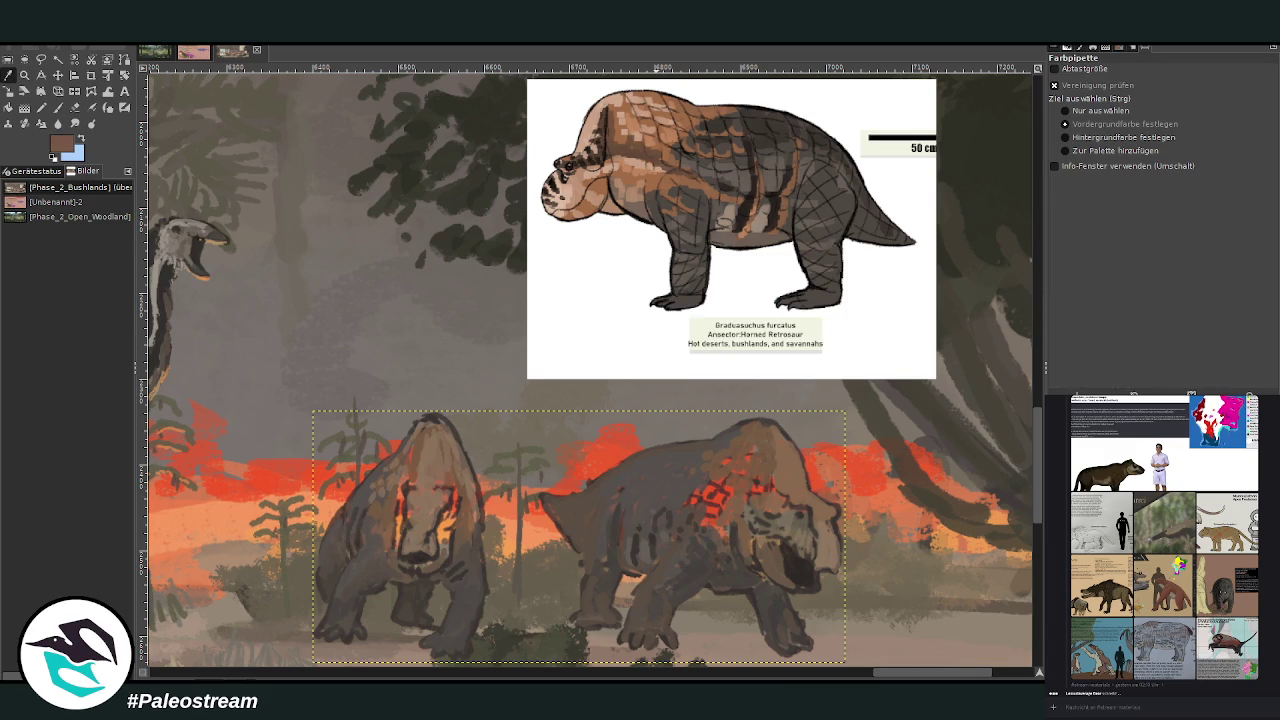
left_click(48, 109)
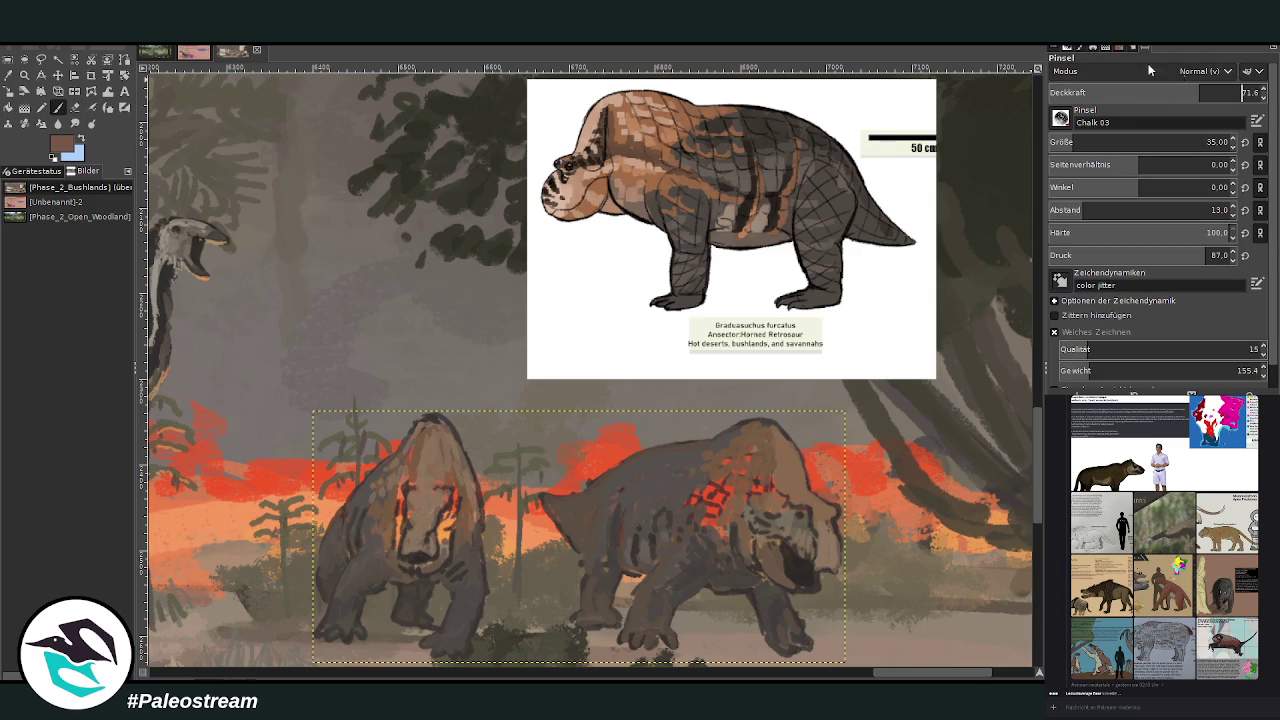
mouse_move(438, 520)
left_mouse_down()
mouse_move(446, 540)
mouse_move(455, 475)
left_mouse_up()
left_click_drag(451, 507, 446, 450)
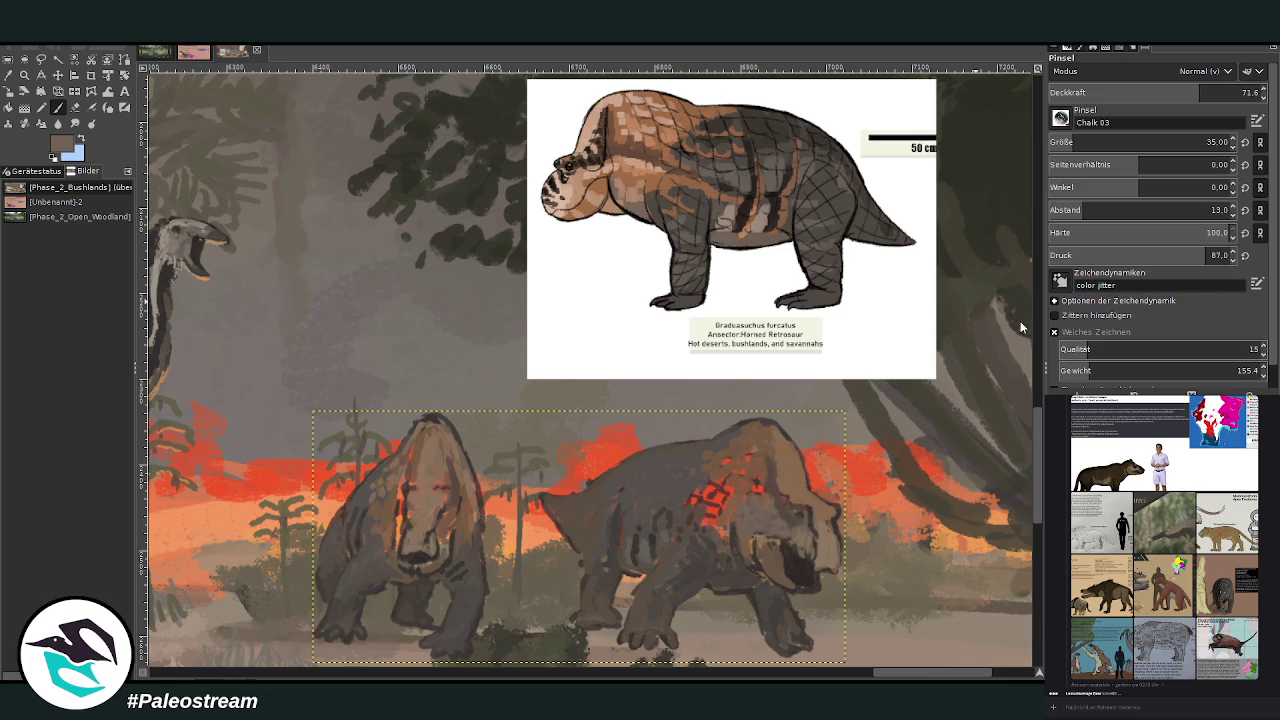
Mute the red-orange spots on the right shoulder with brown, sampling darker tones from the painting
mouse_move(725, 512)
left_mouse_down()
mouse_move(720, 530)
mouse_move(699, 490)
left_mouse_up()
key("greater")
key("greater")
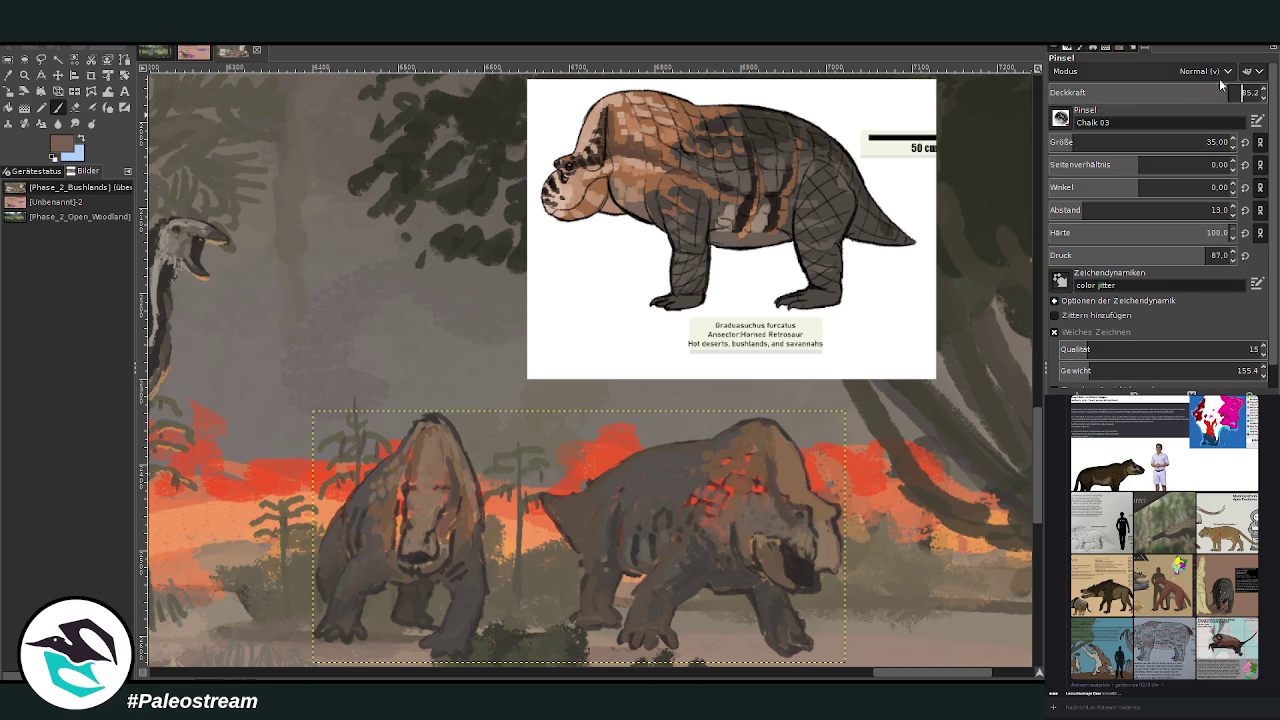
mouse_move(708, 493)
left_mouse_down()
mouse_move(698, 510)
mouse_move(715, 485)
mouse_move(720, 500)
mouse_move(757, 485)
left_mouse_up()
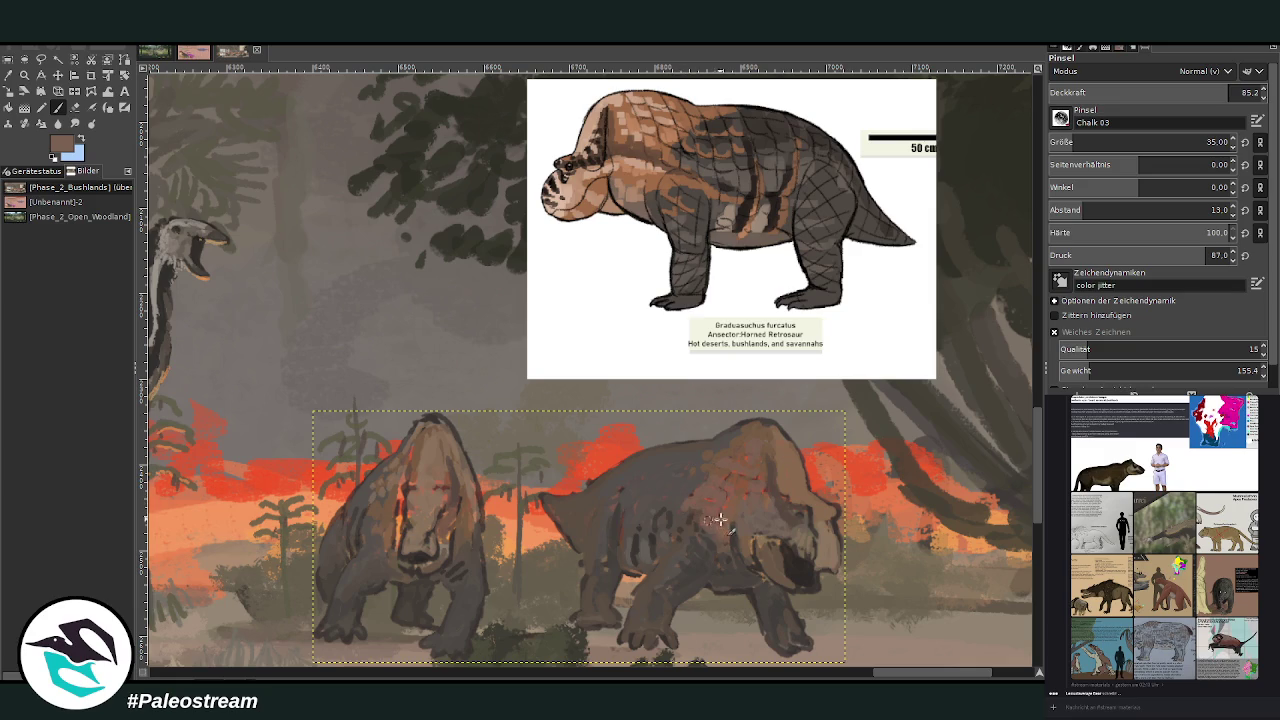
left_click(1021, 322, "ctrl")
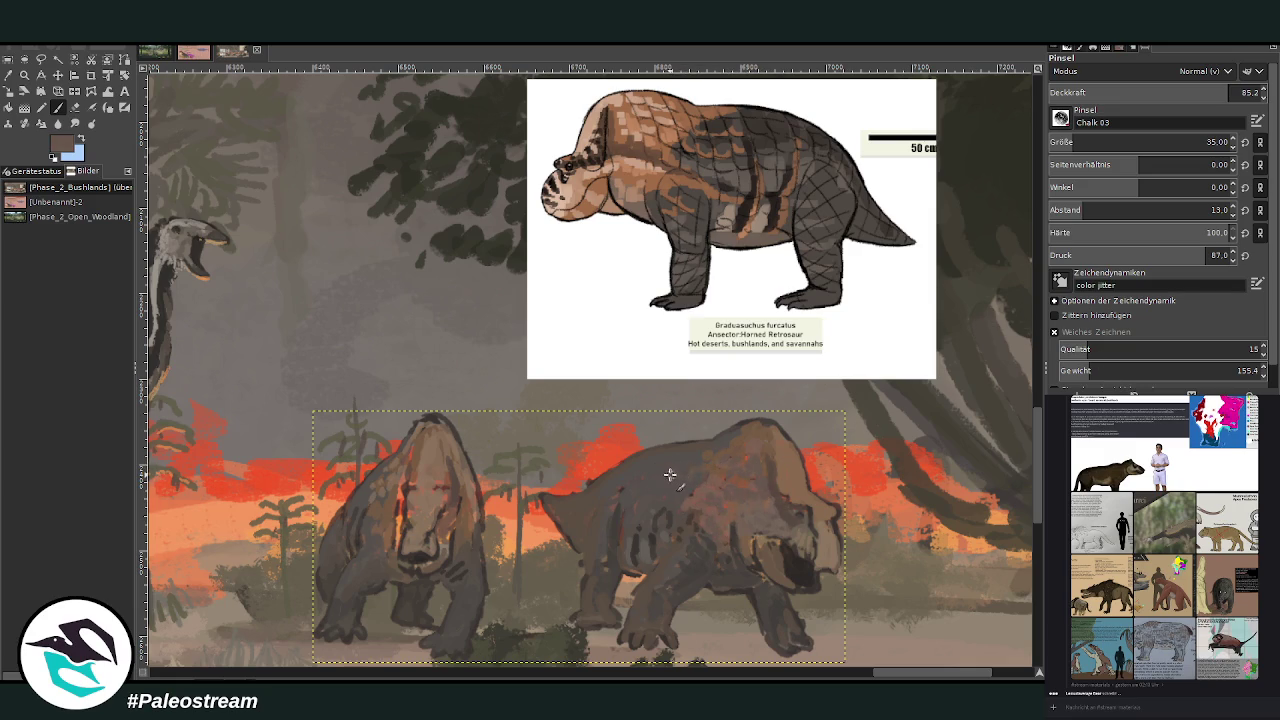
left_click(1015, 312, "ctrl")
left_click(1017, 333, "ctrl")
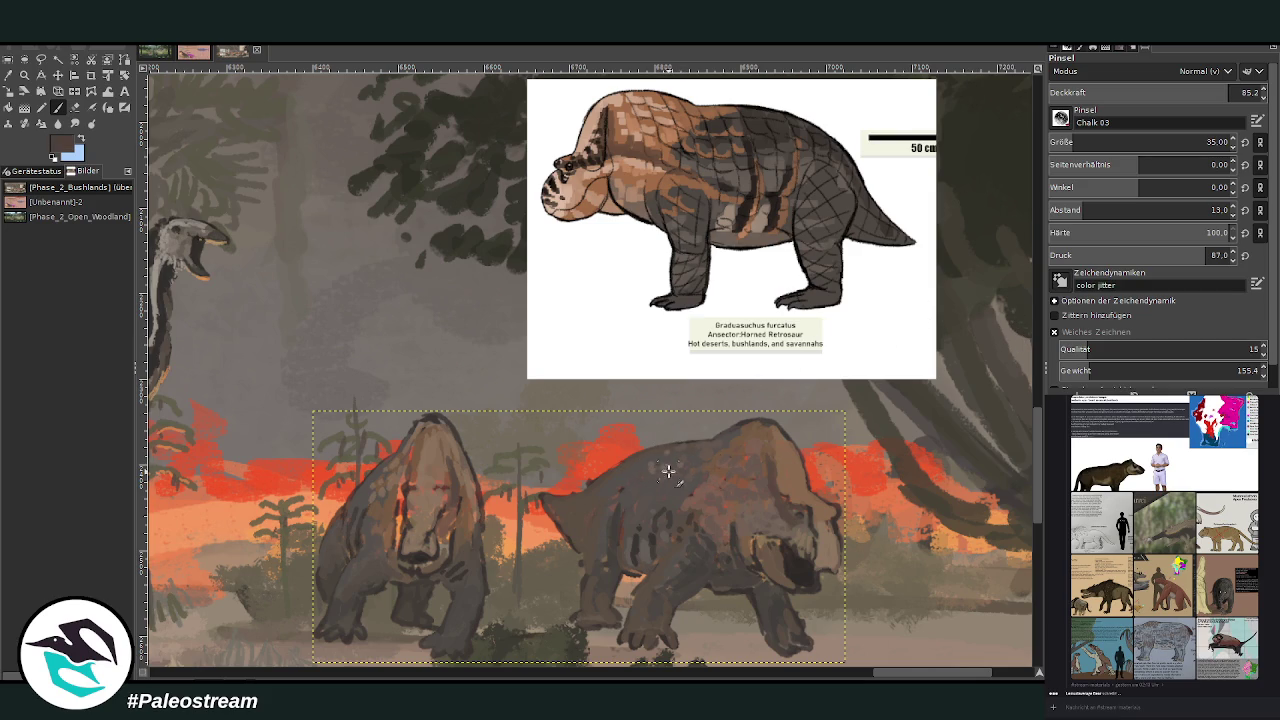
left_click(1005, 336, "ctrl")
left_click_drag(614, 488, 598, 516)
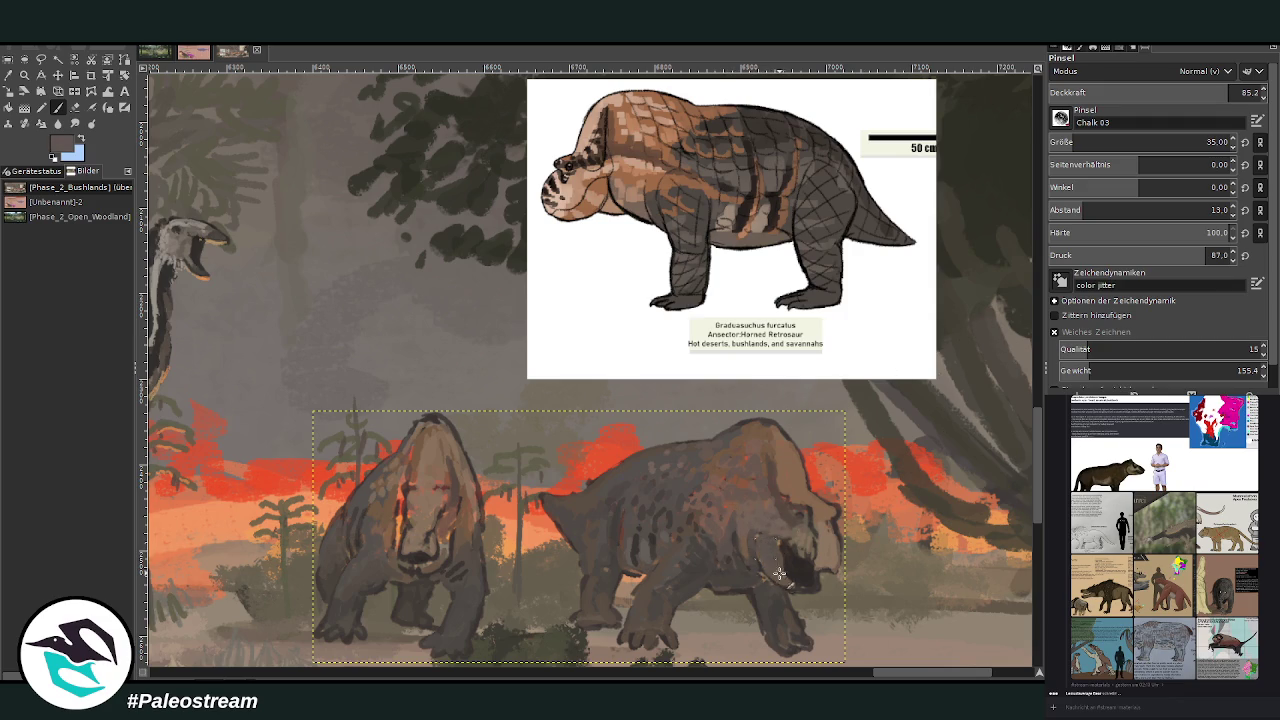
With a size 23 dark brush, darken the right animal's mouth so it looks open
left_click_drag(1078, 145, 1004, 78)
left_click(1005, 326, "ctrl")
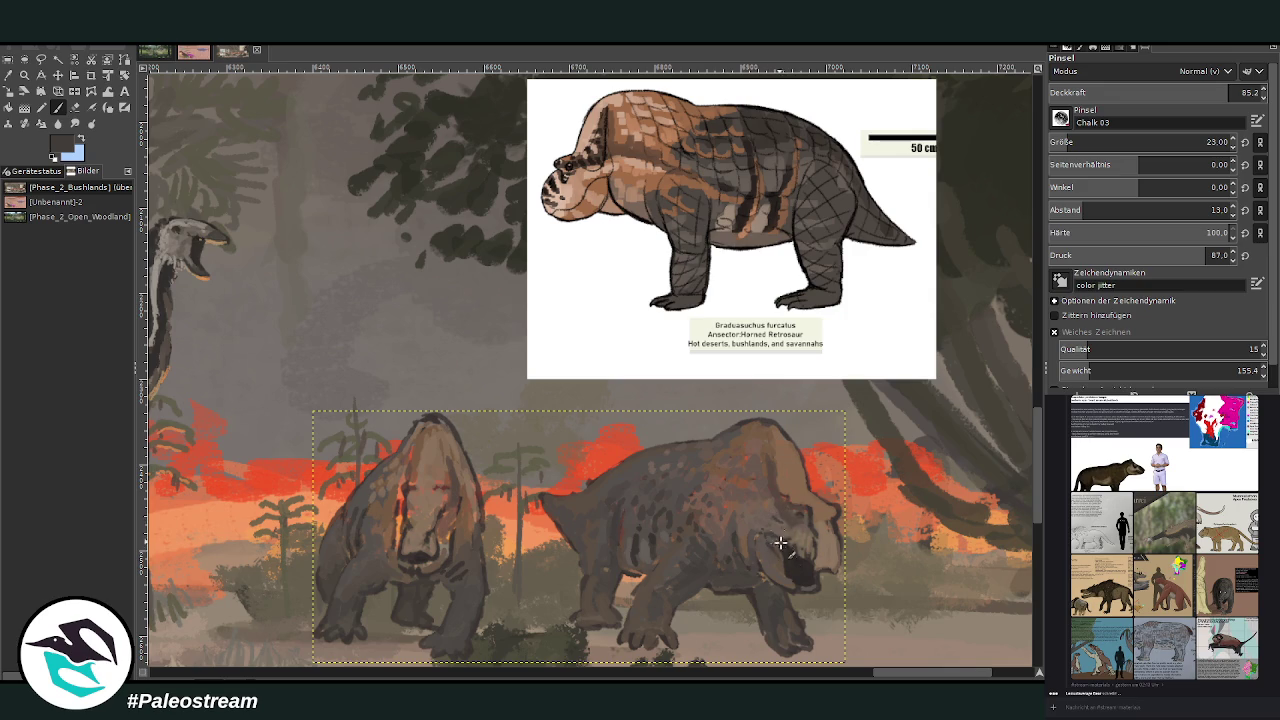
left_click_drag(786, 545, 792, 578)
Deepen the right jaw, darken the left muzzle, and set the right frill apart with a dark stroke
left_click_drag(813, 553, 836, 545)
mouse_move(443, 531)
left_mouse_down()
mouse_move(414, 512)
mouse_move(422, 502)
left_mouse_up()
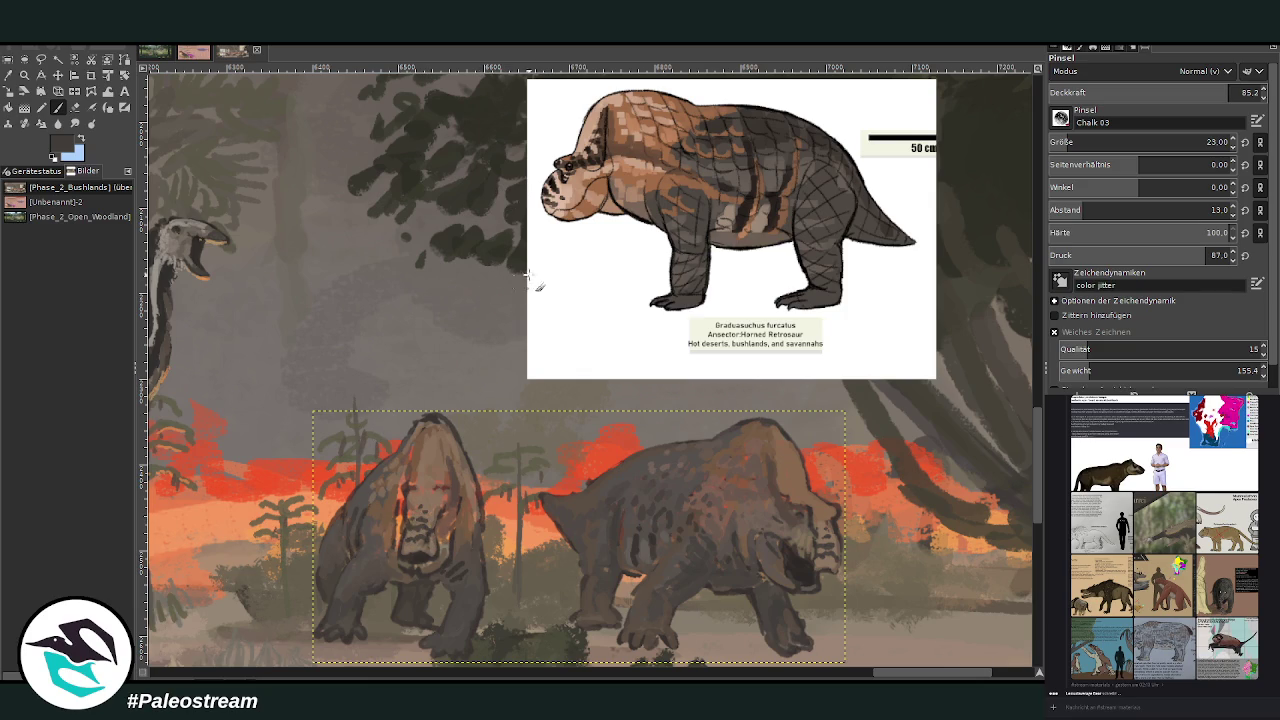
mouse_move(815, 496)
left_mouse_down()
mouse_move(795, 524)
mouse_move(766, 474)
left_mouse_up()
left_click_drag(762, 508, 760, 464)
Sample the right body's brown, raise opacity slightly, and rework the left animal's brow and face shading
key("o")
left_click(731, 467)
key("p")
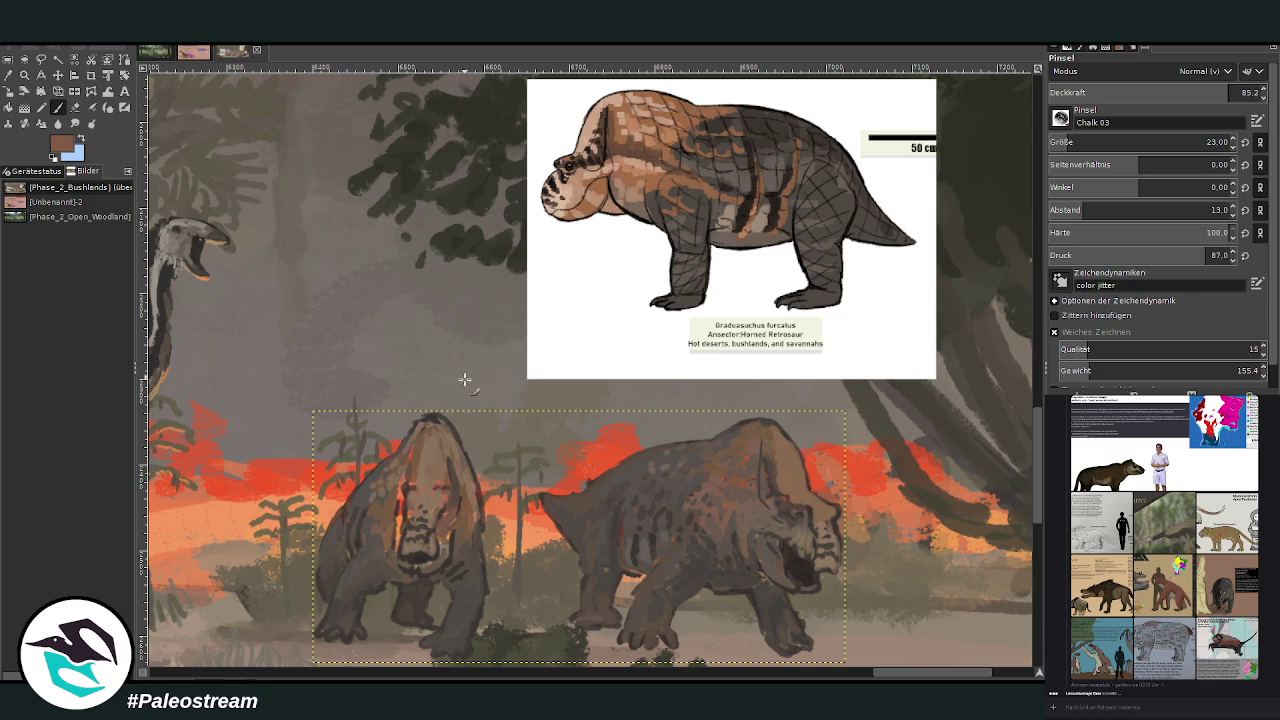
left_click(1233, 92)
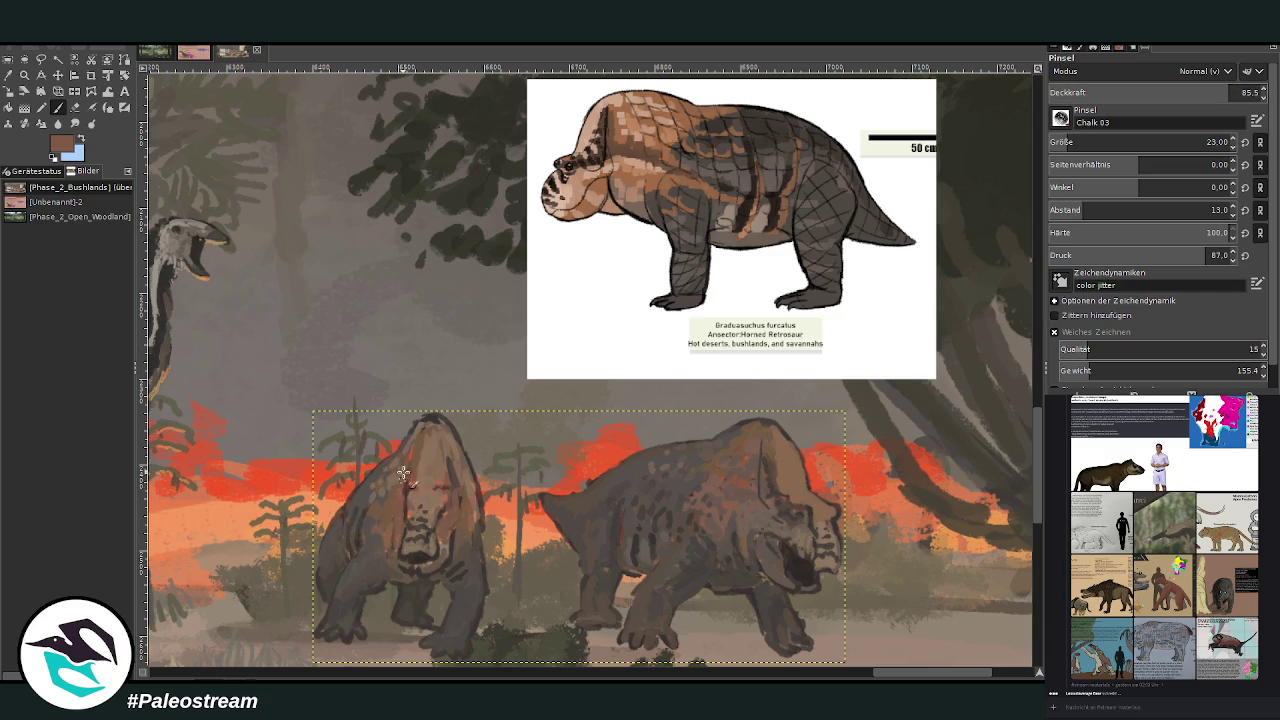
left_click(1020, 318, "ctrl")
mouse_move(462, 505)
left_mouse_down()
mouse_move(450, 478)
mouse_move(394, 524)
left_mouse_up()
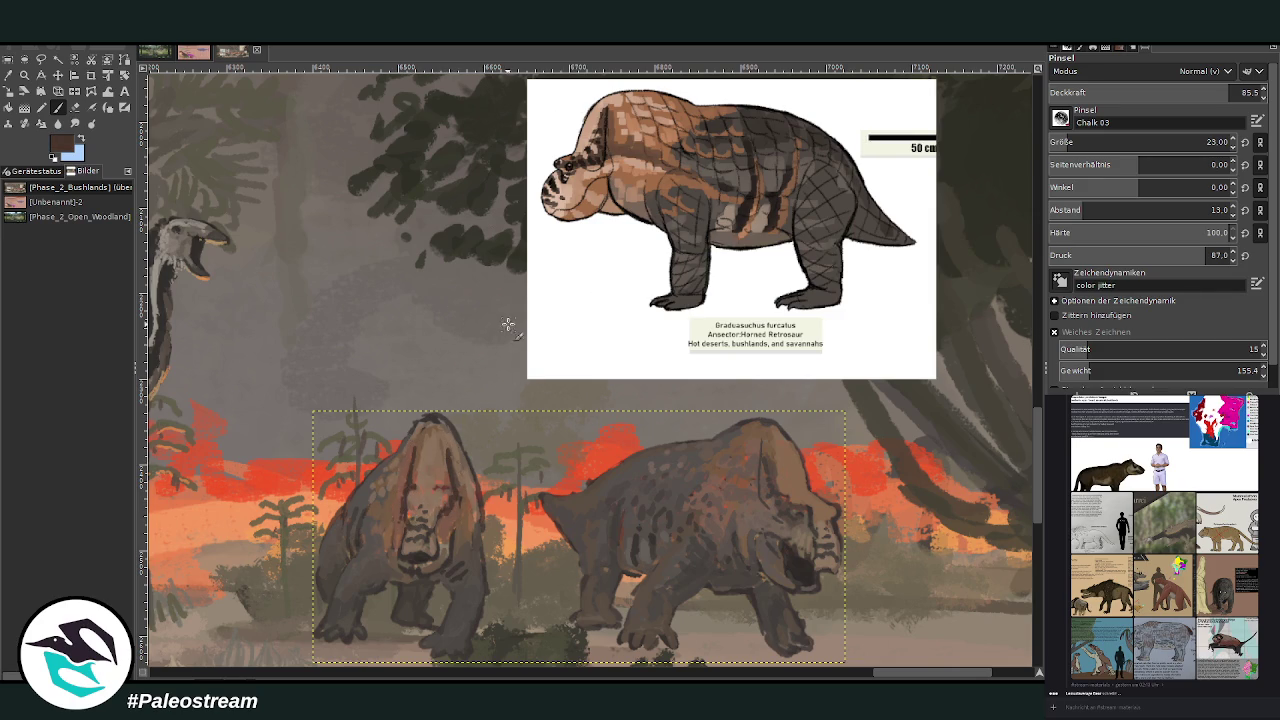
mouse_move(442, 510)
left_mouse_down()
mouse_move(436, 530)
mouse_move(403, 508)
left_mouse_up()
left_click(1024, 338, "ctrl")
mouse_move(461, 515)
left_mouse_down()
mouse_move(476, 518)
mouse_move(426, 516)
left_mouse_up()
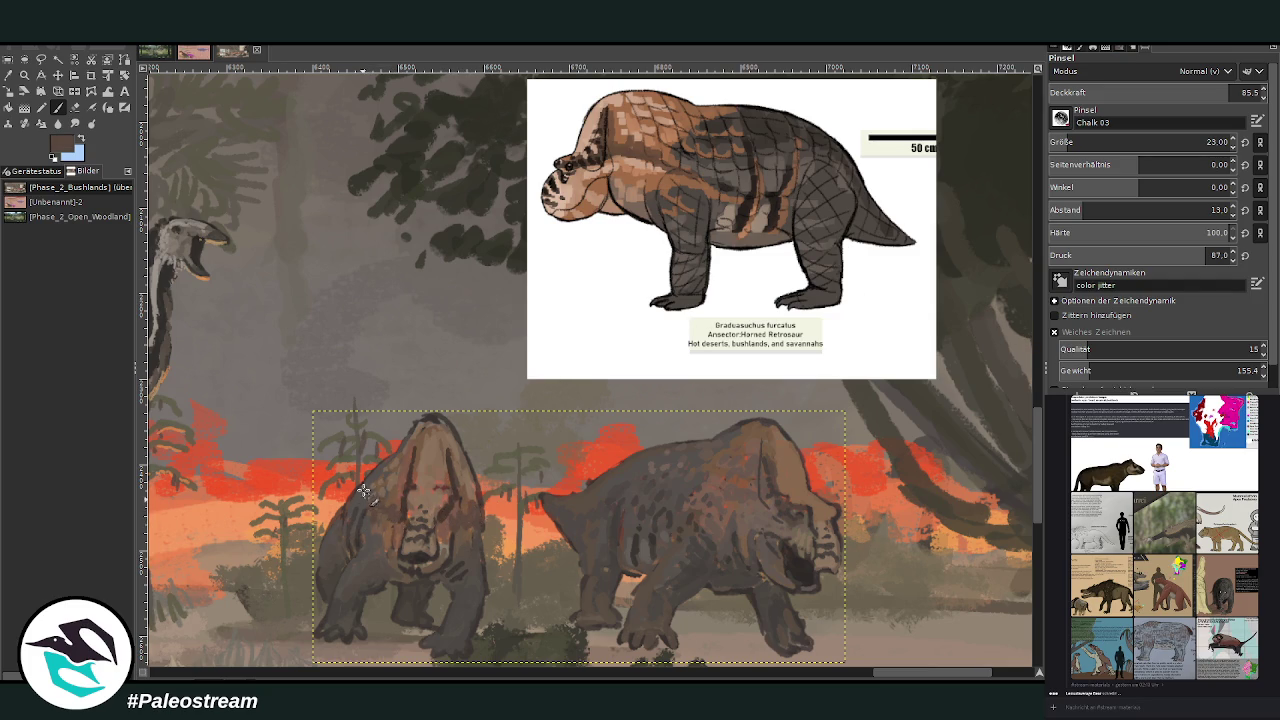
Sample the red-orange fire colour and undo a stray stroke painted on the reference layer
key("o")
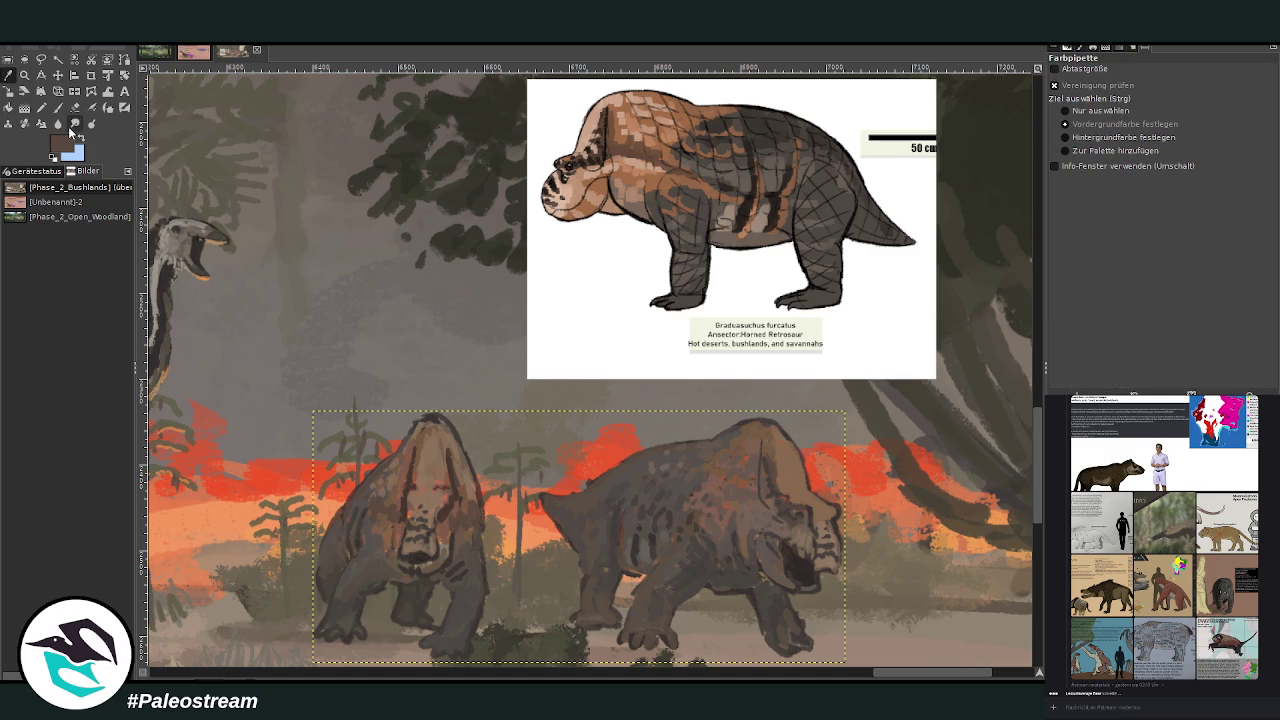
left_click(586, 470)
key("p")
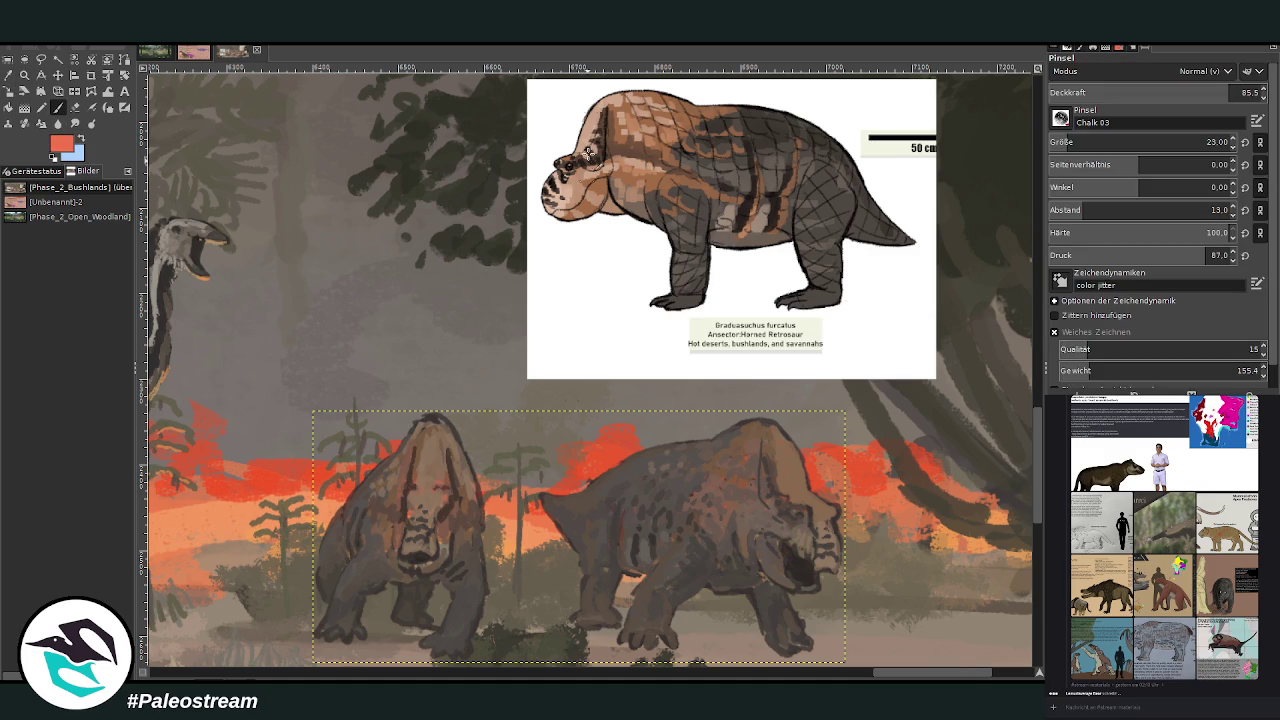
key("Page_Up")
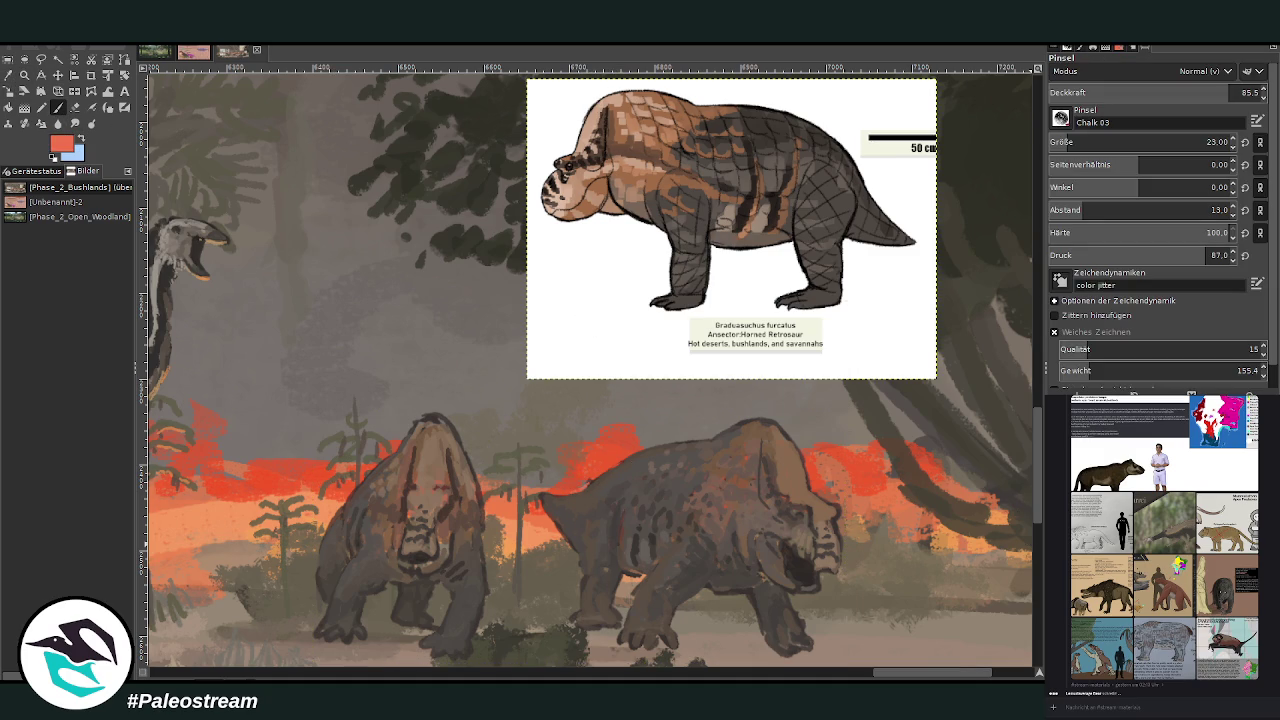
left_click_drag(606, 110, 601, 168)
key("ctrl+z")
On the dinosaur layer, brush faint rim glow on the left retrosaur's shoulder and front leg (size 17, opacity 48.3)
left_click(1207, 139)
key("Page_Down")
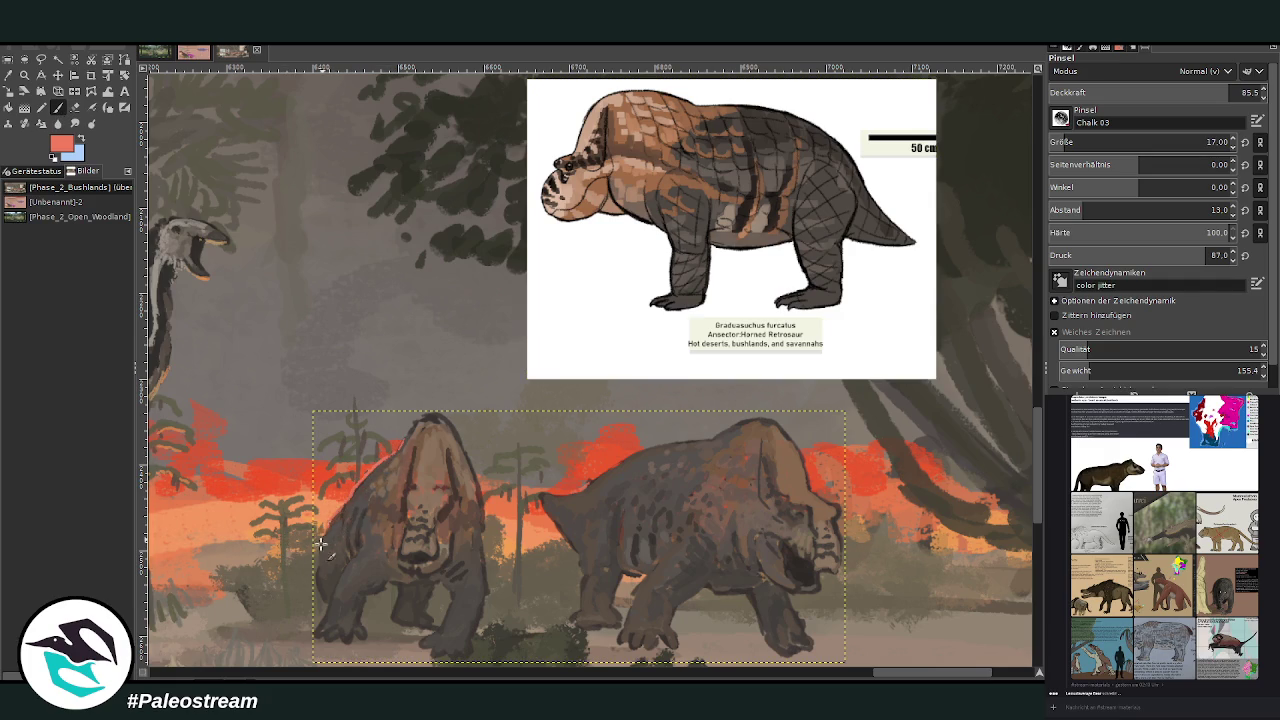
left_click(1150, 92)
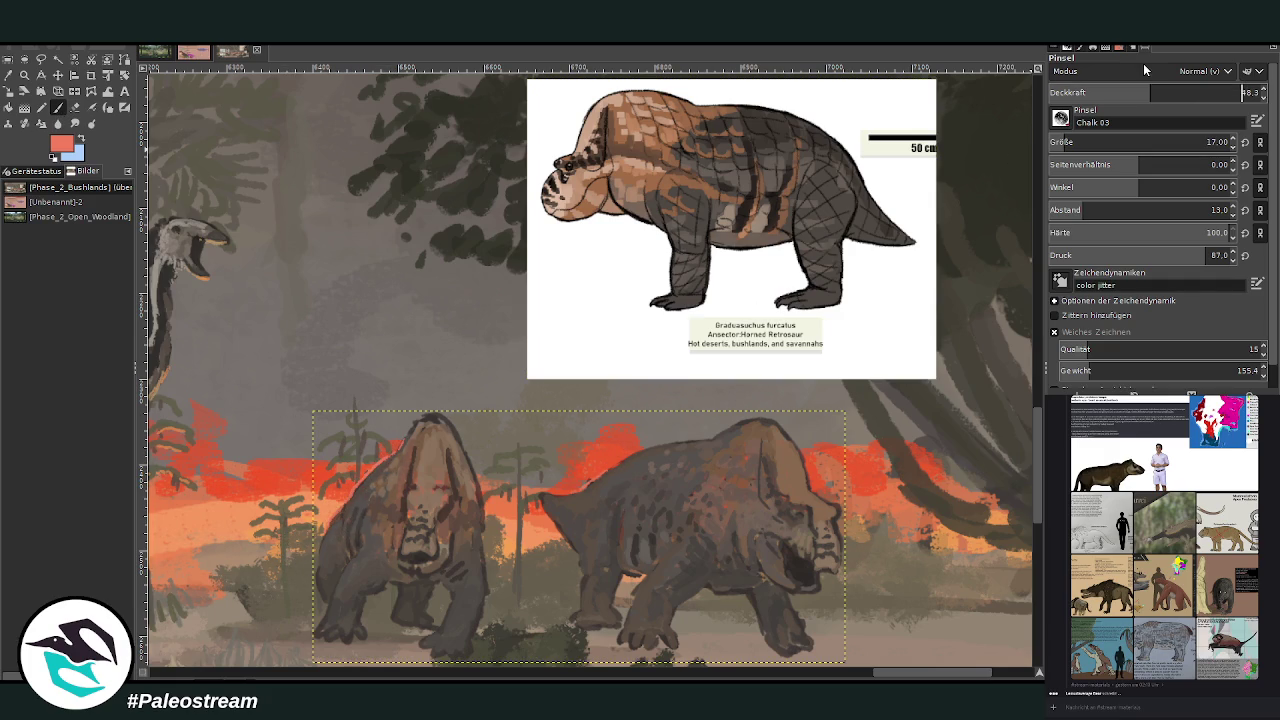
left_click_drag(594, 543, 575, 527)
mouse_move(584, 563)
left_mouse_down()
mouse_move(571, 594)
mouse_move(582, 537)
left_mouse_up()
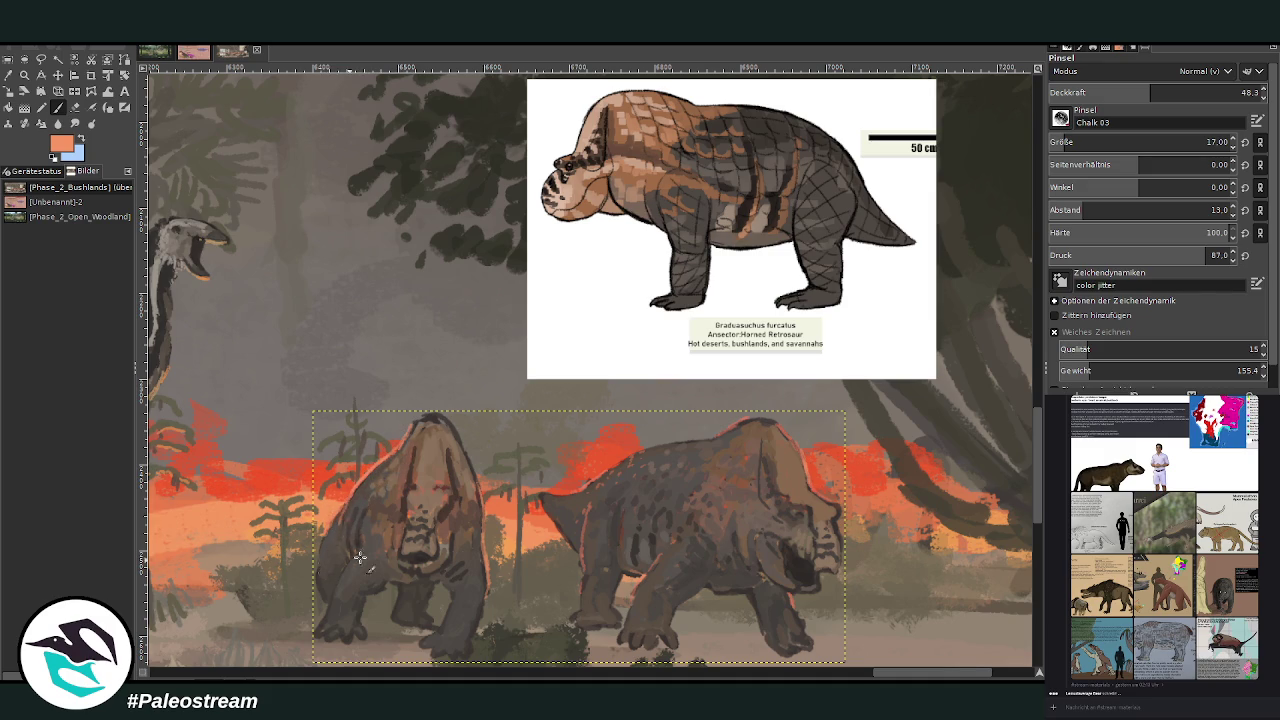
scroll(808, 668, "left", 2)
Sample a brown from the painting and raise brush opacity to 66.6 for body texture, then zoom out
scroll(585, 289, "left", 2)
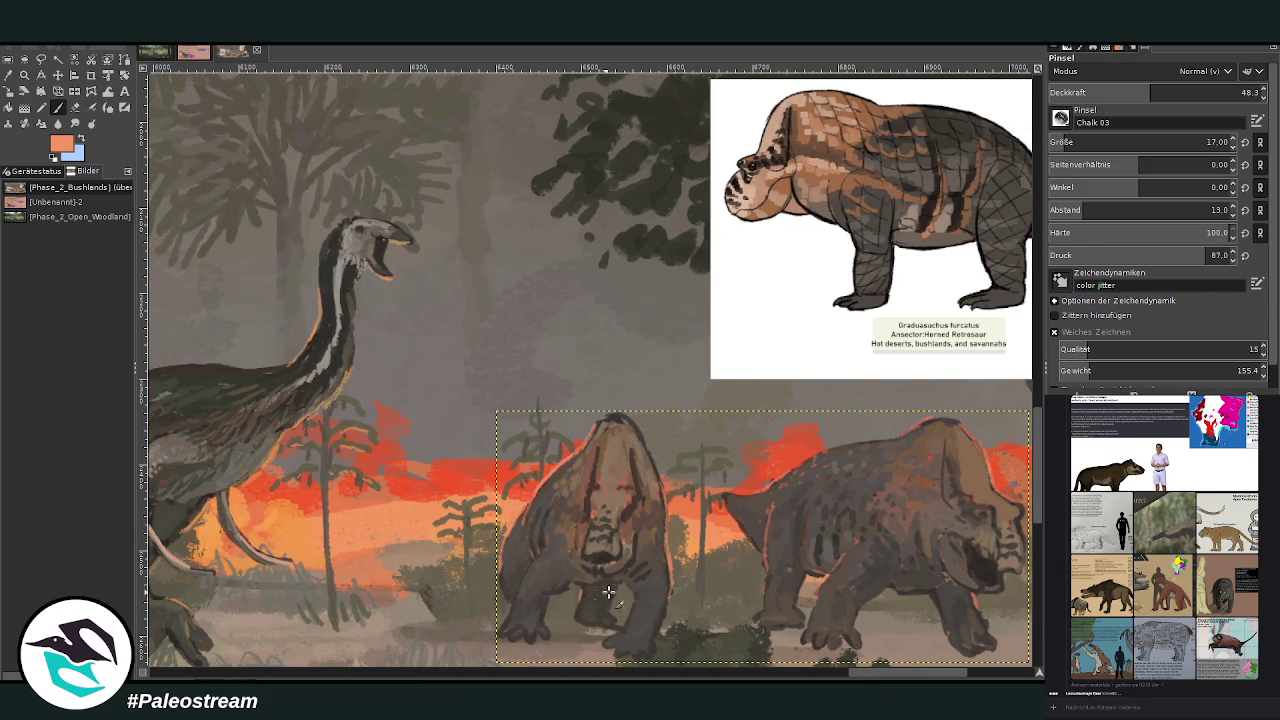
key("o")
left_click(630, 525)
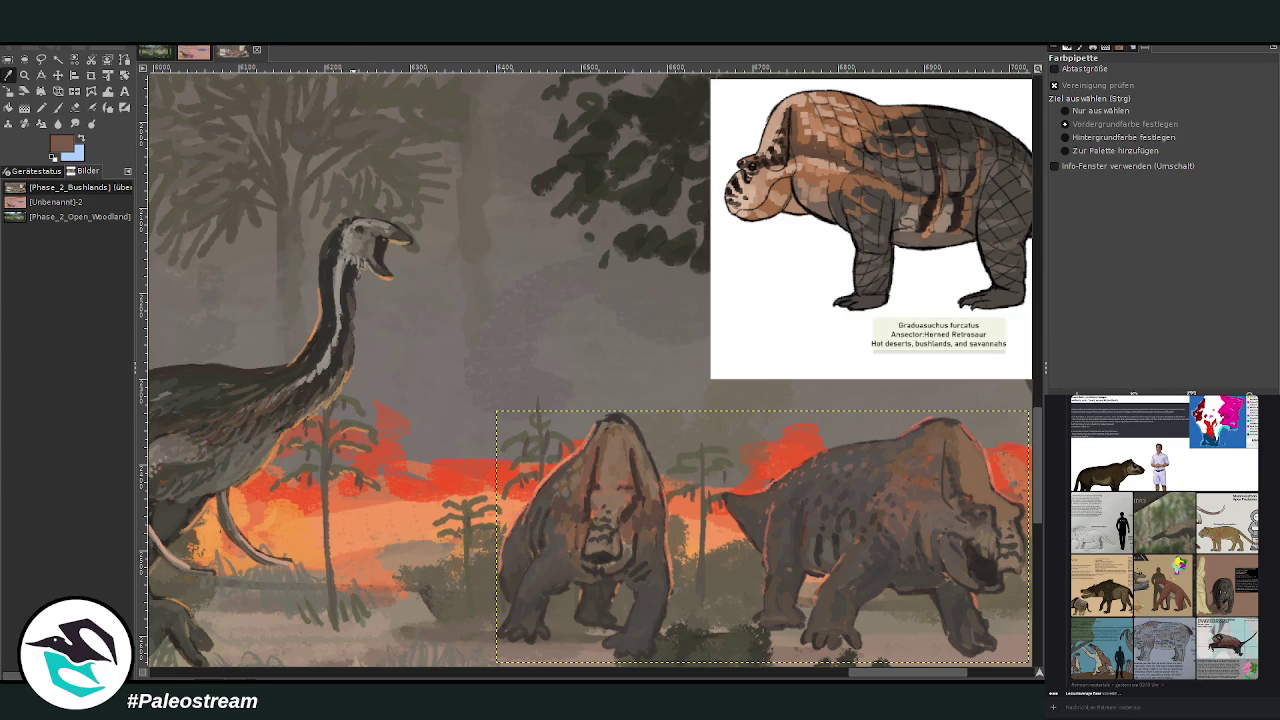
key("p")
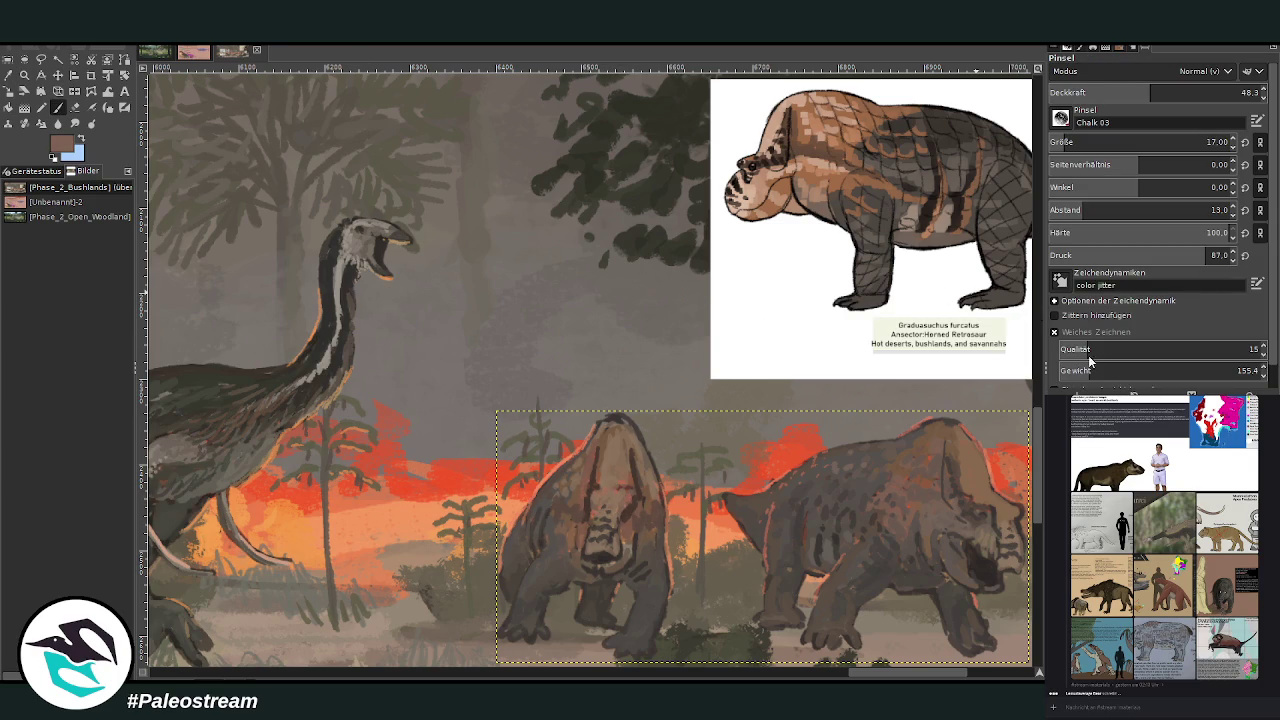
left_click(1188, 92)
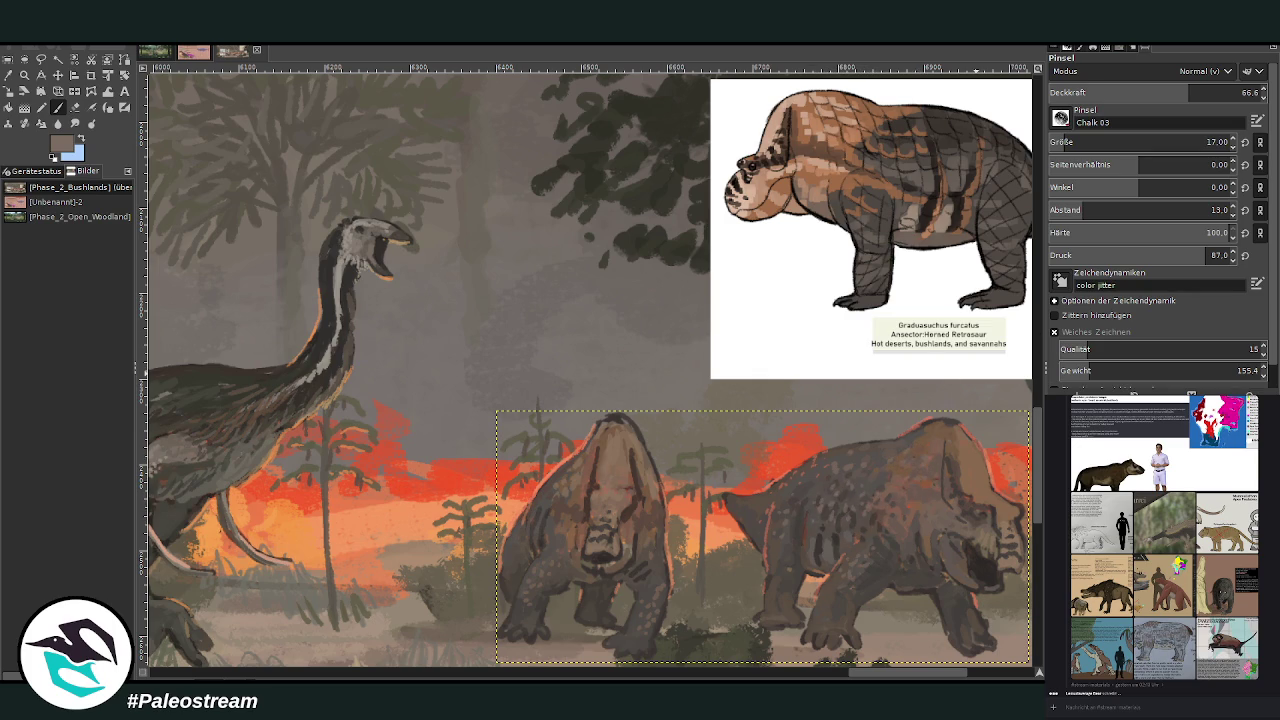
key("minus")
key("minus")
key("minus")
key("minus")
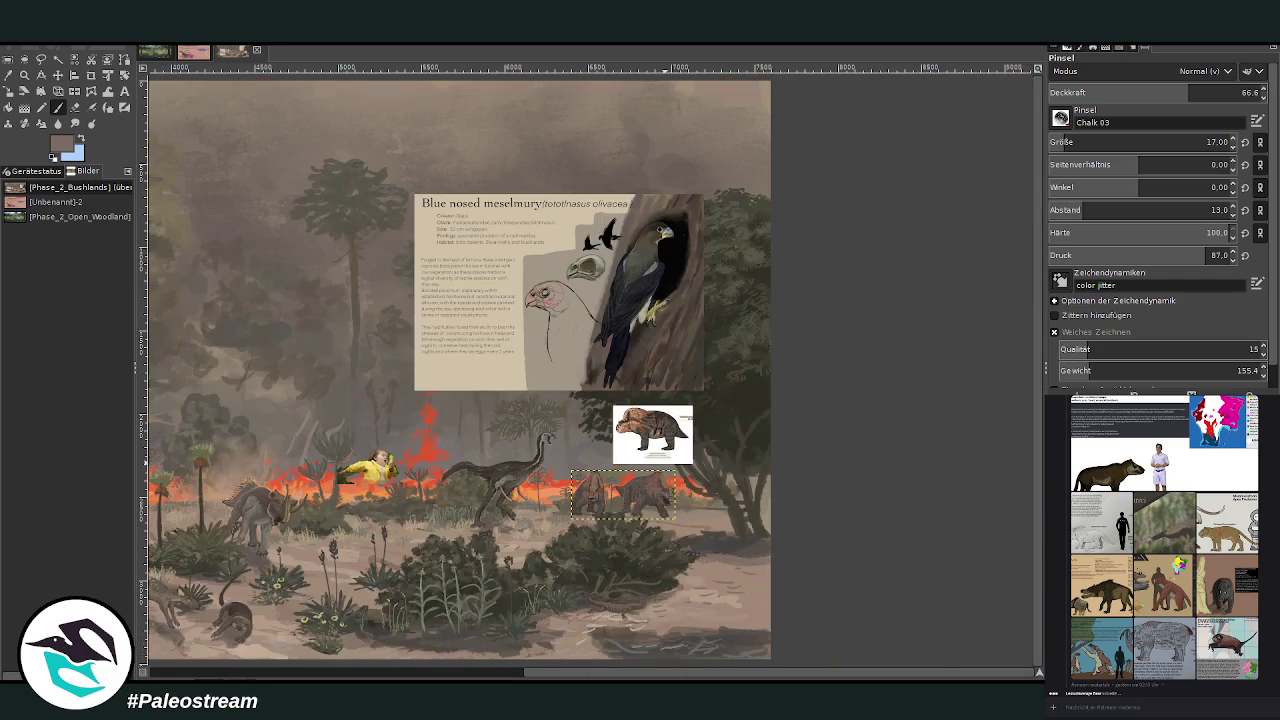
Zoom in closely on the two retrosaurs behind the bush, then clear the selection around them
left_click(24, 75)
left_click_drag(506, 384, 708, 524)
left_click(570, 380)
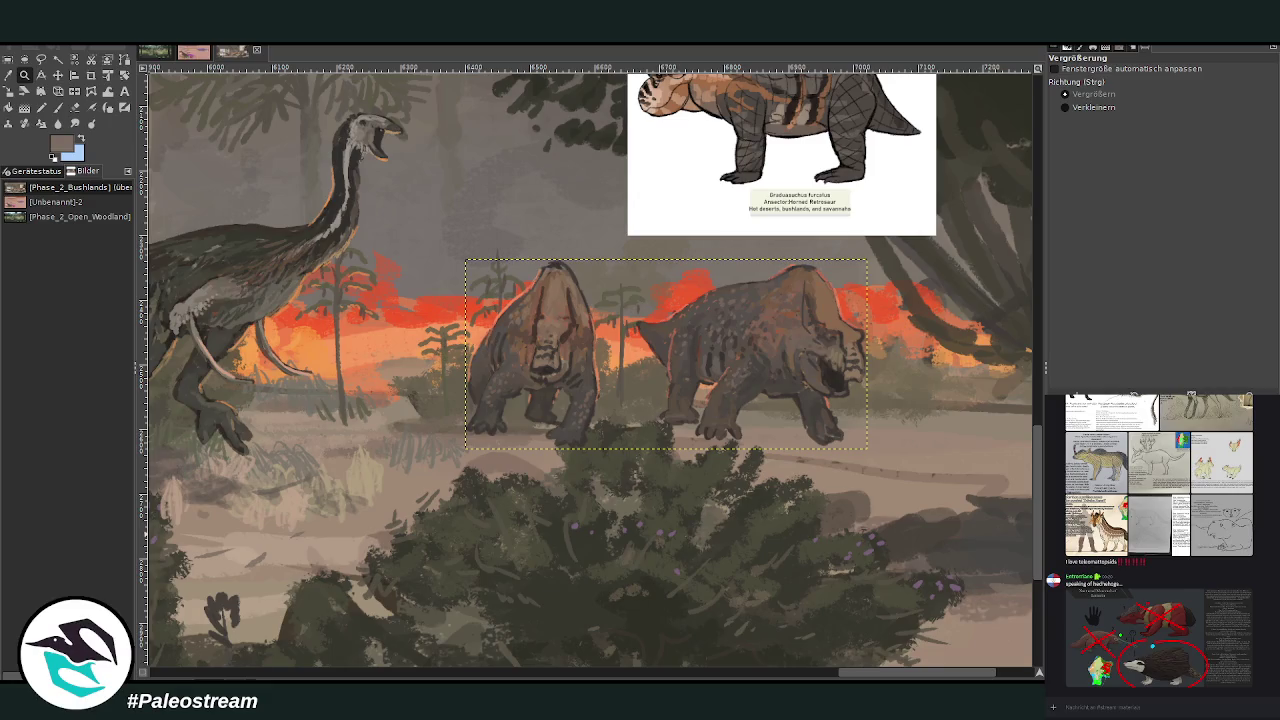
key("ctrl+shift+a")
Wash a peach glow over the left retrosaur with a size-405 brush at 29.3 opacity
left_click(9, 76)
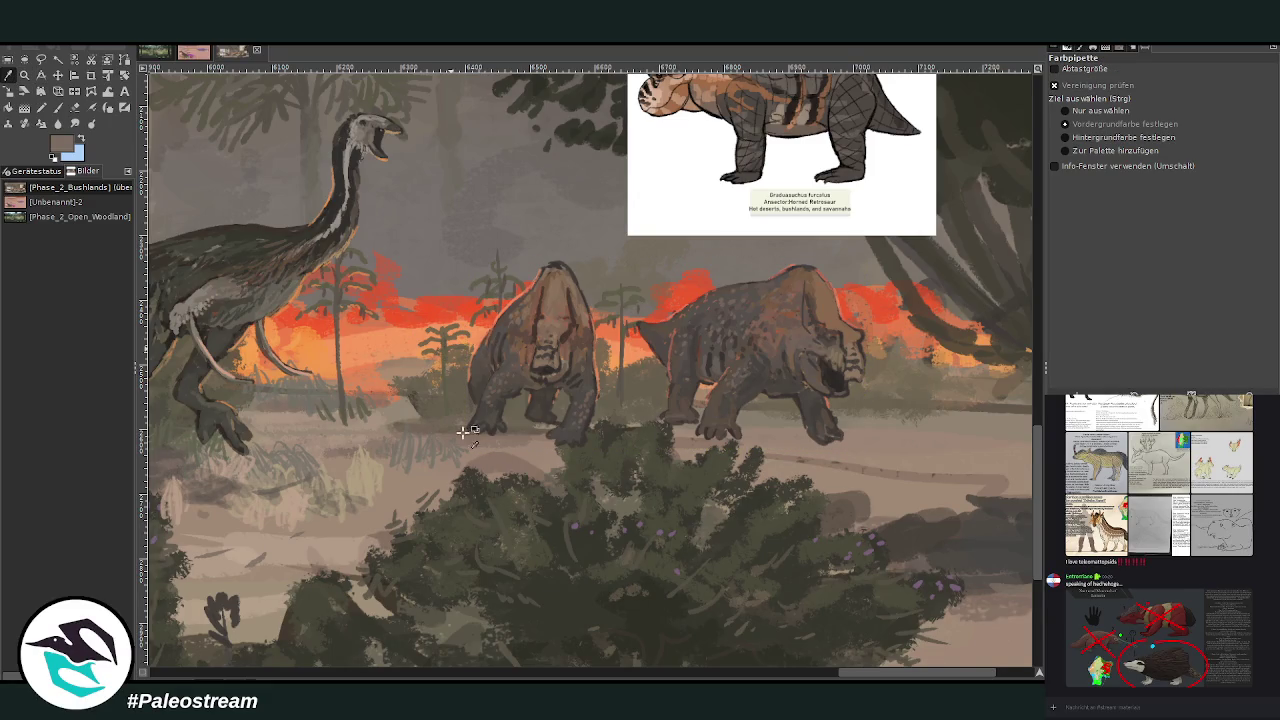
left_click(527, 445)
key("p")
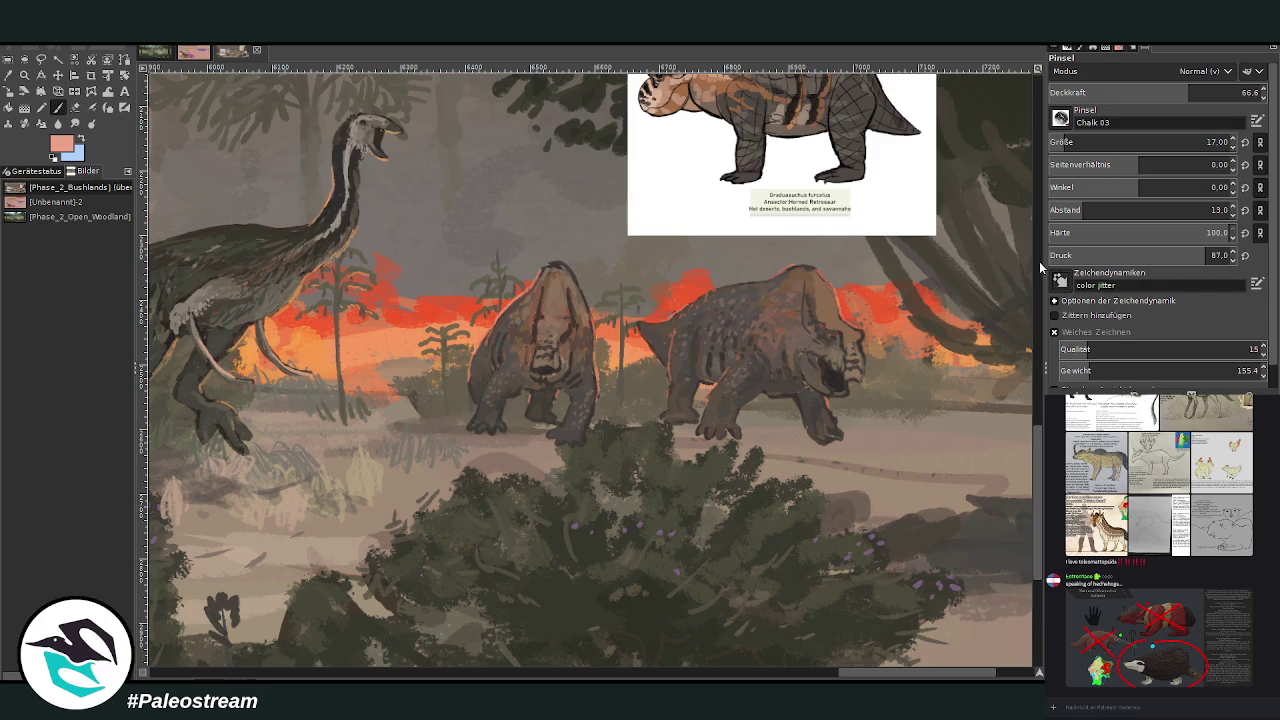
left_click(1155, 142)
left_click(1112, 91)
mouse_move(560, 335)
left_mouse_down()
mouse_move(472, 362)
mouse_move(276, 220)
left_mouse_up()
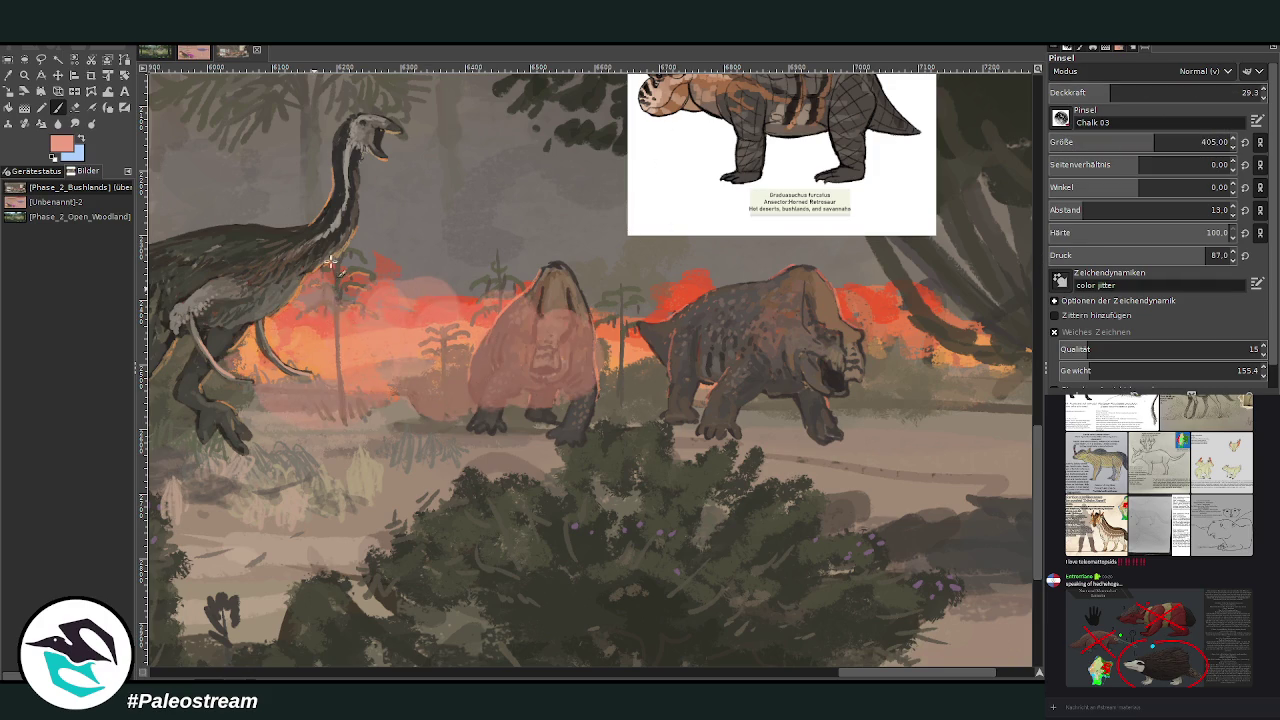
Add fainter peach haze at 14.2 and 6.6 opacity over the background and right retrosaur, erasing some from the left
left_click(1078, 92)
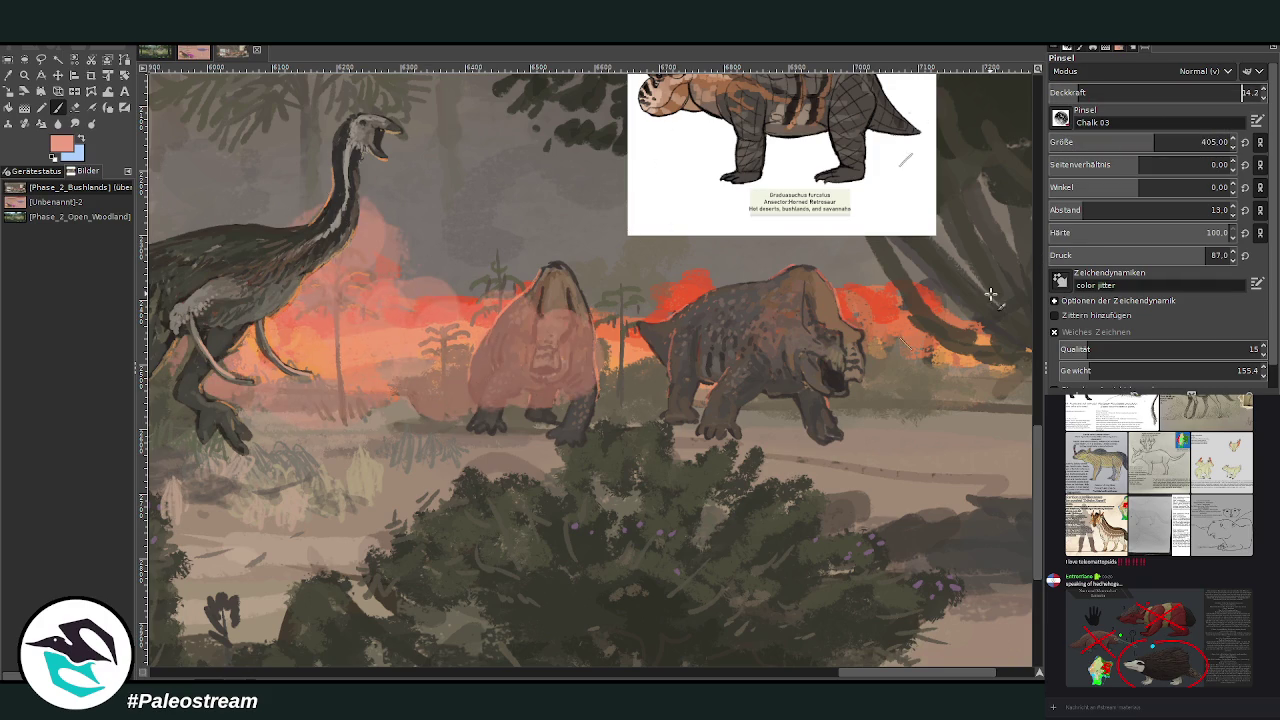
left_click_drag(862, 677, 852, 677)
left_click_drag(330, 198, 260, 230)
mouse_move(457, 200)
left_mouse_down()
mouse_move(543, 198)
mouse_move(590, 180)
left_mouse_up()
left_click(1061, 92)
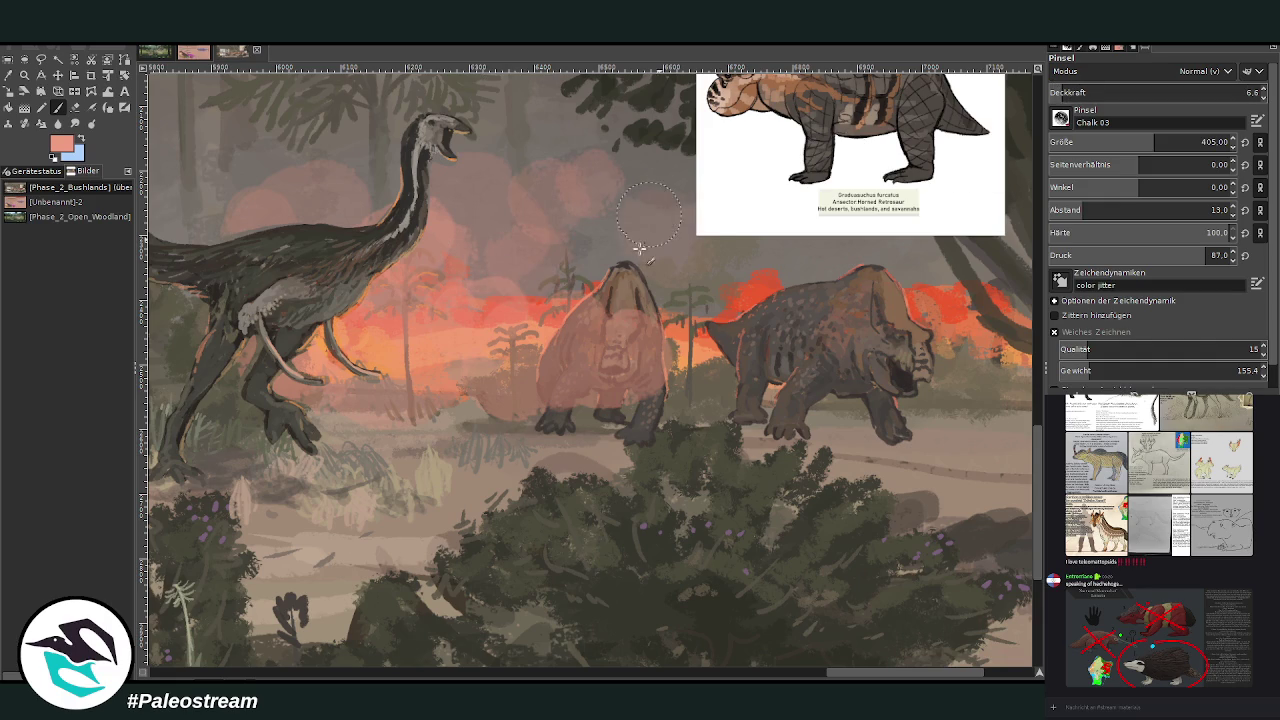
left_click_drag(722, 248, 738, 369)
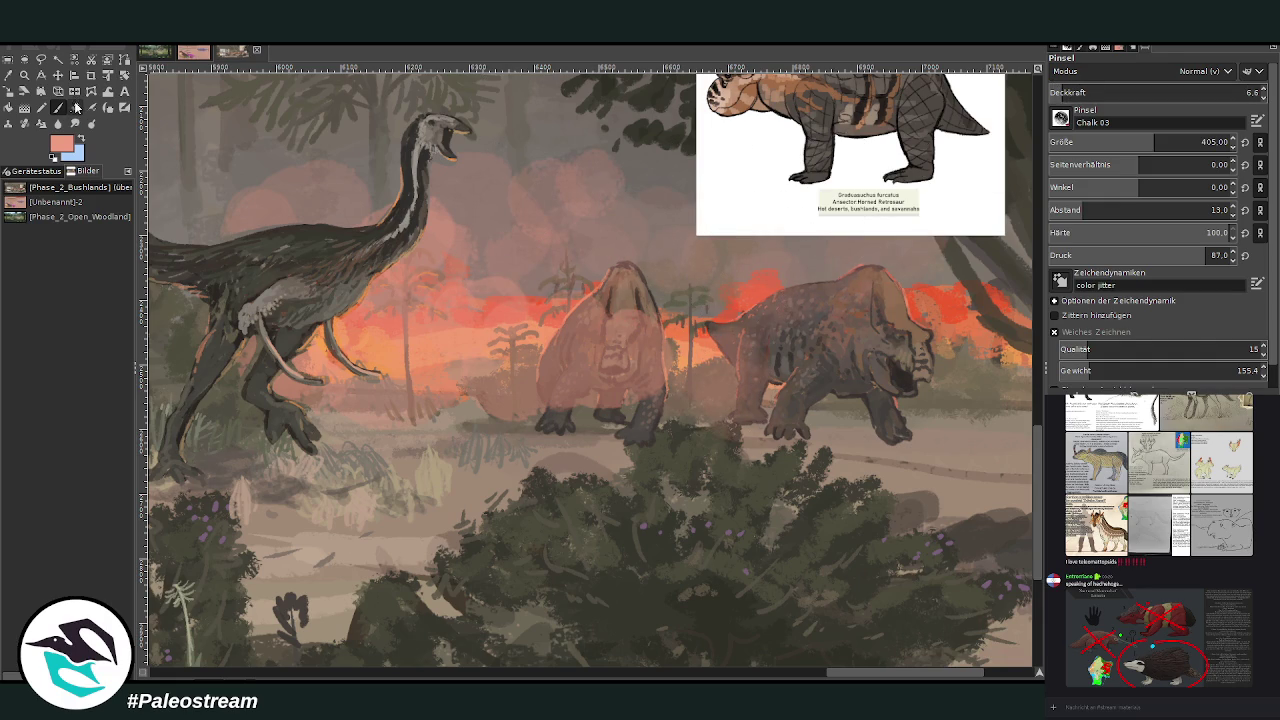
left_click(75, 107)
left_click_drag(615, 378, 501, 361)
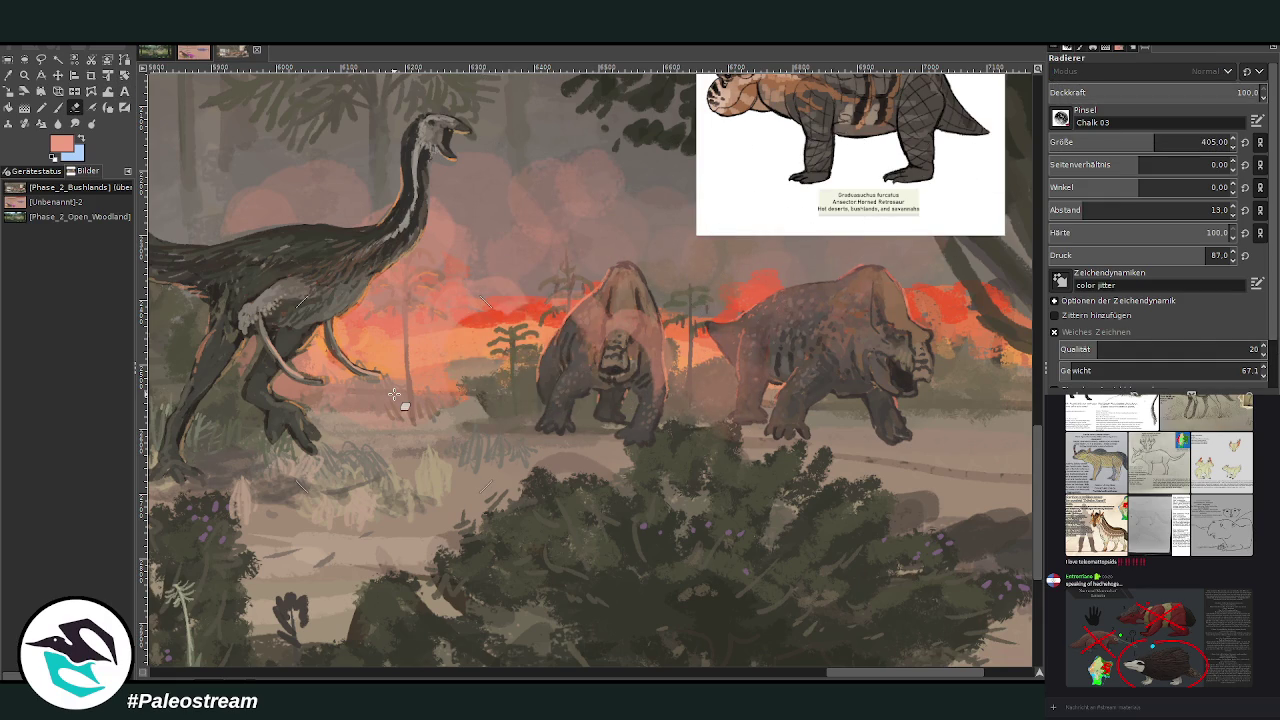
Undo the eraser stroke on the left retrosaur and erase the haze from the bush top
key("ctrl+z")
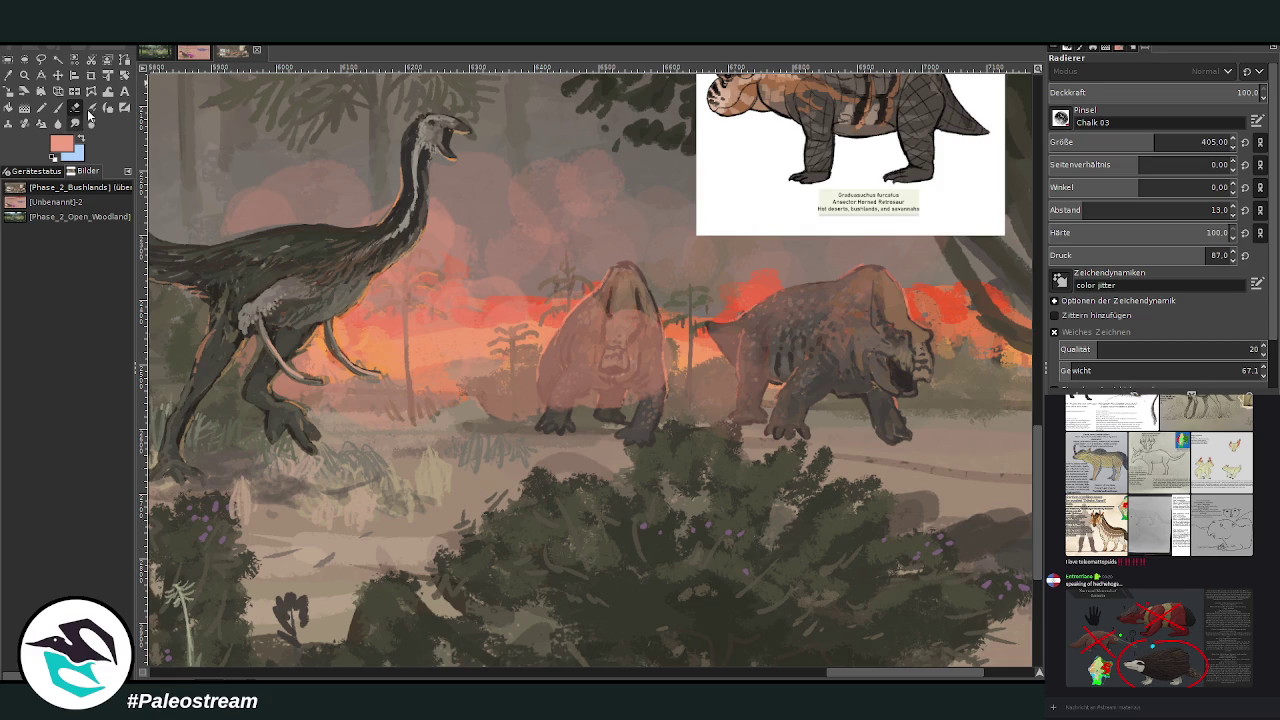
left_click(76, 123)
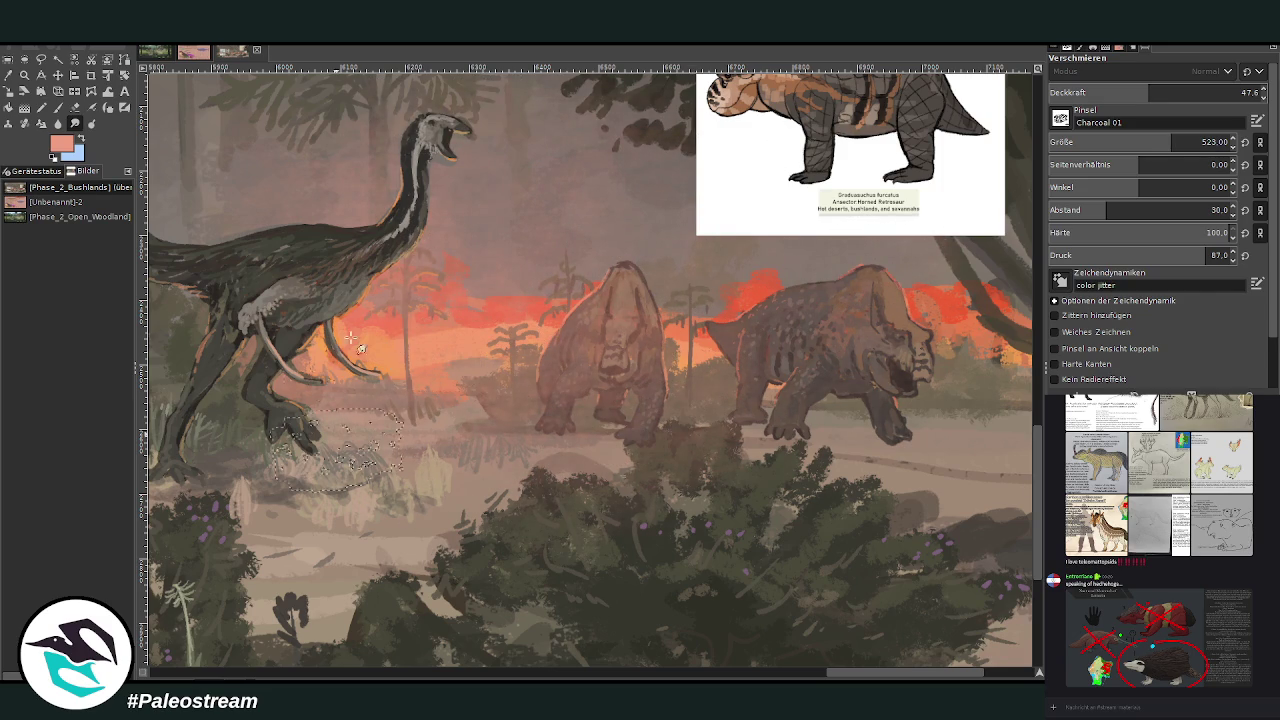
key("shift+e")
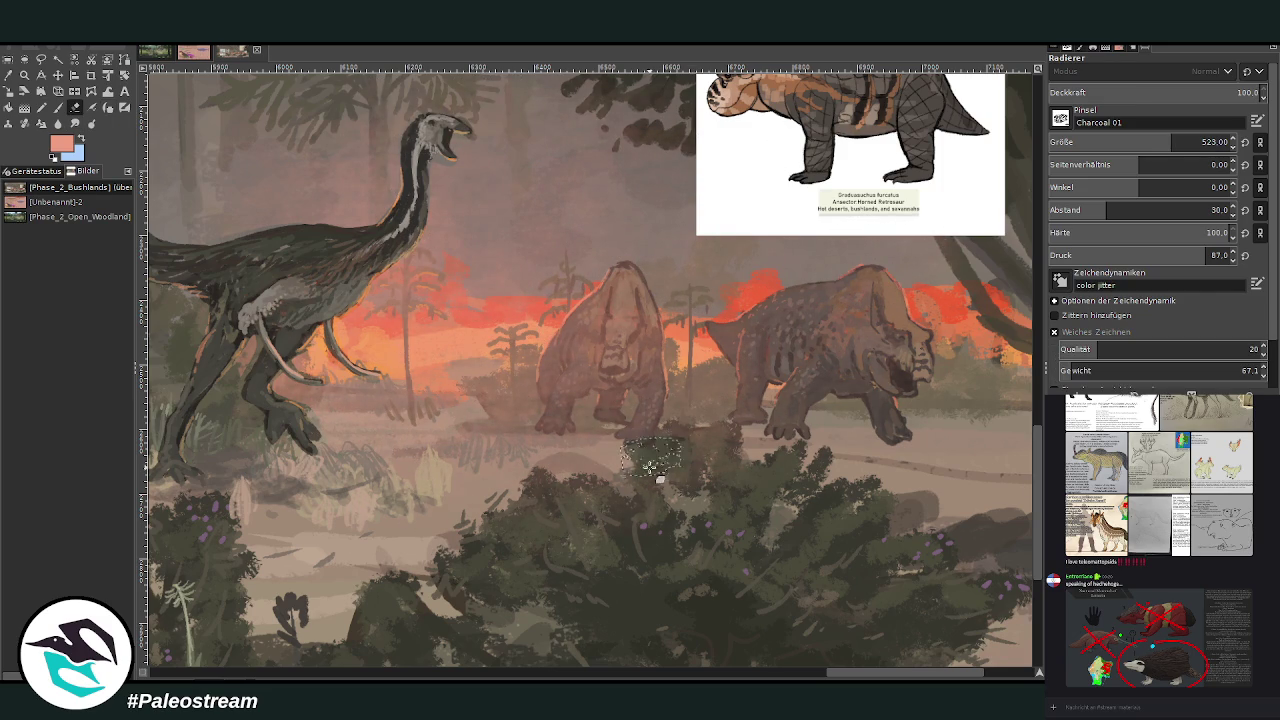
key("bracketleft")
key("bracketleft")
key("bracketleft")
left_click_drag(703, 472, 605, 497)
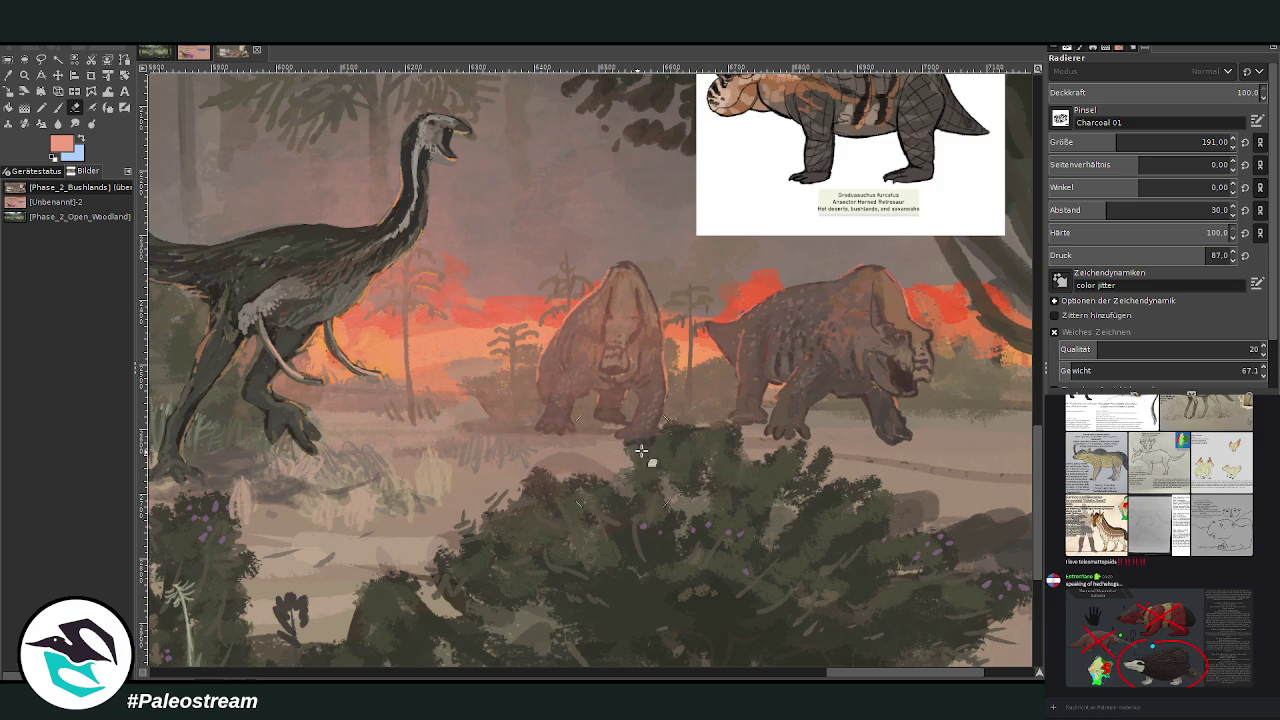
Set the eraser size to 101 and toggle between the retrosaur layer and the one above
key("Page_Up")
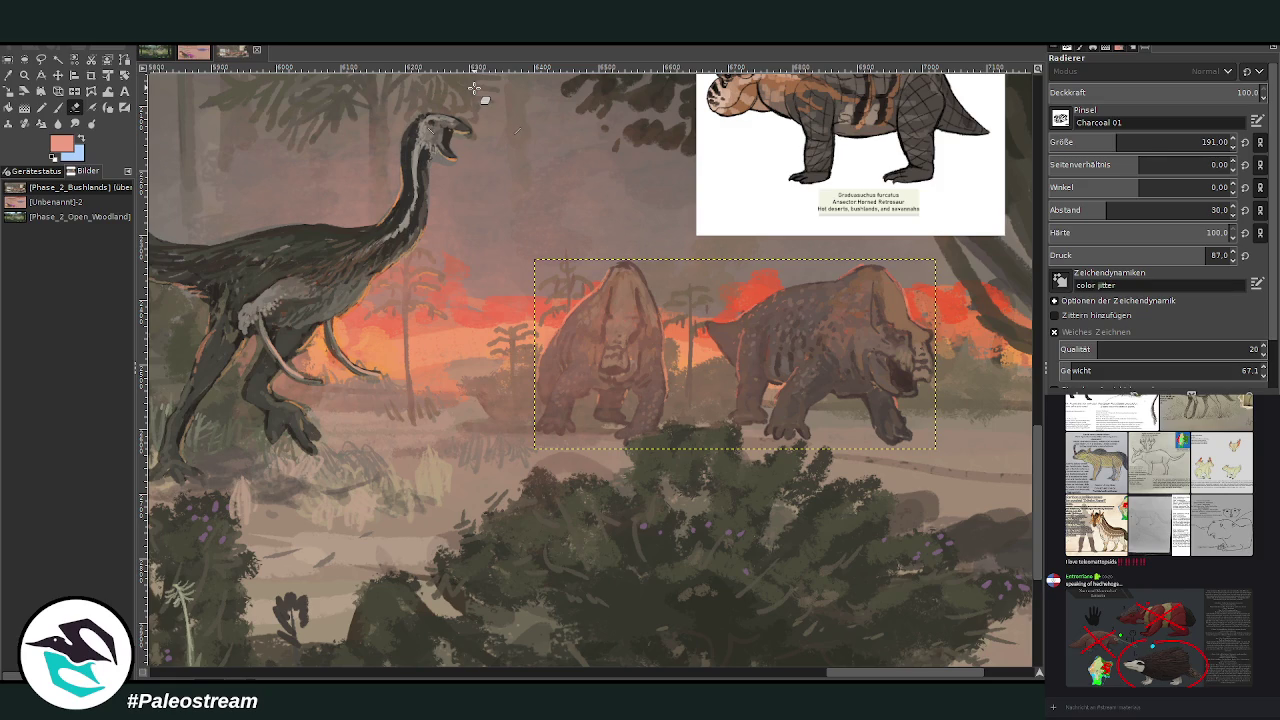
left_click(1092, 141)
key("Page_Up")
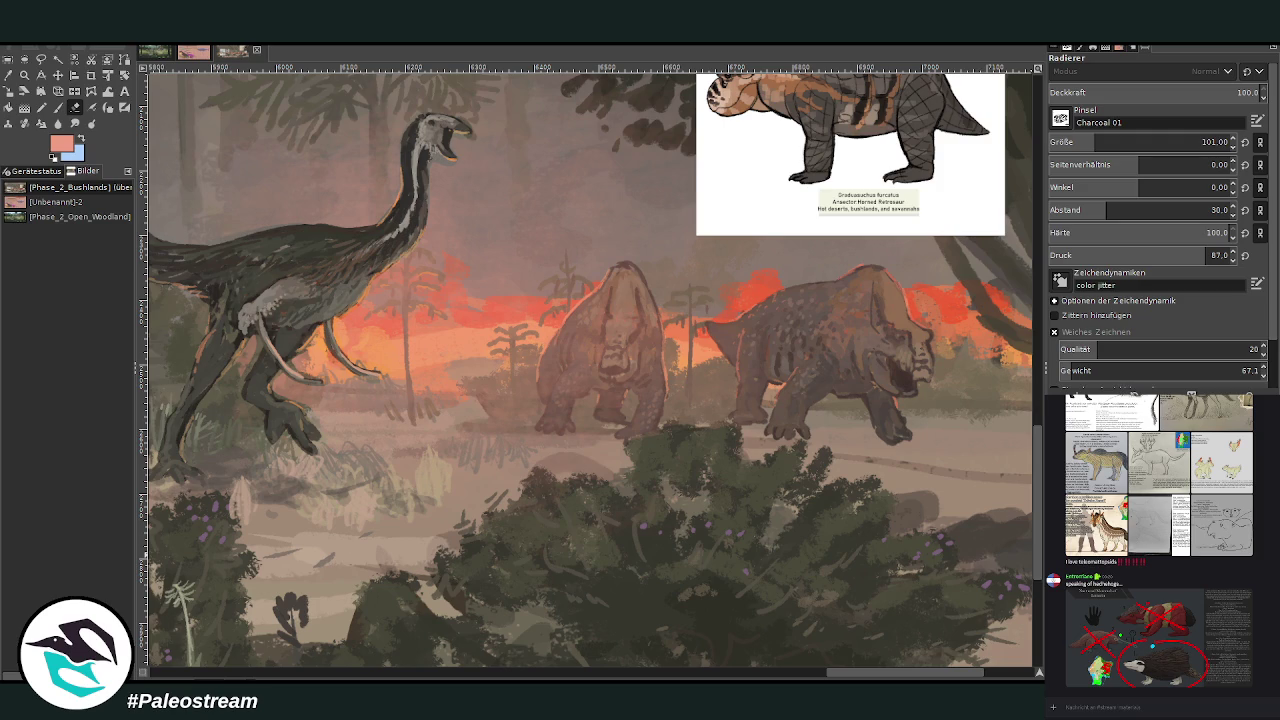
key("Page_Down")
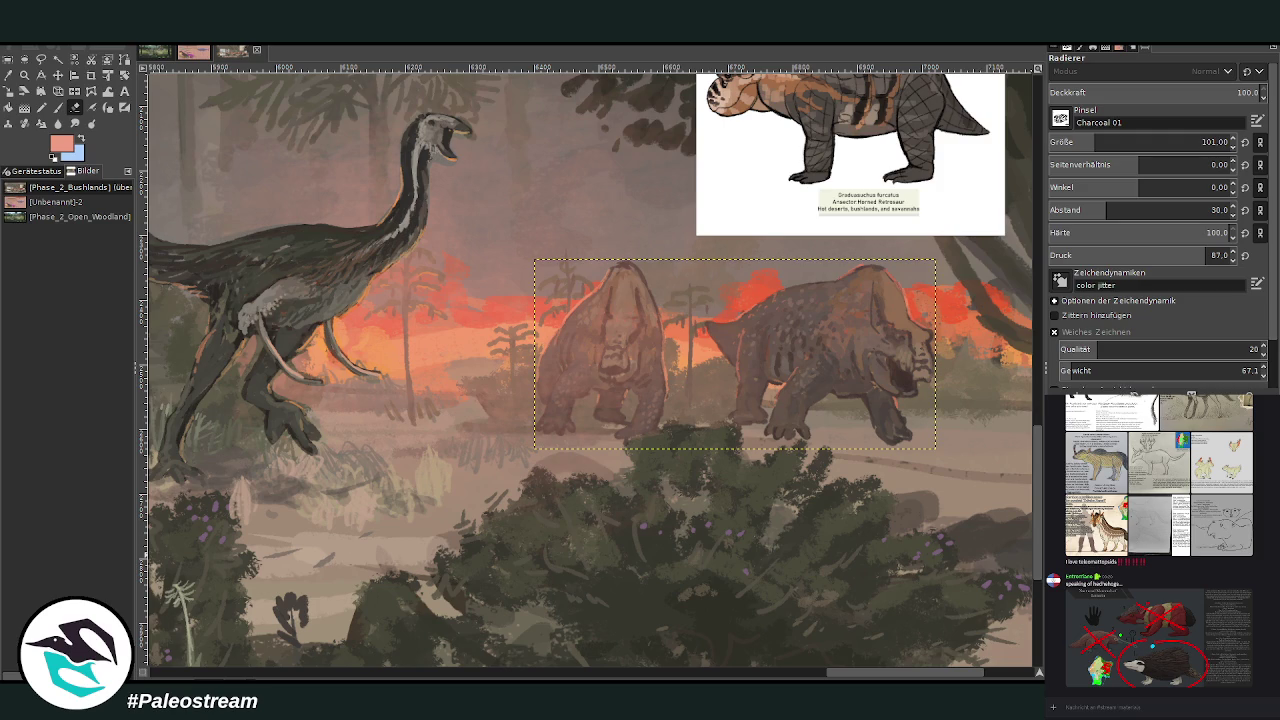
key("Page_Up")
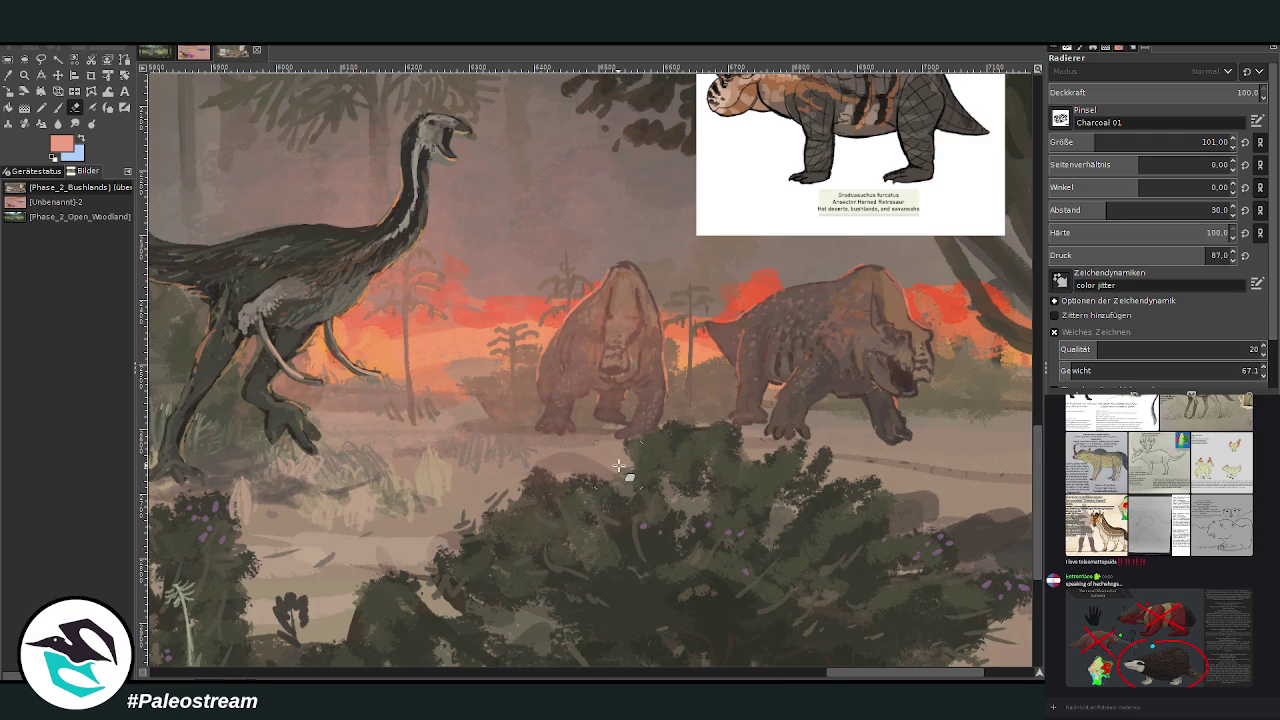
scroll(619, 465, "down", 2)
scroll(619, 465, "down", 1)
scroll(619, 465, "down", 1)
Zoom in on the creatures and reference image and begin a freehand outline of the right retrosaur
key("z")
left_click_drag(548, 376, 755, 628)
left_click_drag(530, 129, 877, 506)
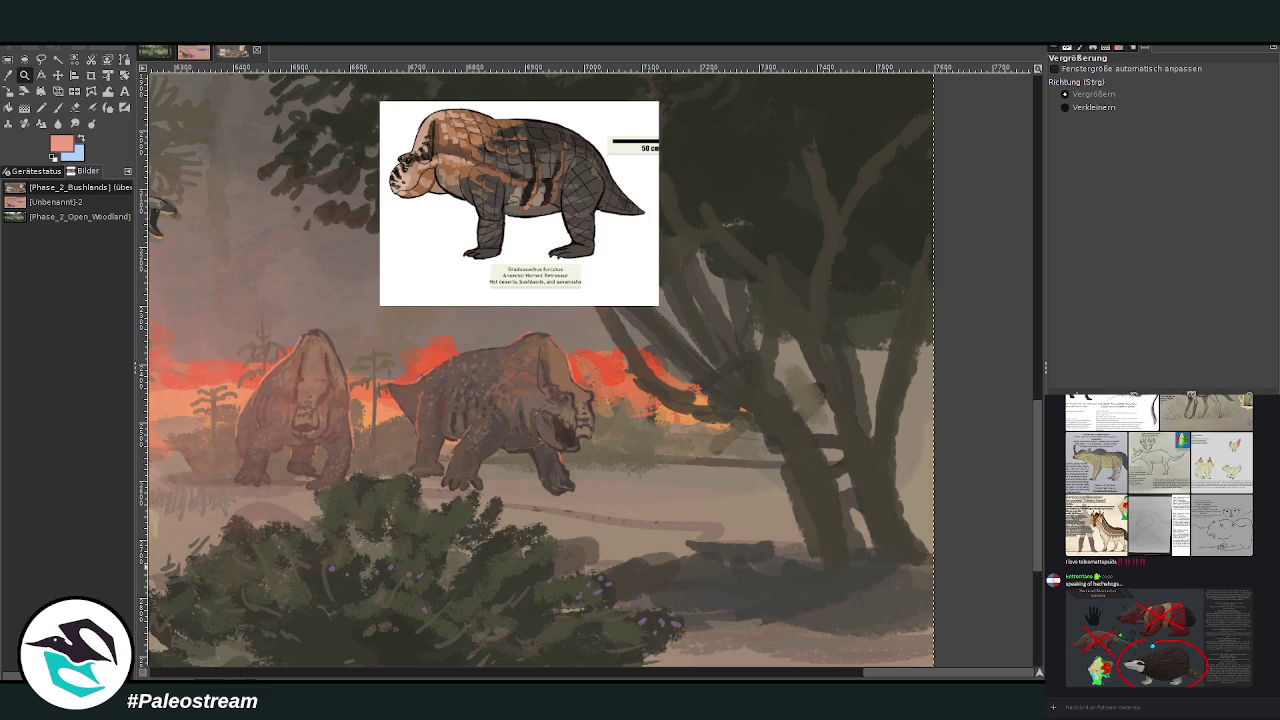
left_click_drag(233, 327, 597, 498)
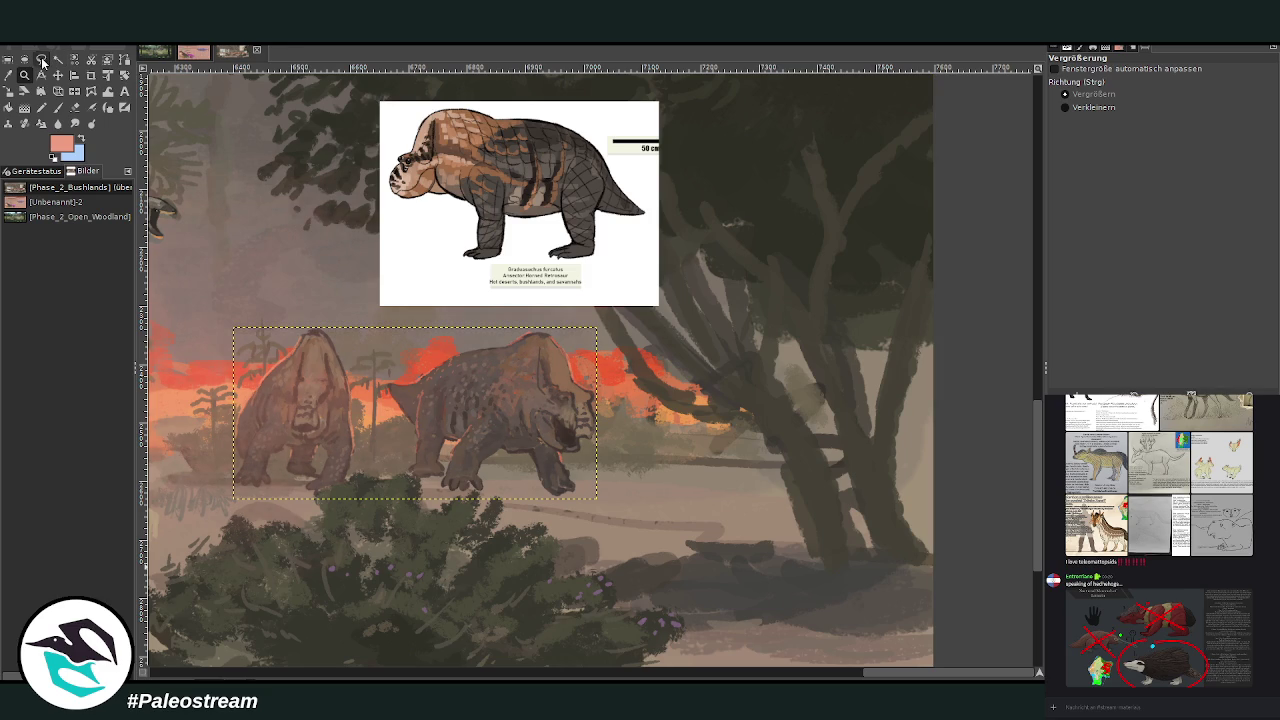
left_click(42, 60)
left_click_drag(582, 517, 585, 497)
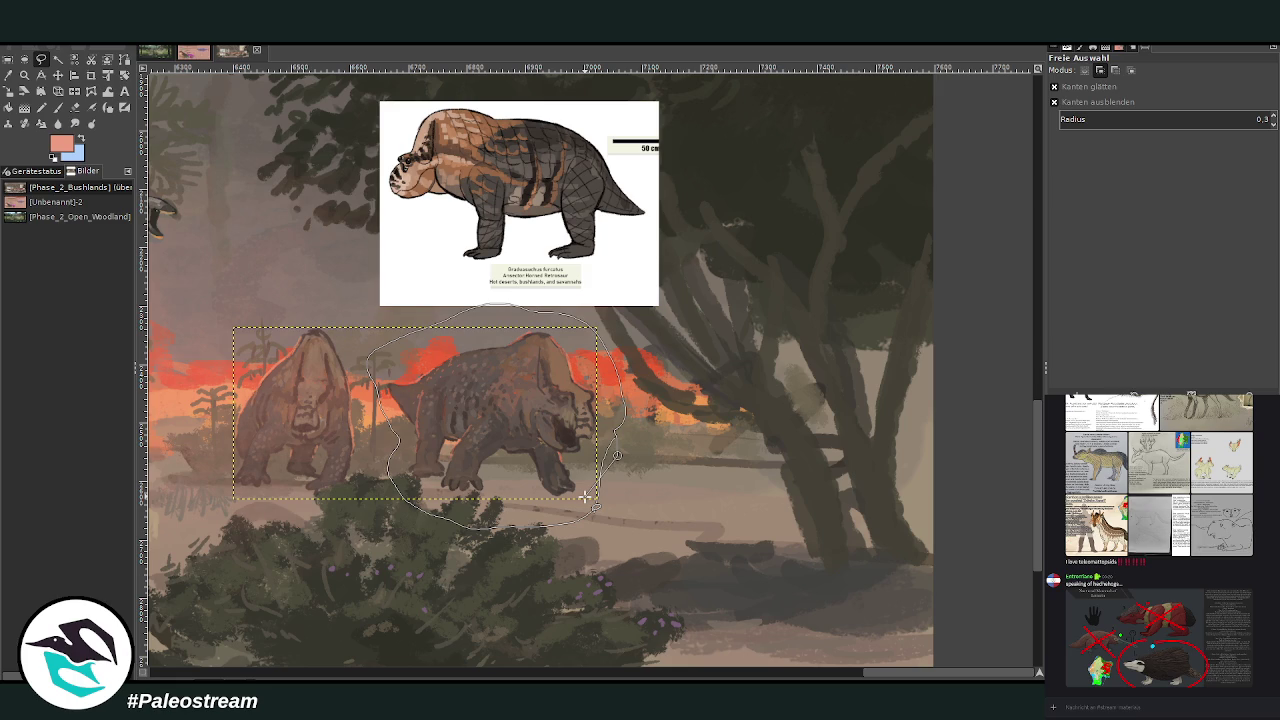
Cut the right retrosaur out, paste it back and move the copy right among the trees
key("Return")
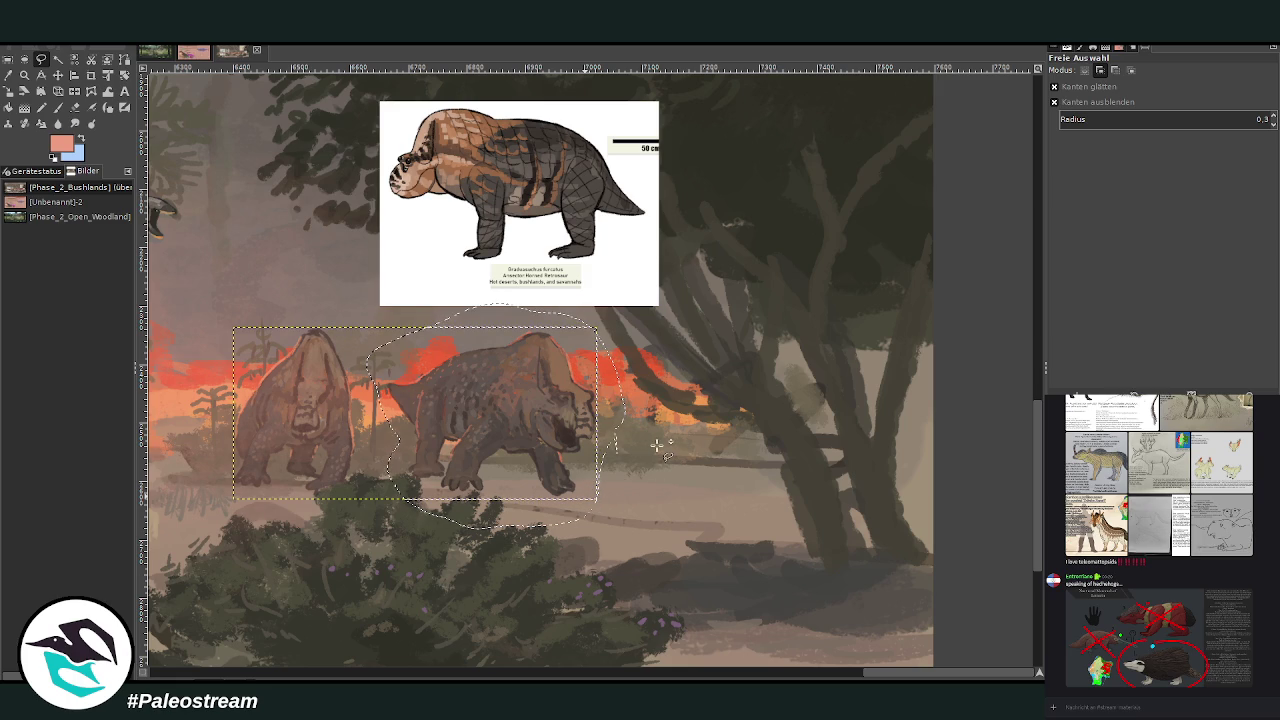
key("ctrl+x")
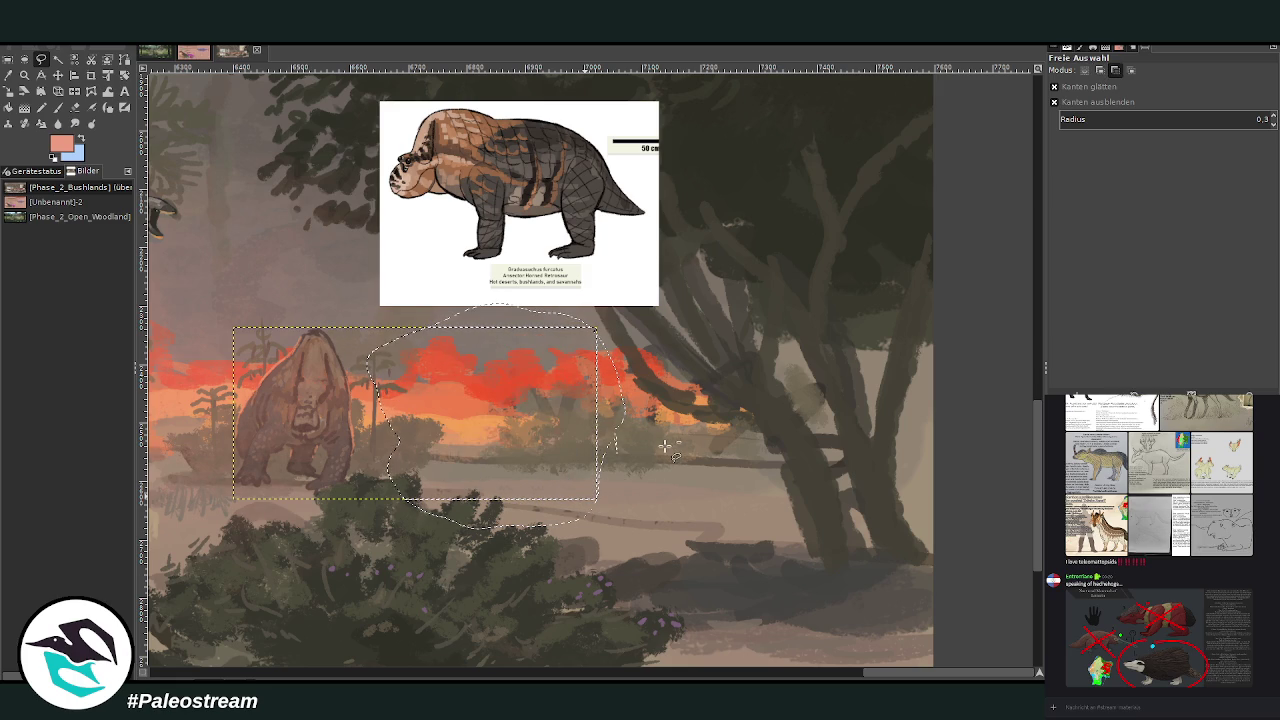
key("ctrl+v")
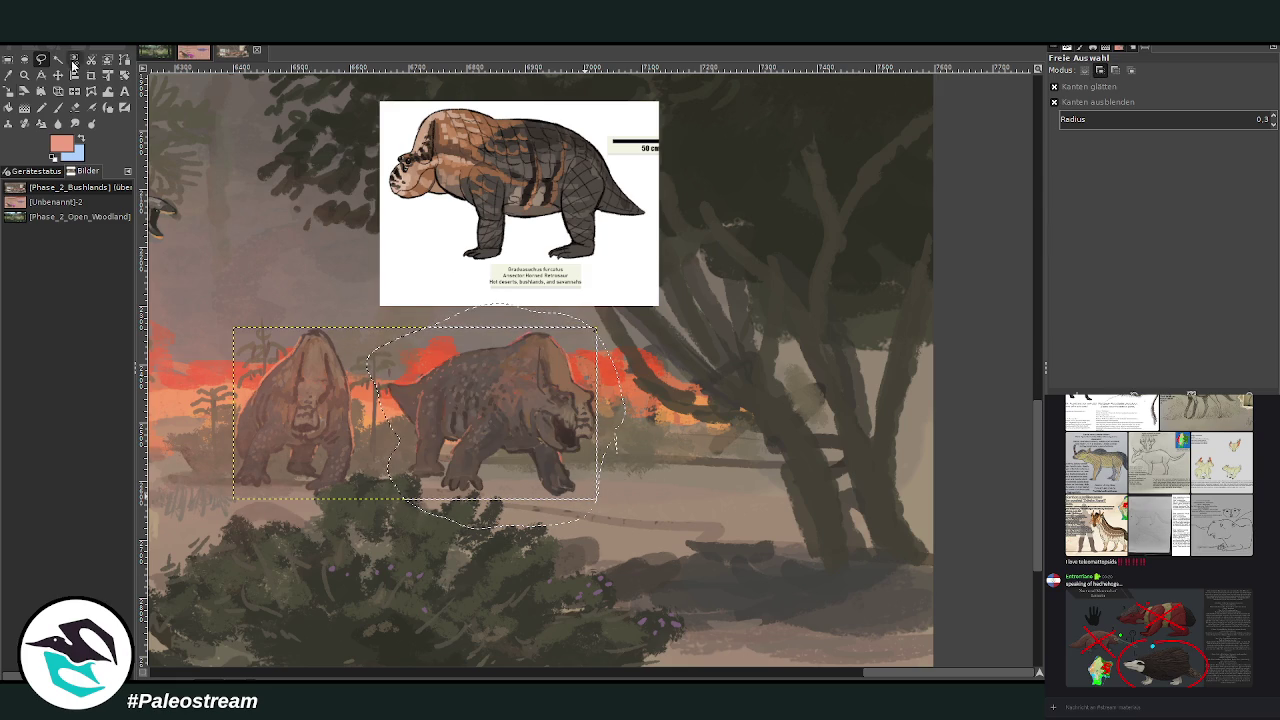
key("shift+s")
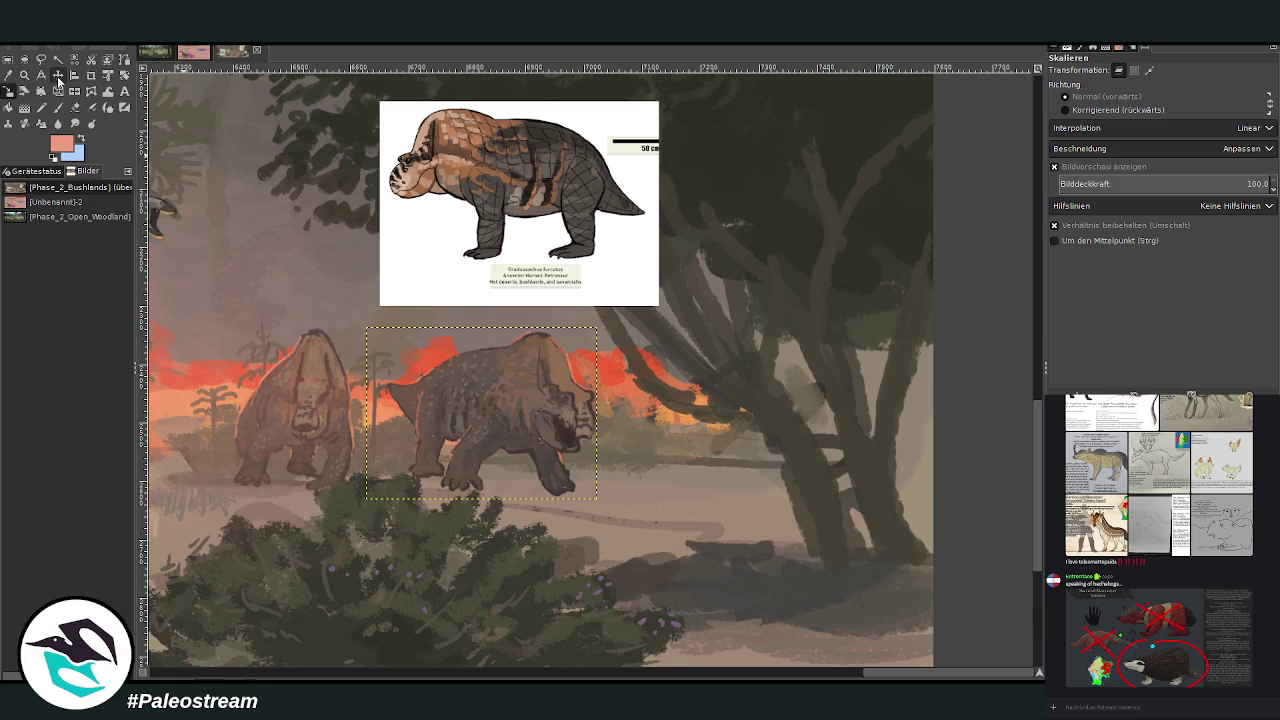
left_click(58, 75)
left_click_drag(503, 413, 702, 420)
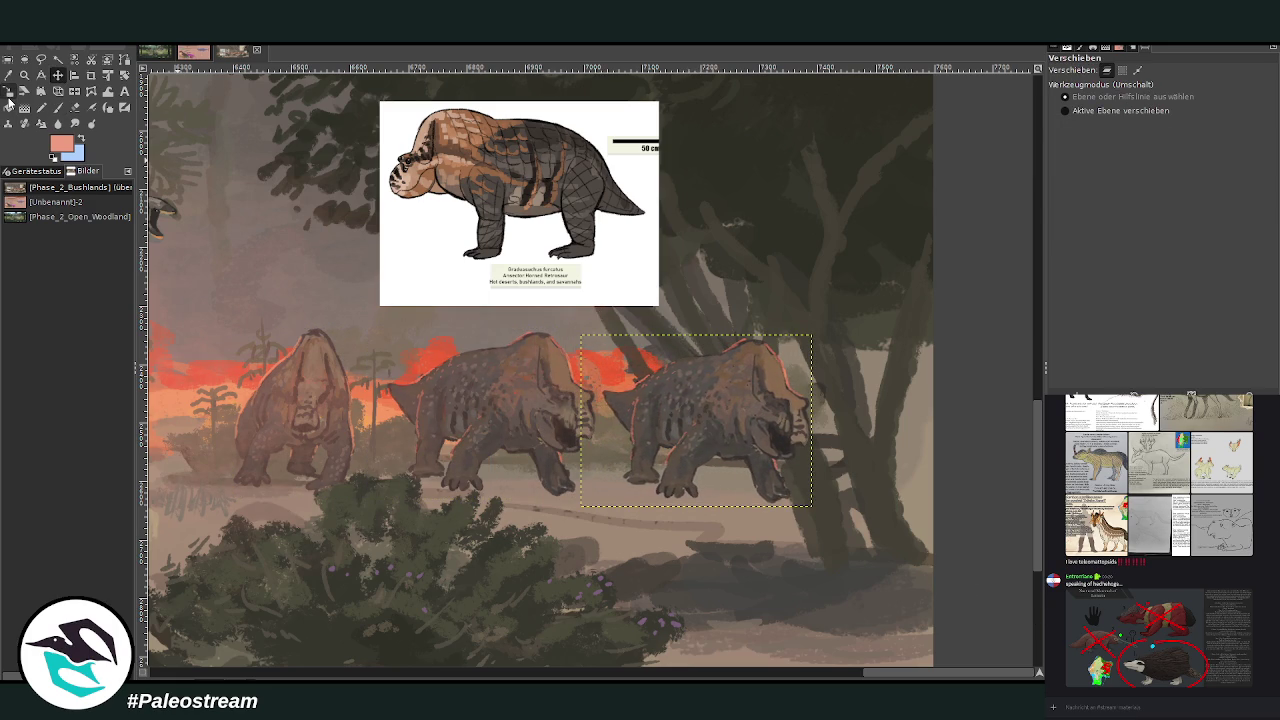
Scale the new retrosaur down slightly, tilt it about -5°, and nudge it into position
key("shift+s")
left_click(660, 428)
left_click_drag(731, 446, 707, 437)
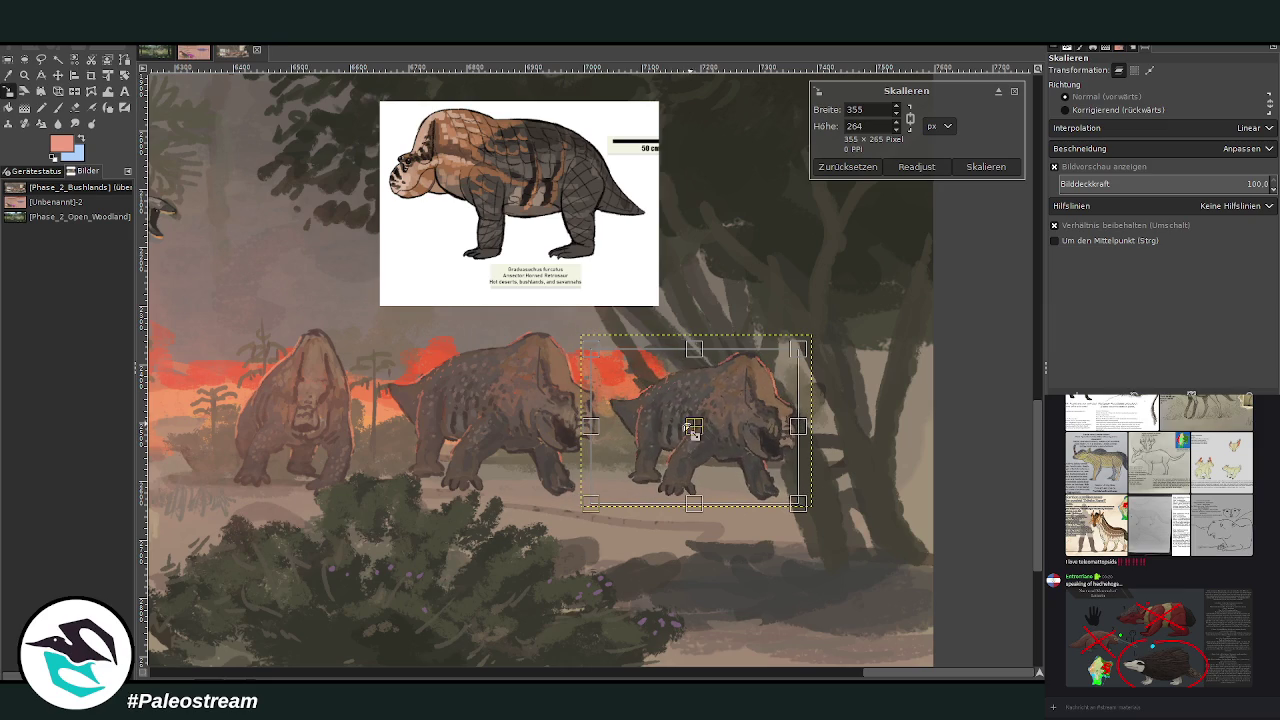
left_click(985, 166)
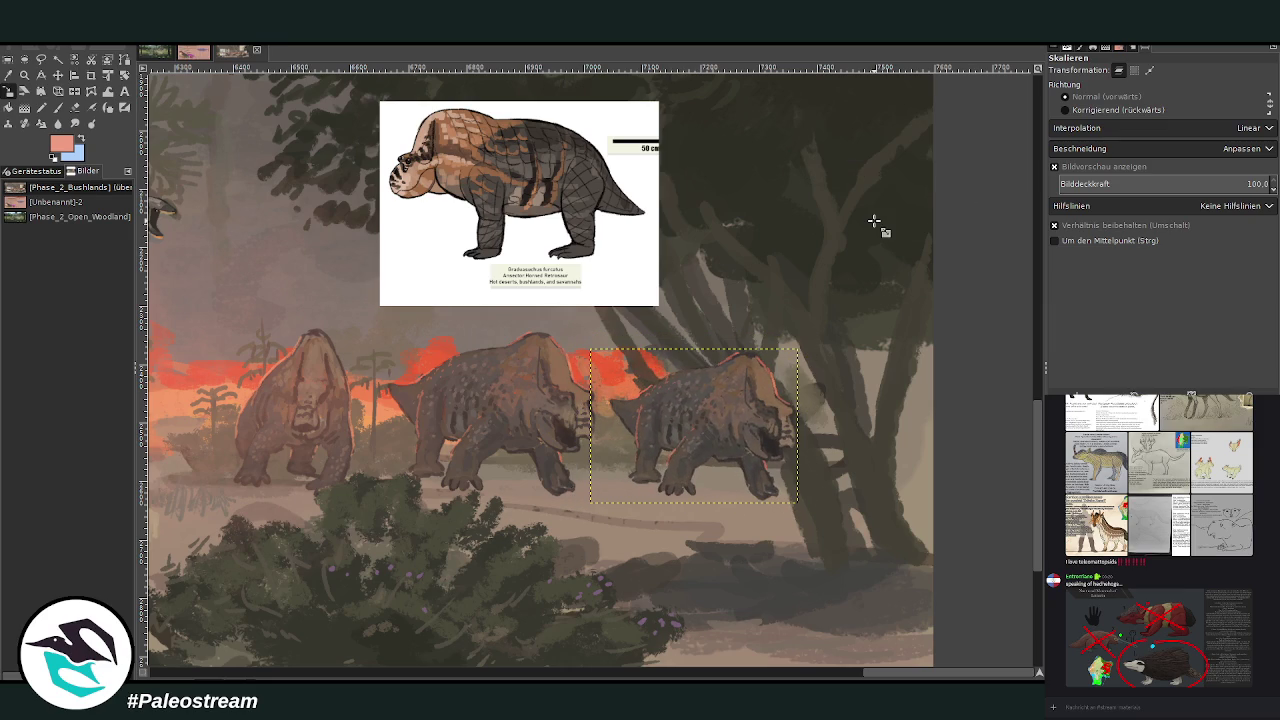
key("f")
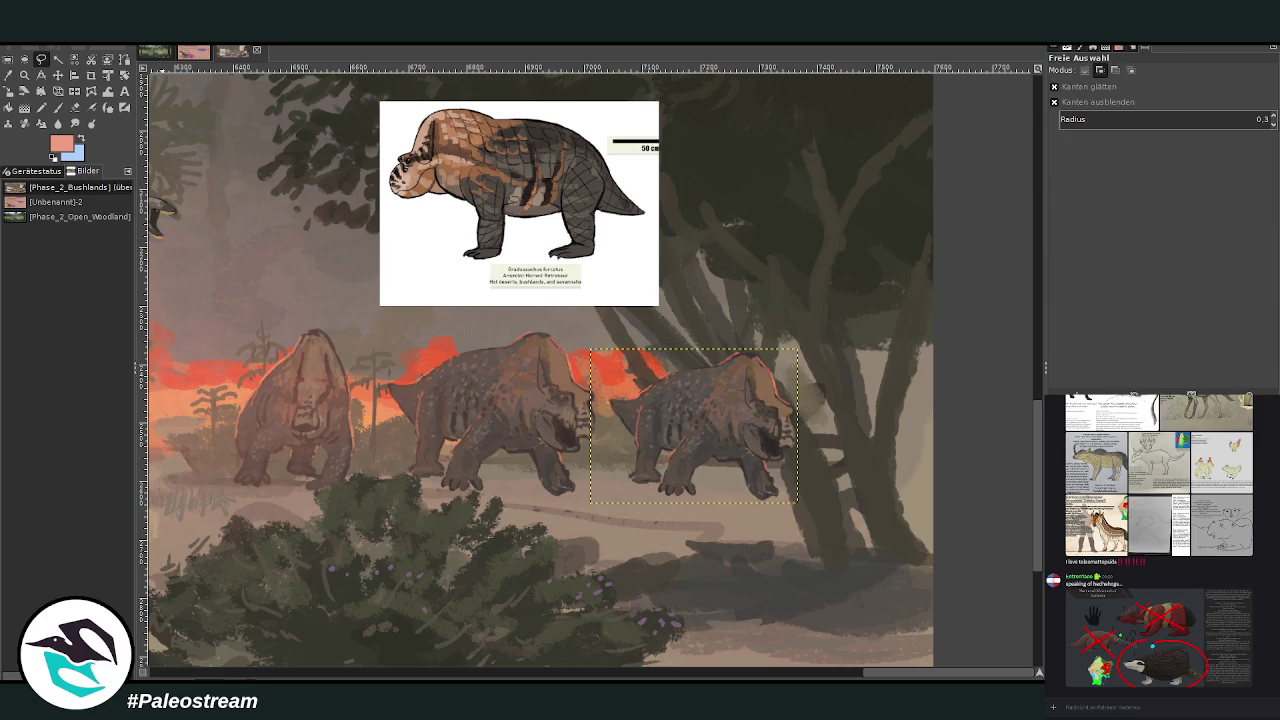
left_click(121, 77)
left_click_drag(602, 374, 612, 388)
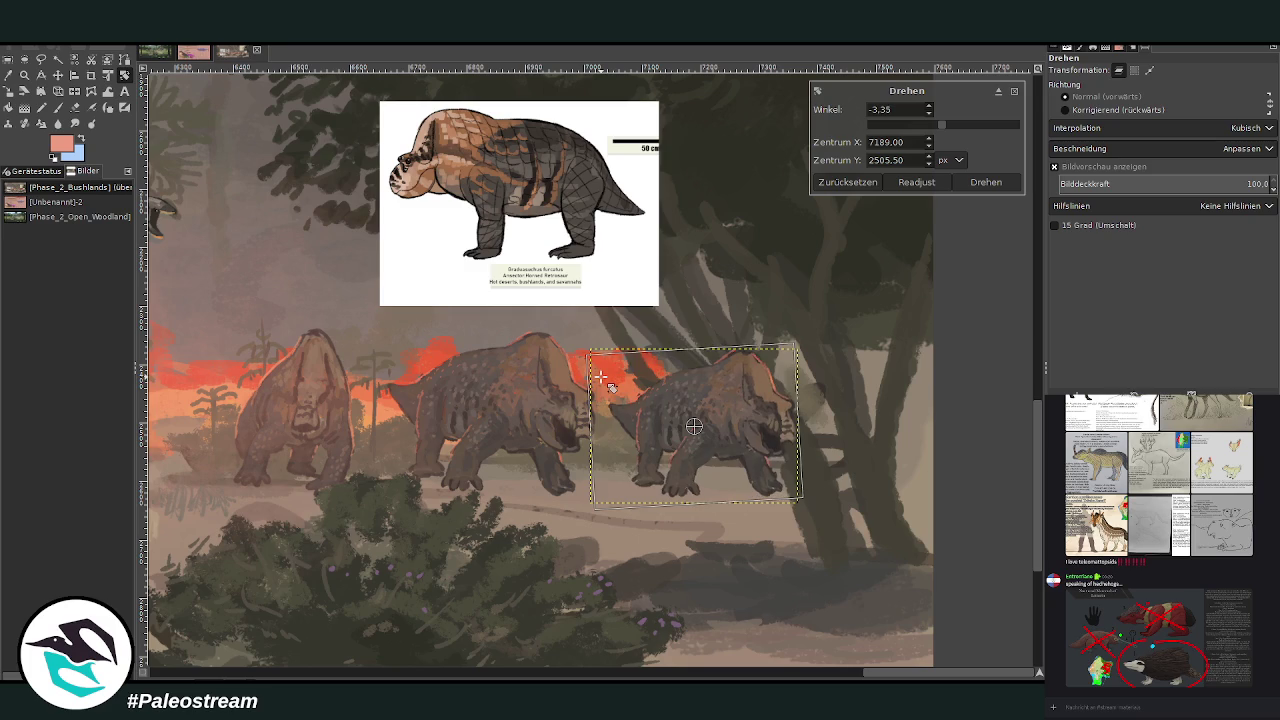
key("Return")
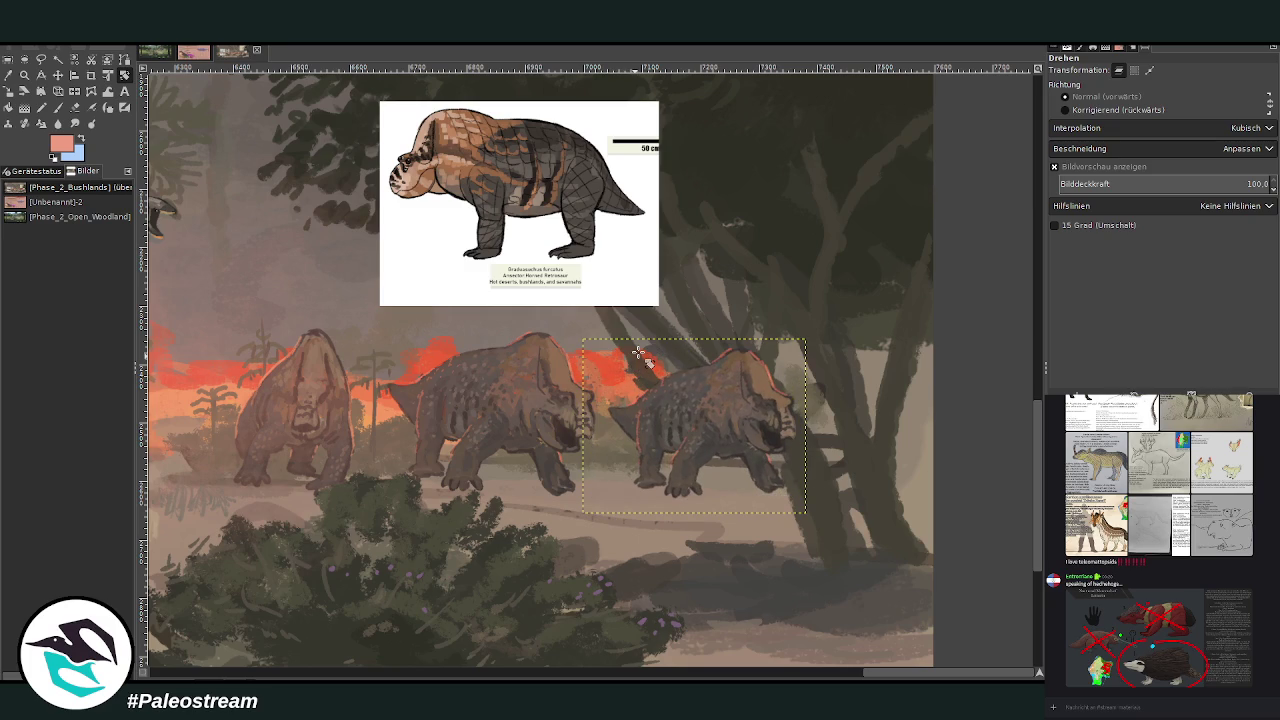
key("m")
left_click_drag(690, 404, 687, 393)
left_click(24, 75)
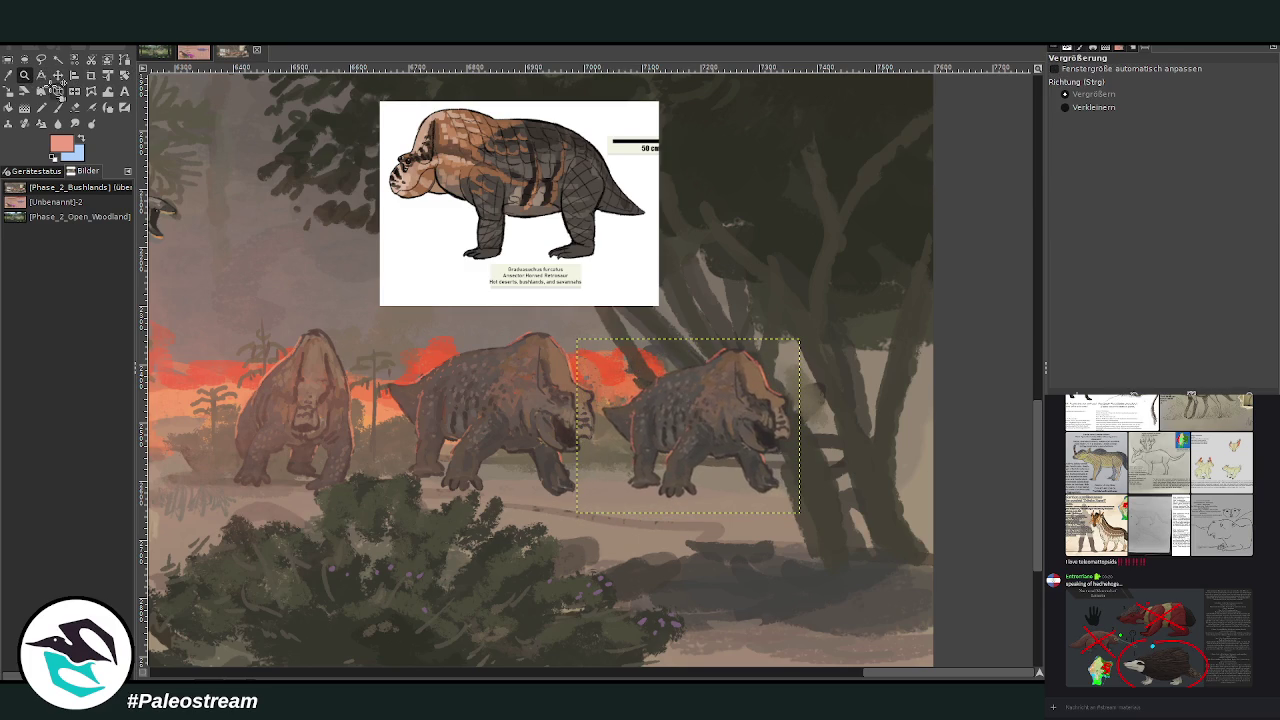
Zoom in on the new retrosaur and erase the dark shape under its jaw and its front leg
left_click_drag(540, 278, 830, 571)
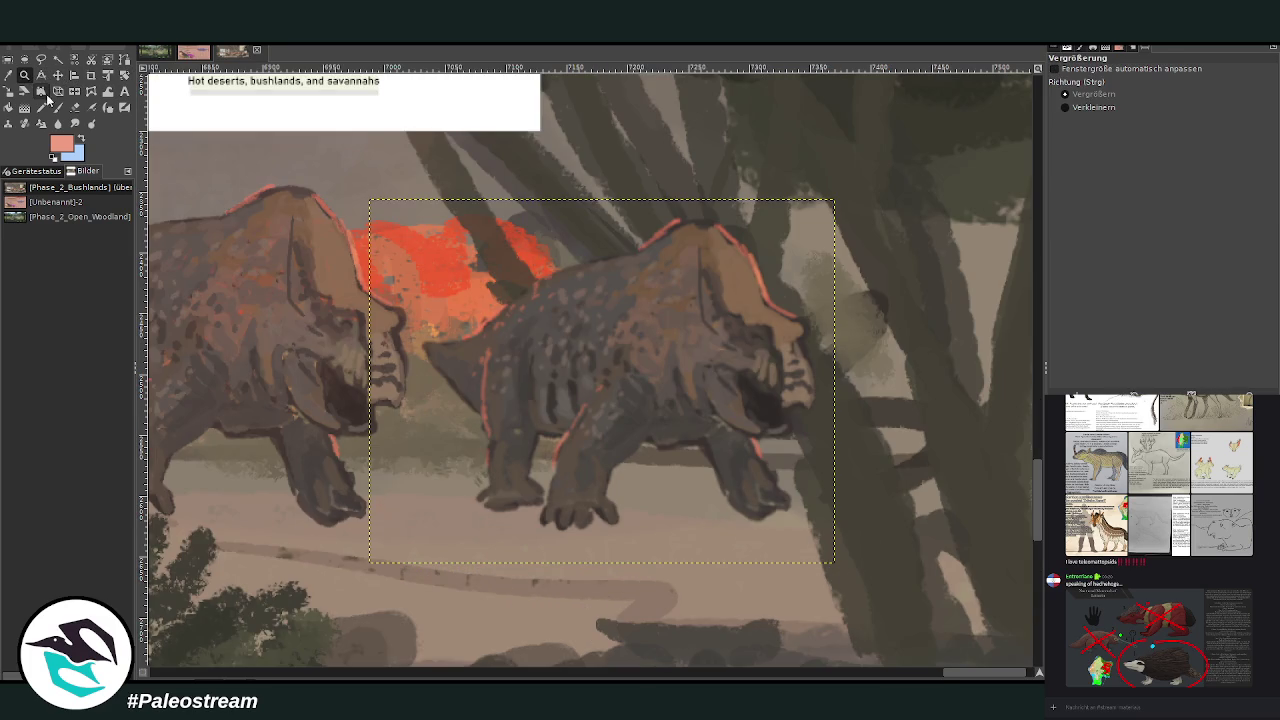
left_click(57, 107)
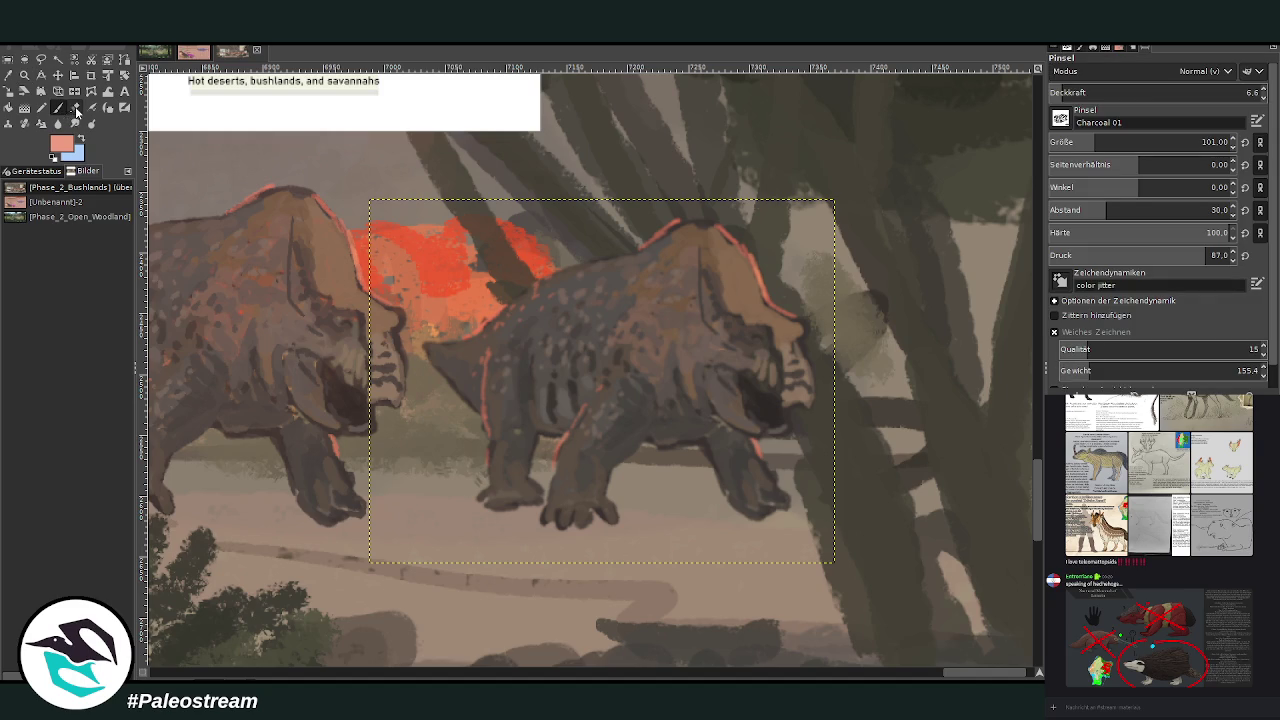
left_click(1148, 96)
left_click(1073, 146)
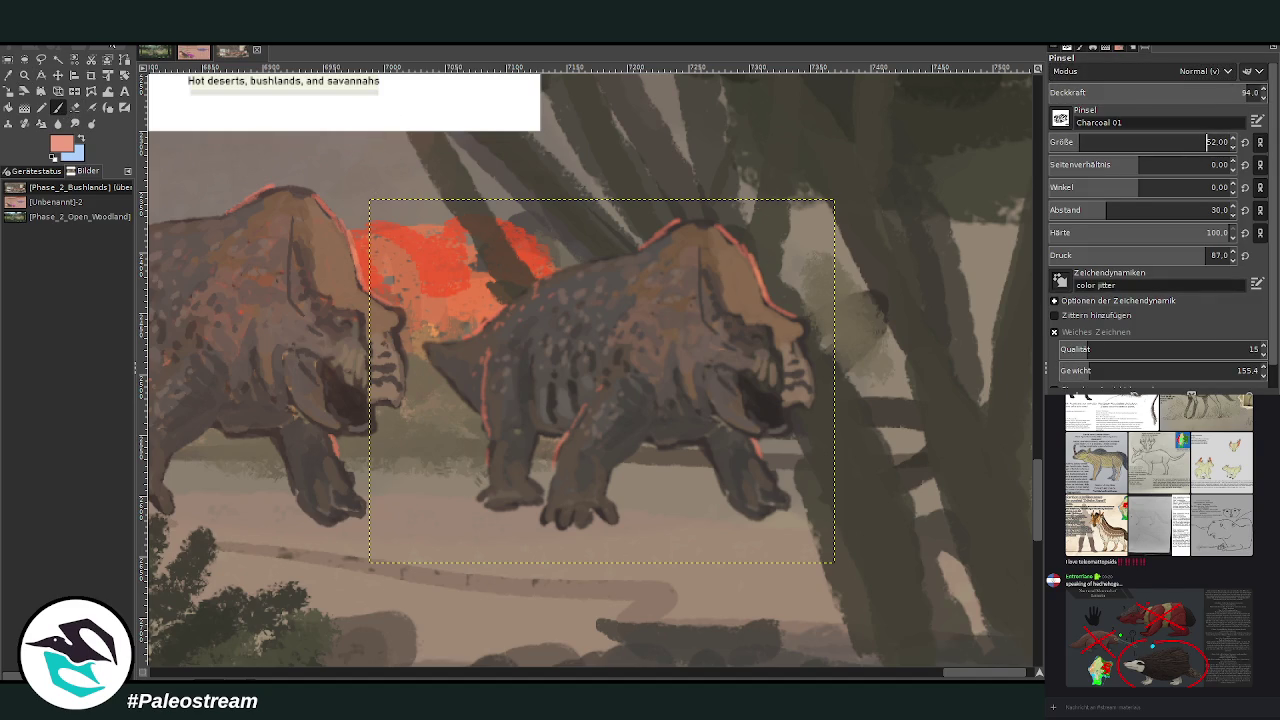
left_click(75, 110)
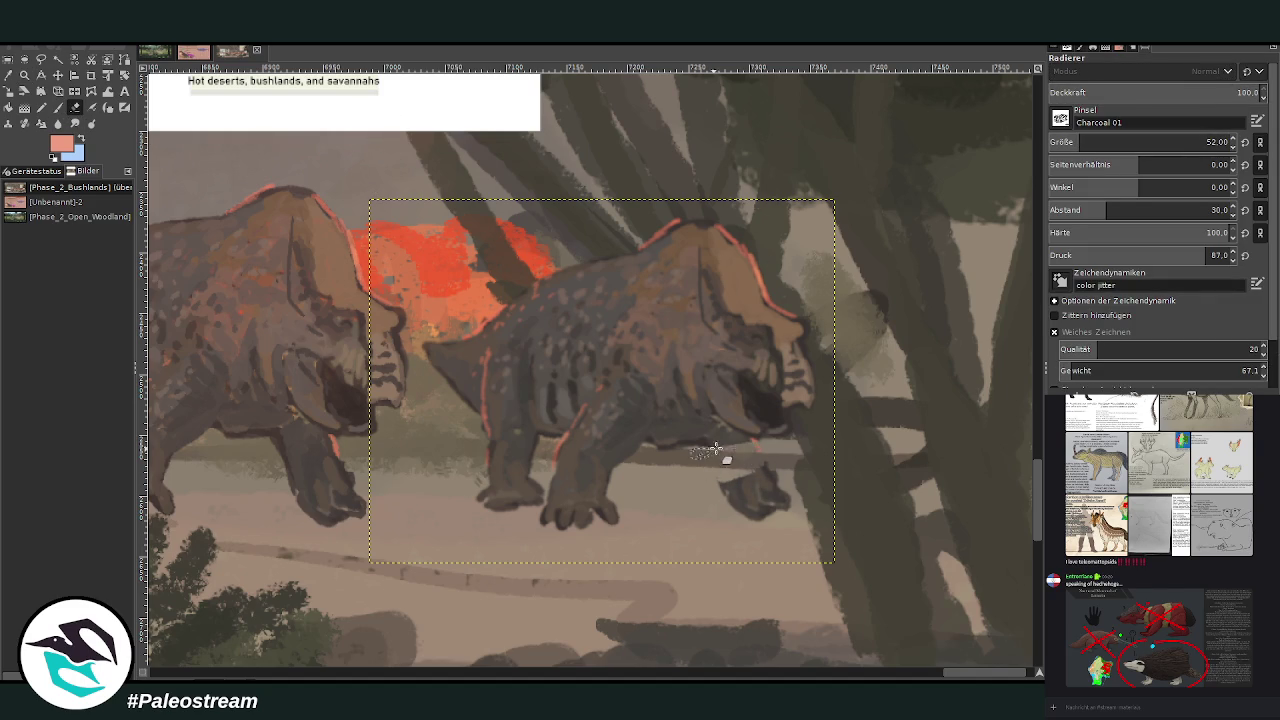
left_click_drag(752, 444, 766, 511)
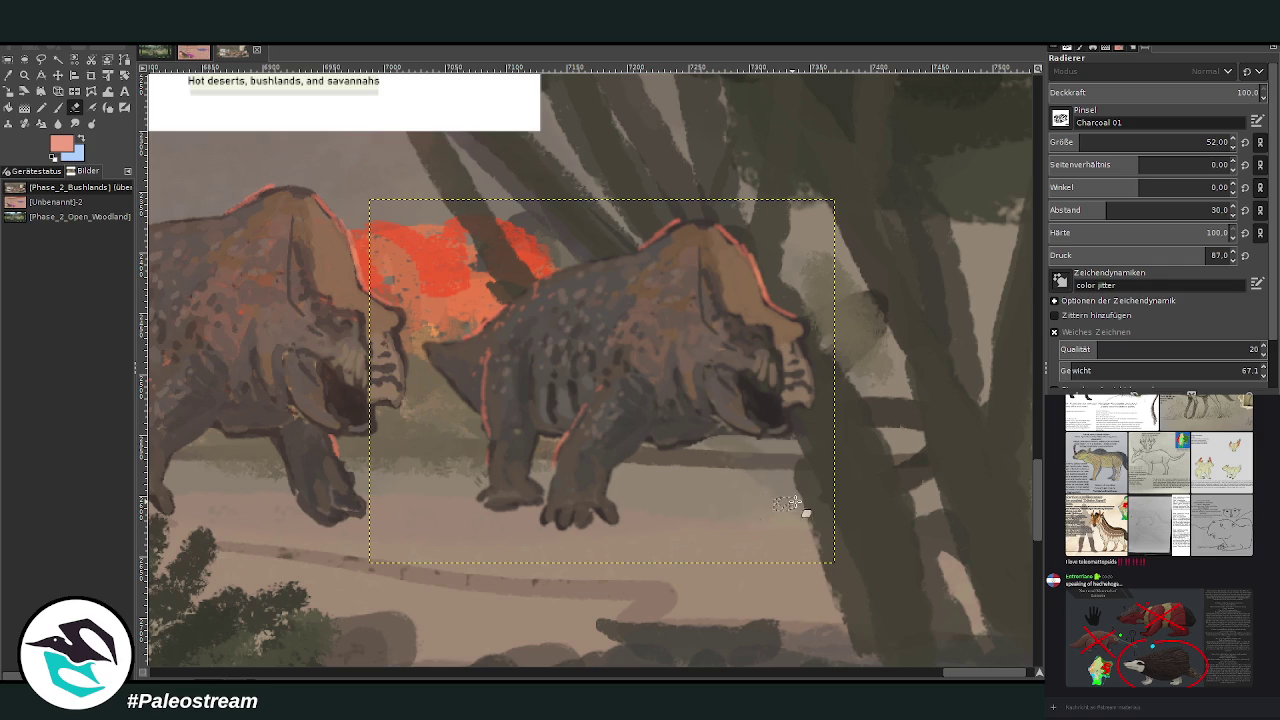
mouse_move(611, 460)
left_mouse_down()
mouse_move(543, 514)
mouse_move(586, 463)
mouse_move(600, 514)
mouse_move(566, 447)
mouse_move(600, 457)
left_mouse_up()
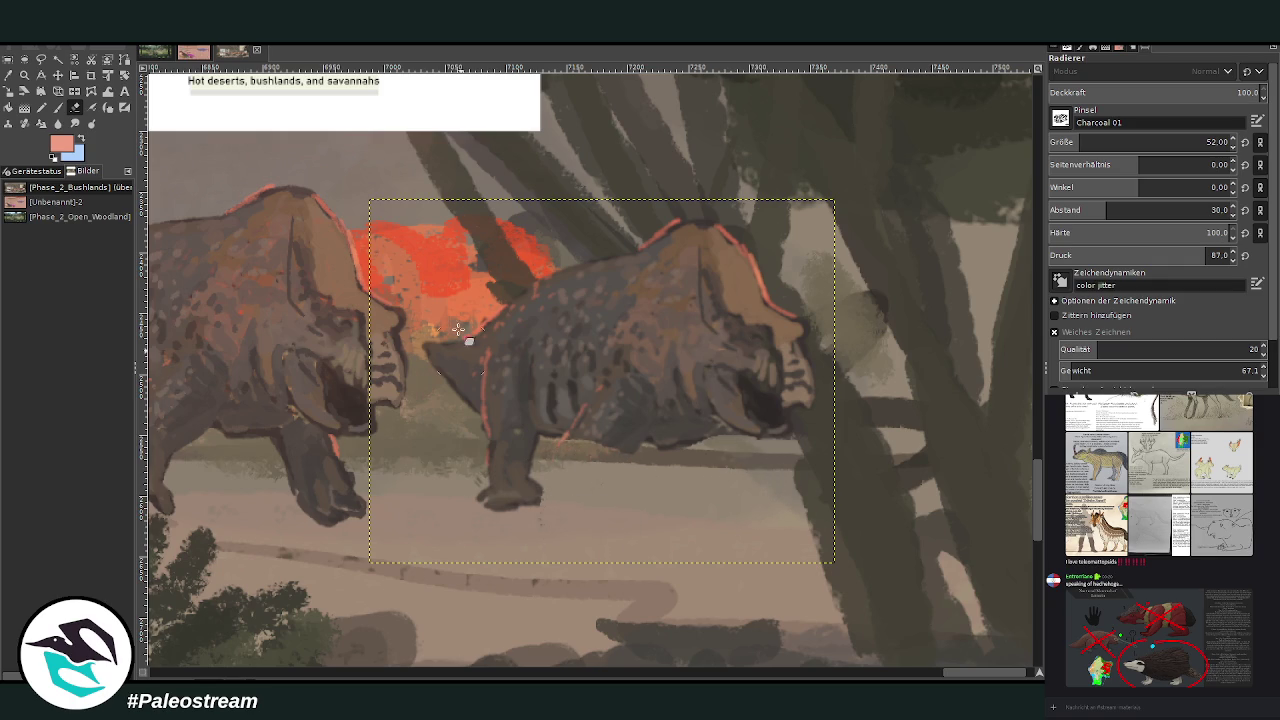
Paint a new dark grey leg under the belly with a size-40 brush at spacing 14
left_click(58, 107)
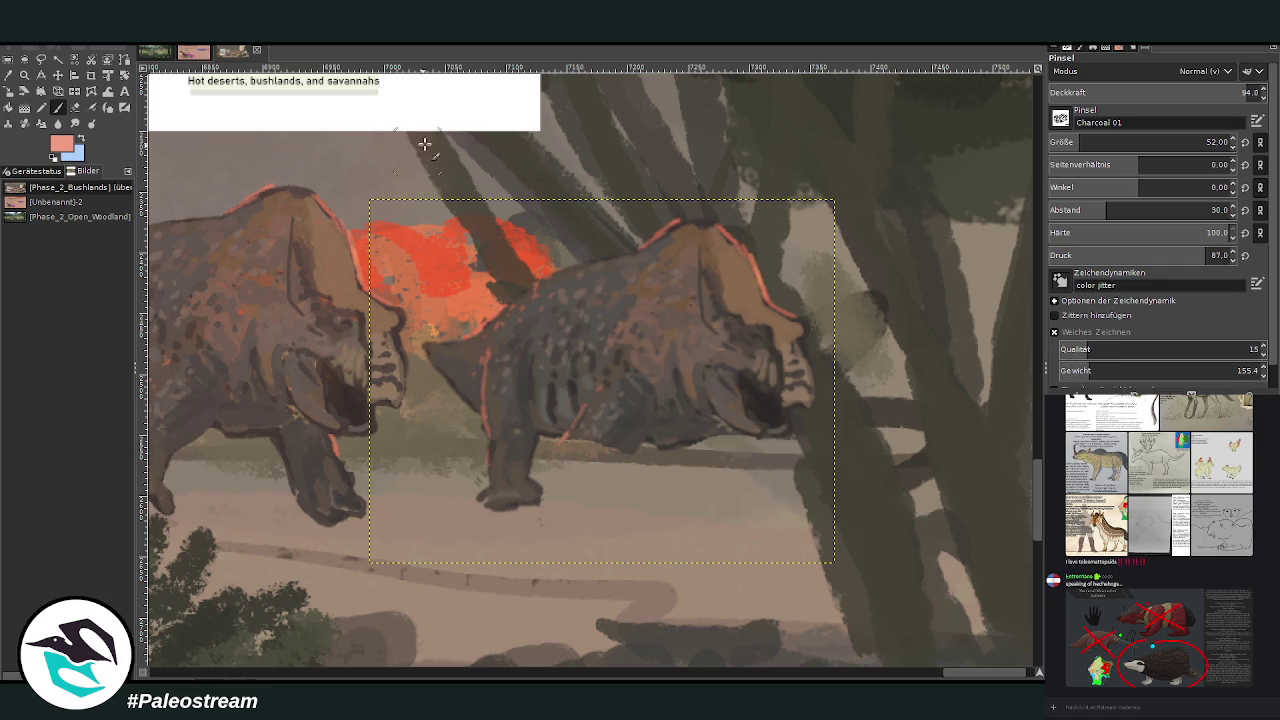
left_click(638, 416, "ctrl")
key("bracketright")
key("bracketright")
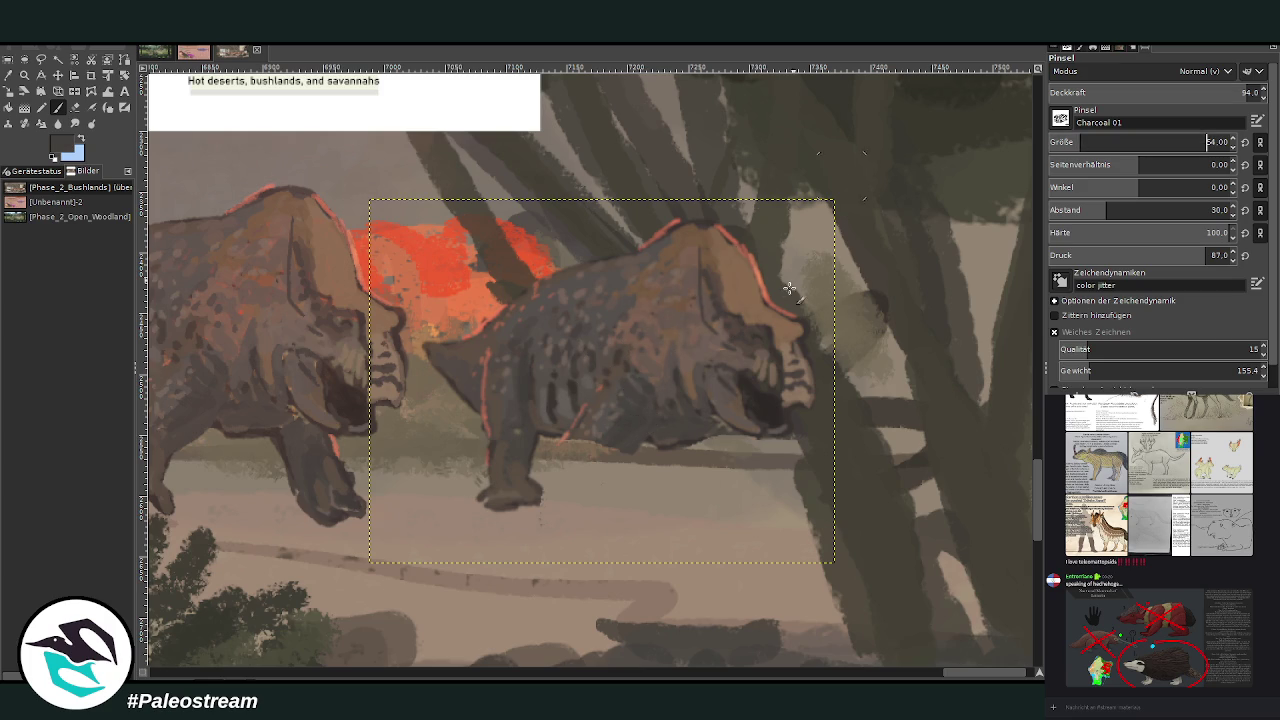
mouse_move(612, 418)
left_mouse_down()
mouse_move(626, 466)
mouse_move(640, 437)
mouse_move(626, 437)
mouse_move(623, 468)
left_mouse_up()
left_click(623, 468)
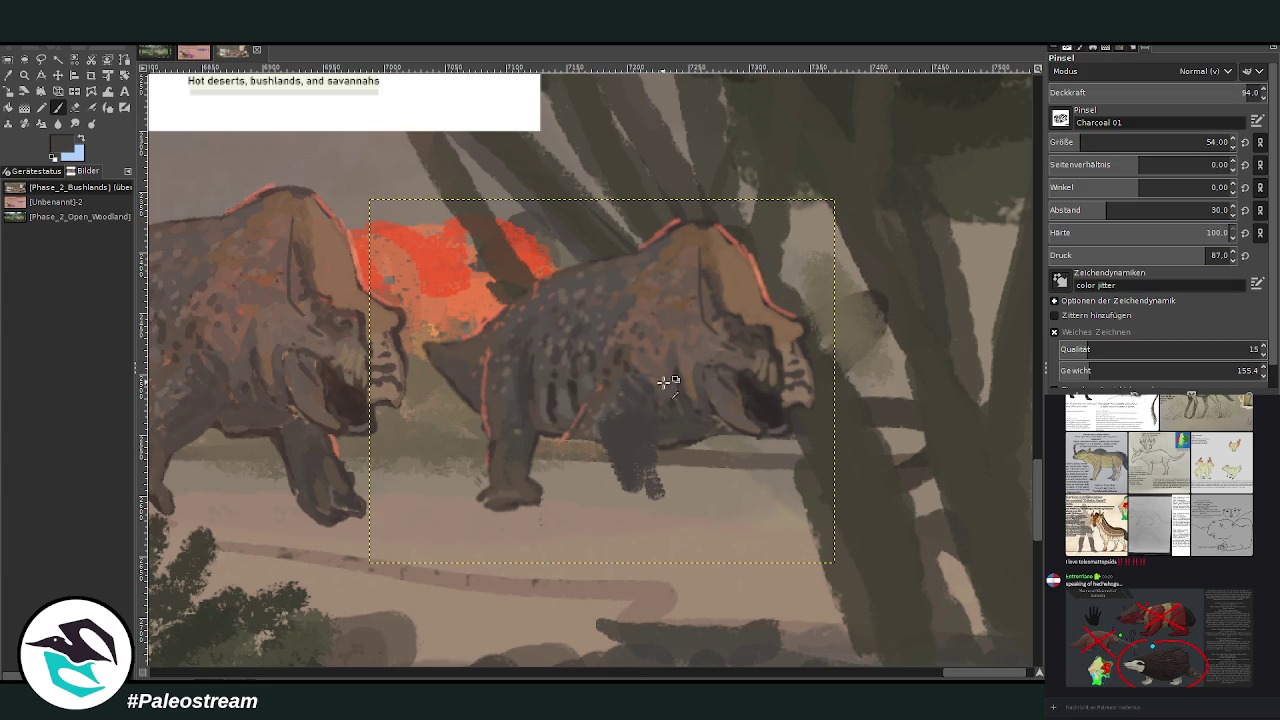
left_click_drag(1080, 142, 1074, 142)
left_click_drag(1107, 210, 1090, 210)
mouse_move(600, 429)
left_mouse_down()
mouse_move(623, 423)
mouse_move(635, 470)
mouse_move(646, 466)
mouse_move(620, 491)
mouse_move(642, 536)
mouse_move(663, 514)
mouse_move(692, 535)
mouse_move(618, 500)
mouse_move(640, 480)
mouse_move(670, 530)
mouse_move(651, 477)
mouse_move(726, 440)
mouse_move(690, 492)
mouse_move(715, 469)
mouse_move(694, 490)
mouse_move(712, 445)
mouse_move(706, 490)
mouse_move(682, 500)
mouse_move(703, 503)
mouse_move(718, 453)
left_mouse_up()
left_click(690, 436, "ctrl")
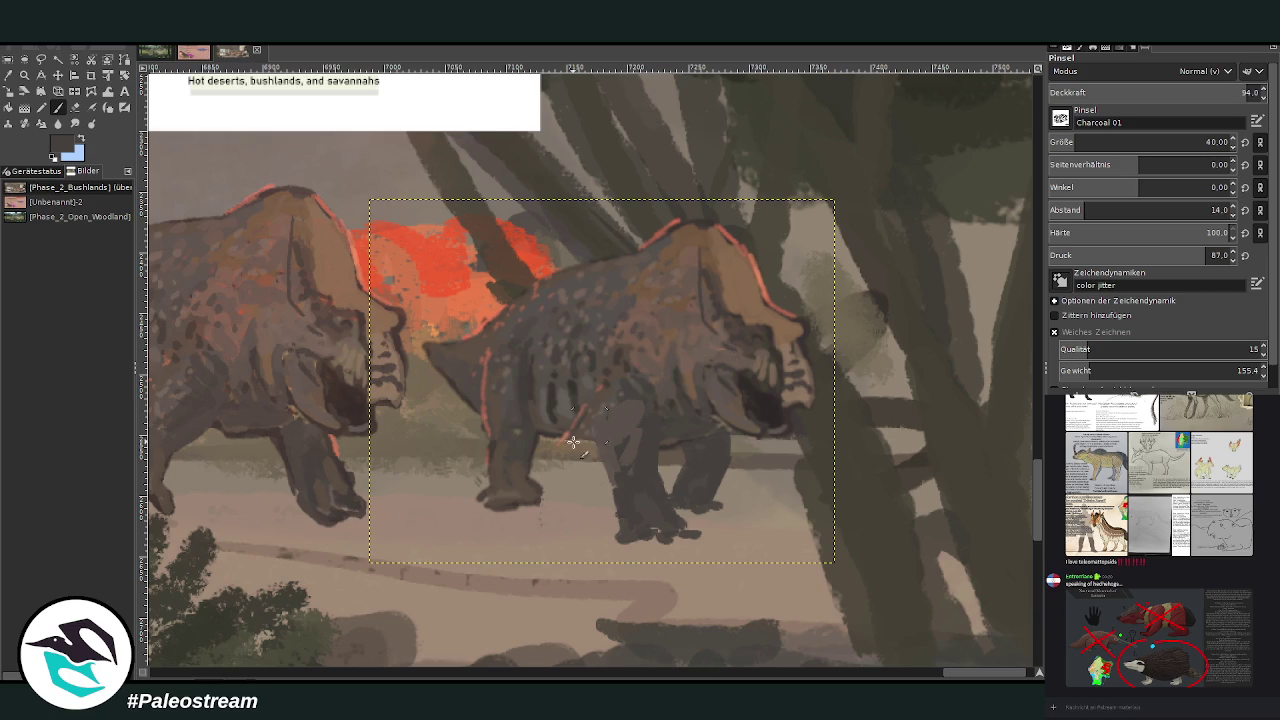
Sample a darker tone from the dinosaur and darken the retrosaur's front leg
left_click(76, 108)
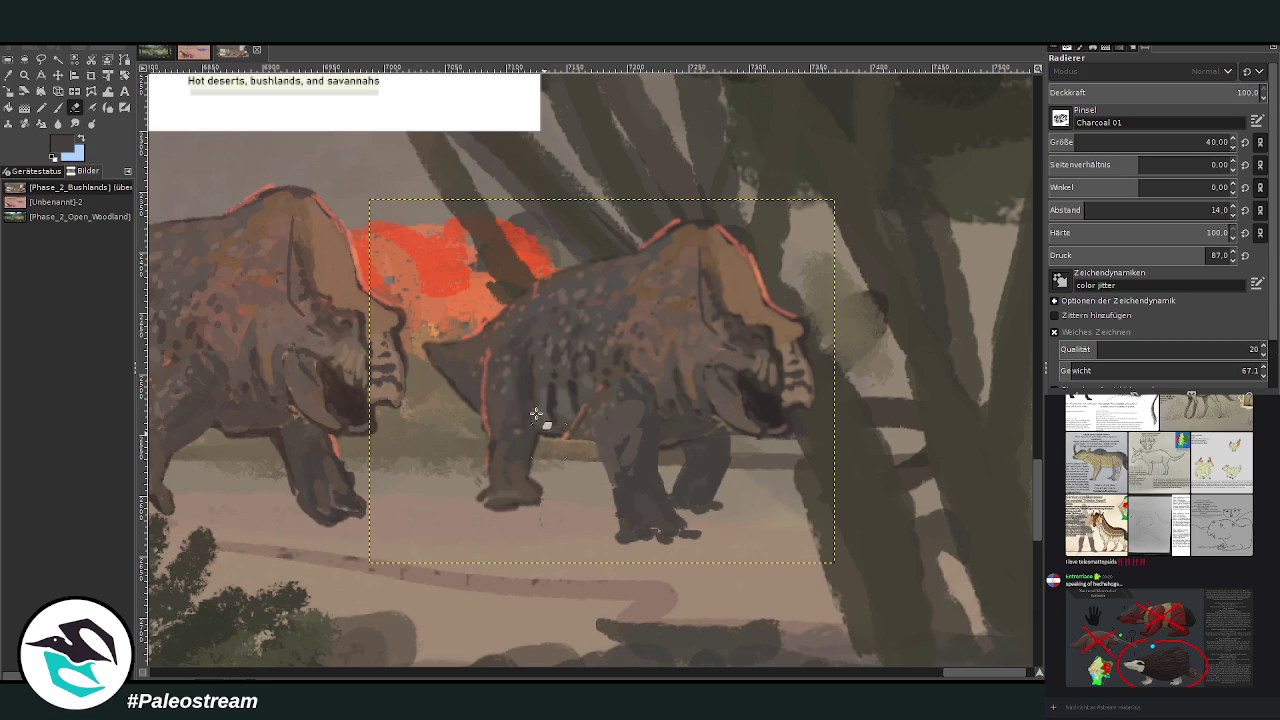
left_click(59, 107)
left_click(603, 410, "ctrl")
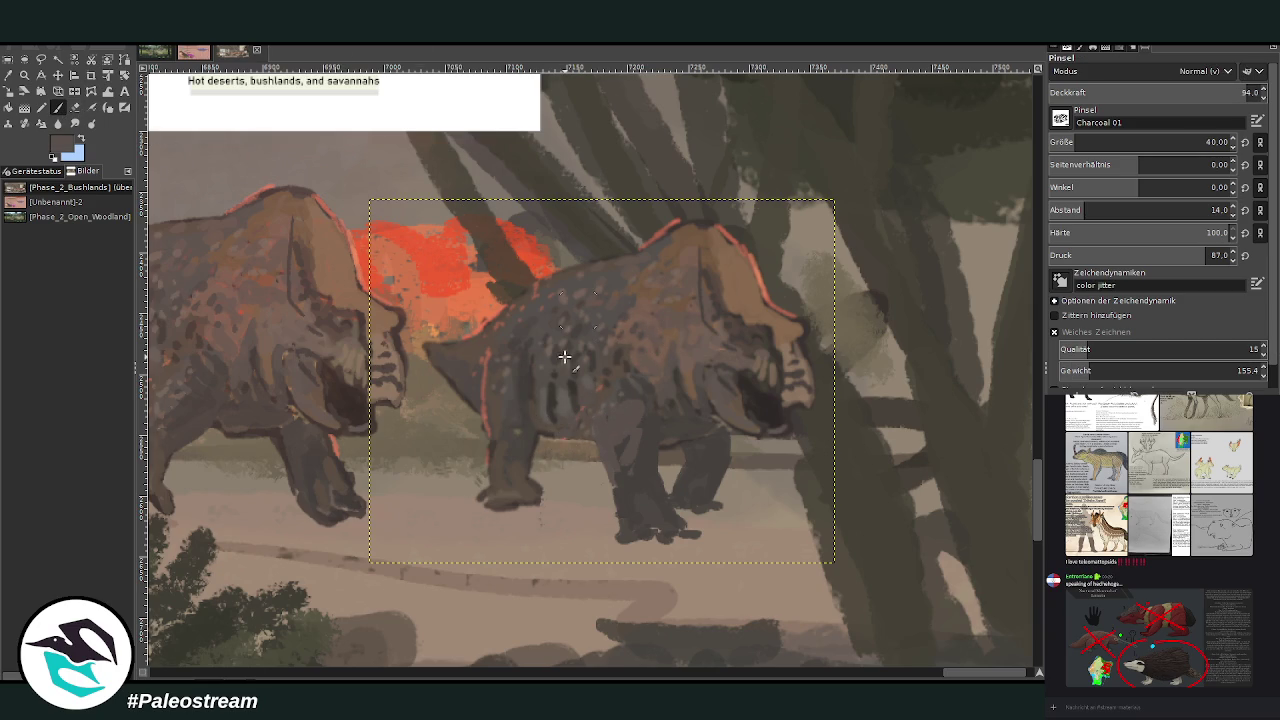
left_click(522, 446, "ctrl")
left_click_drag(612, 512, 608, 446)
Add faint orange fire glow at about 16.7 opacity along the shoulder, back and front leg
left_click(648, 327, "ctrl")
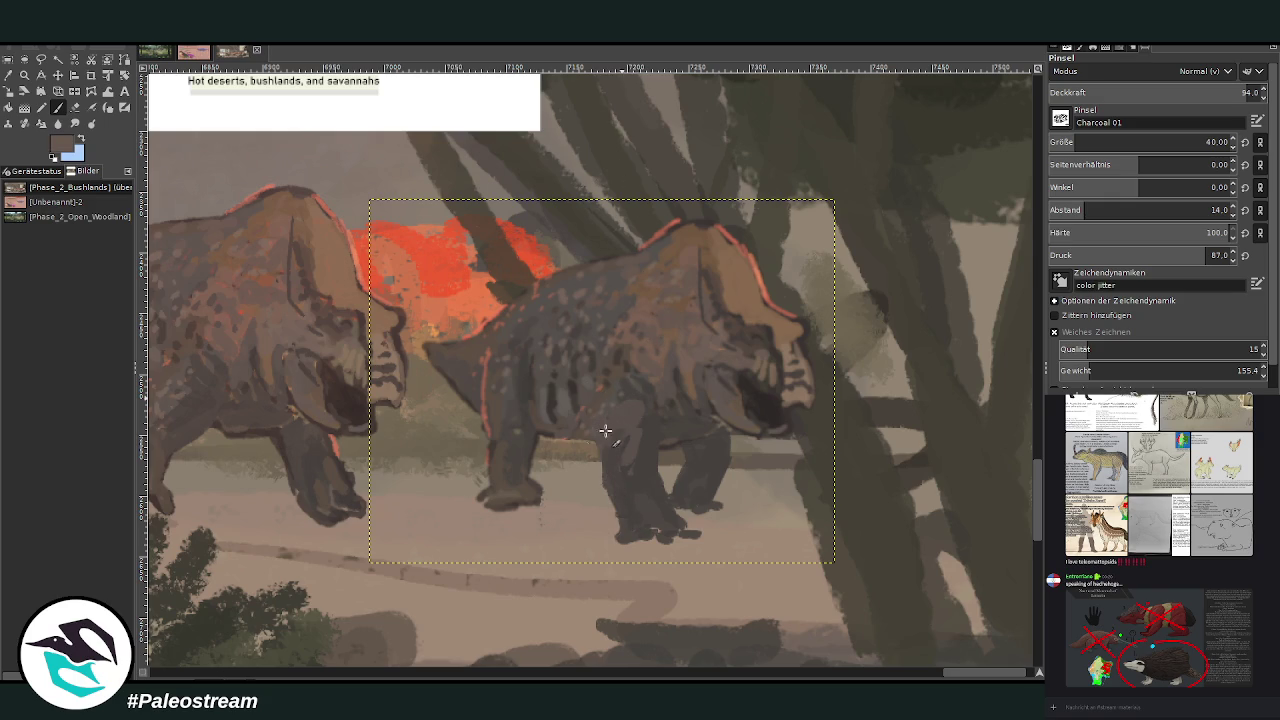
left_click(476, 305, "ctrl")
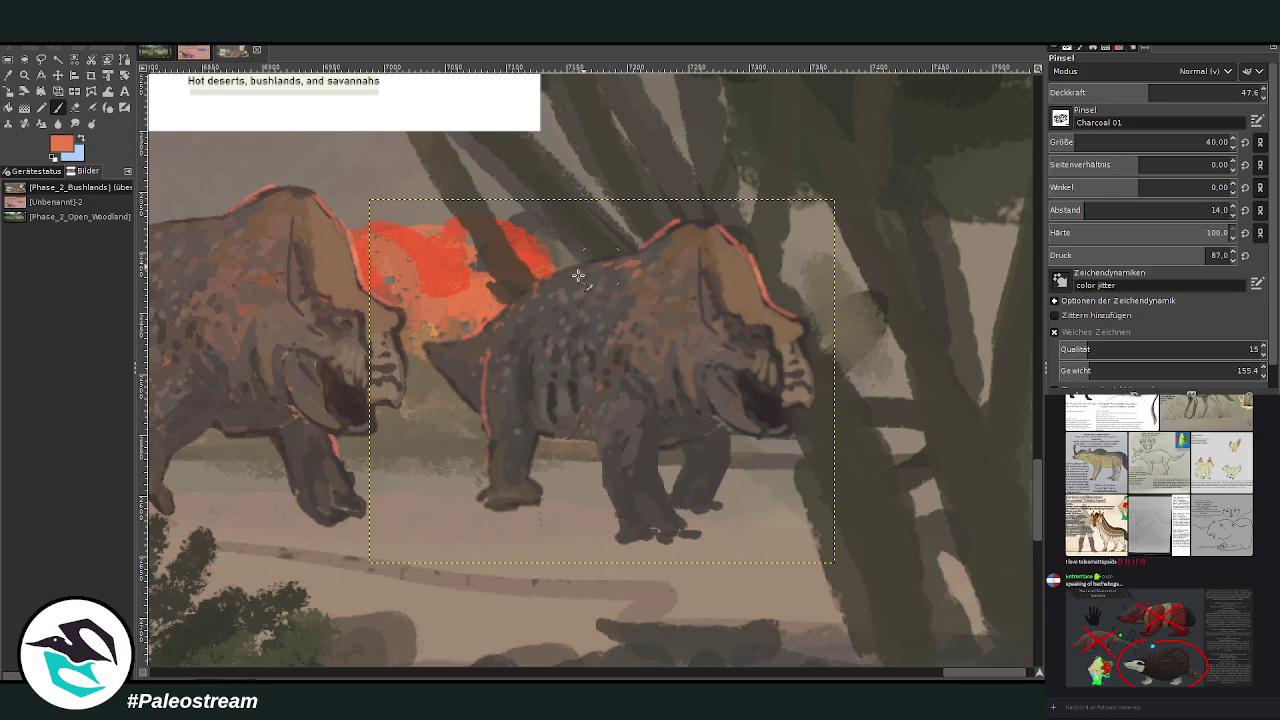
left_click(1102, 92)
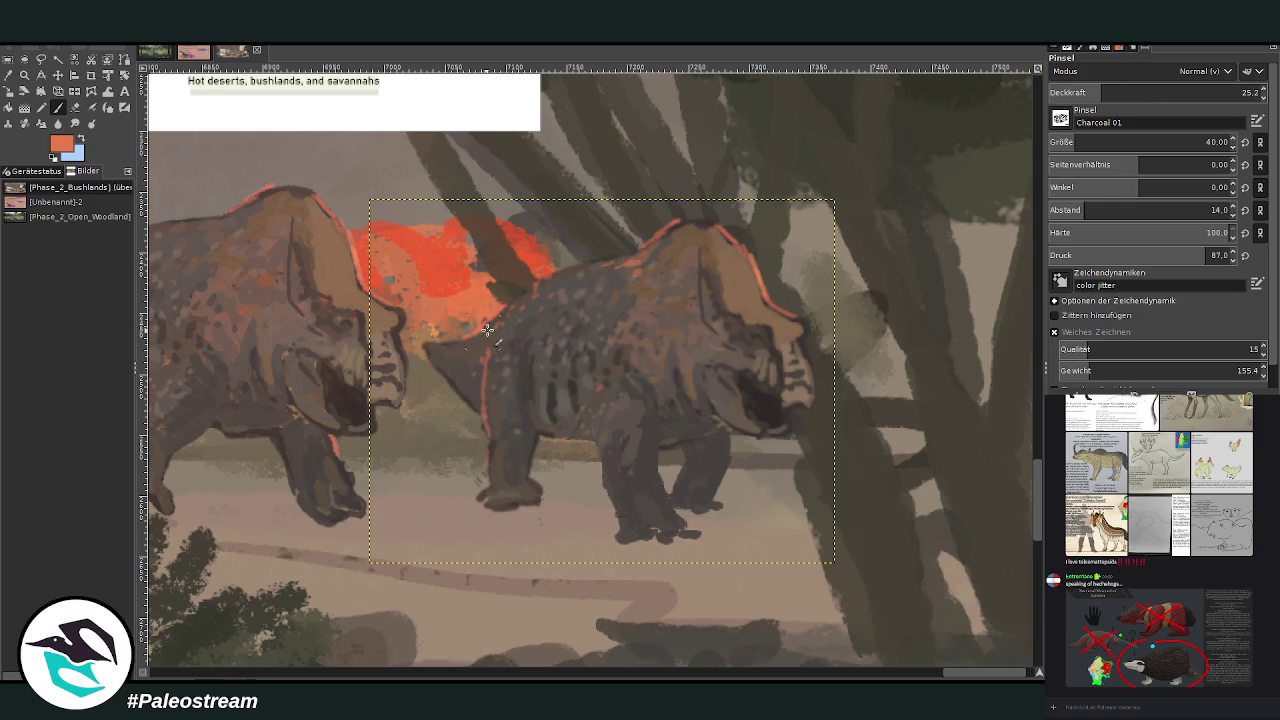
left_click(1084, 92)
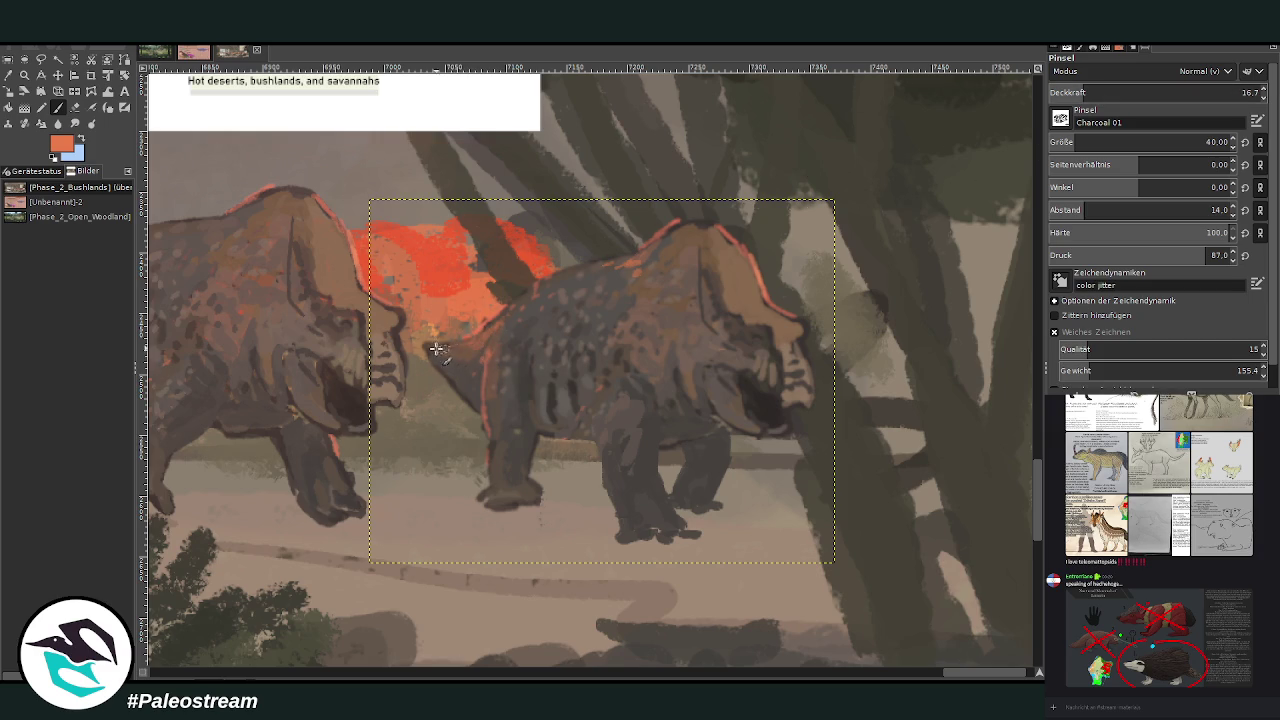
mouse_move(505, 315)
left_mouse_down()
mouse_move(537, 286)
mouse_move(523, 309)
mouse_move(541, 324)
left_mouse_up()
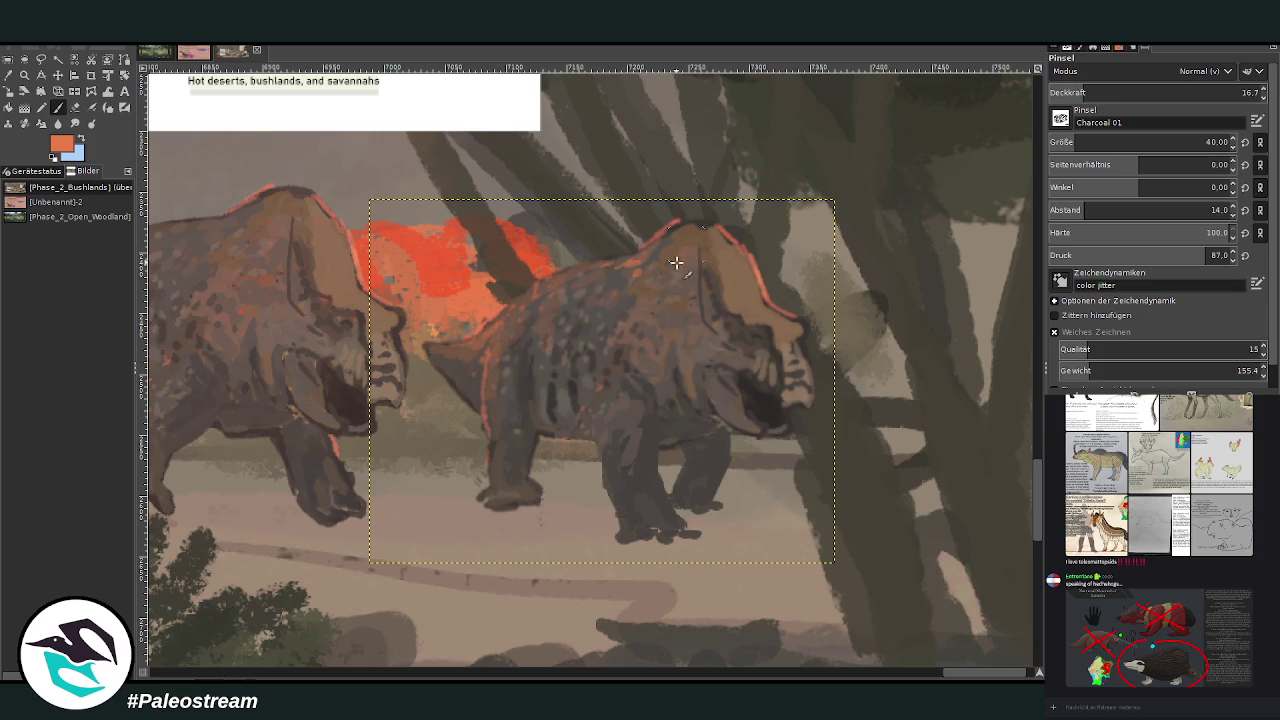
left_click_drag(608, 408, 605, 452)
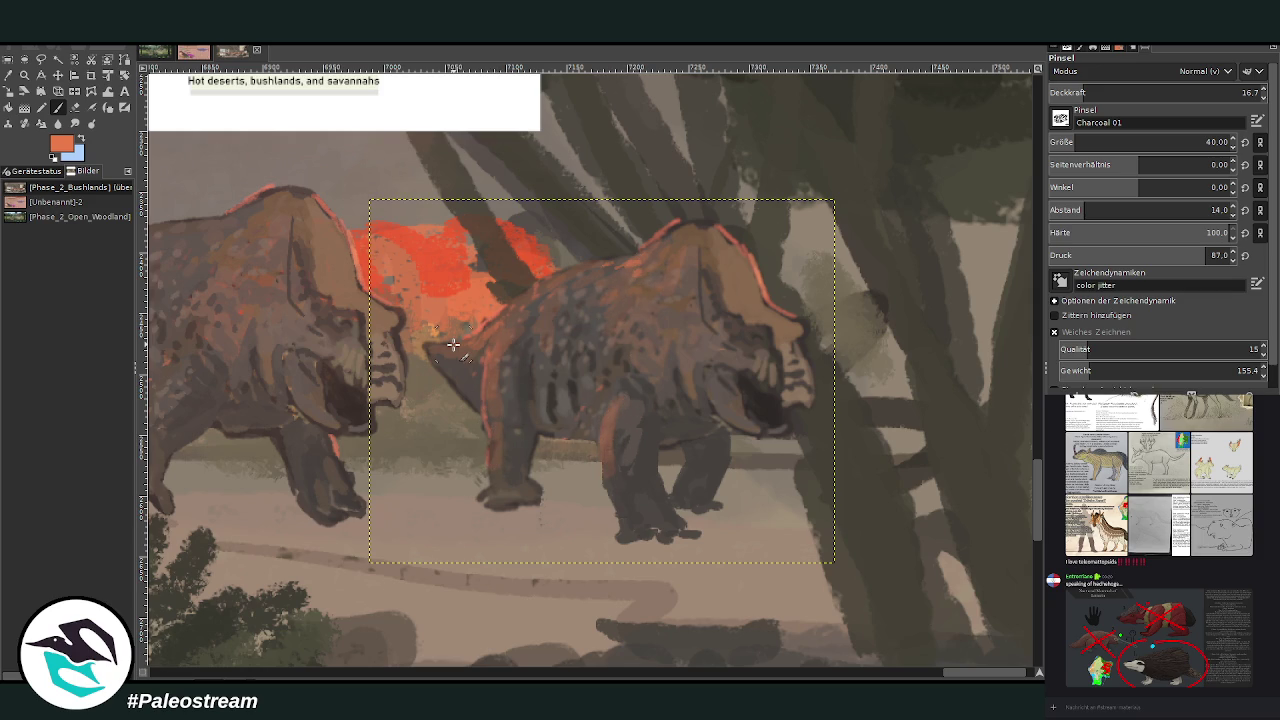
scroll(453, 345, "down", 1)
scroll(453, 345, "down", 2)
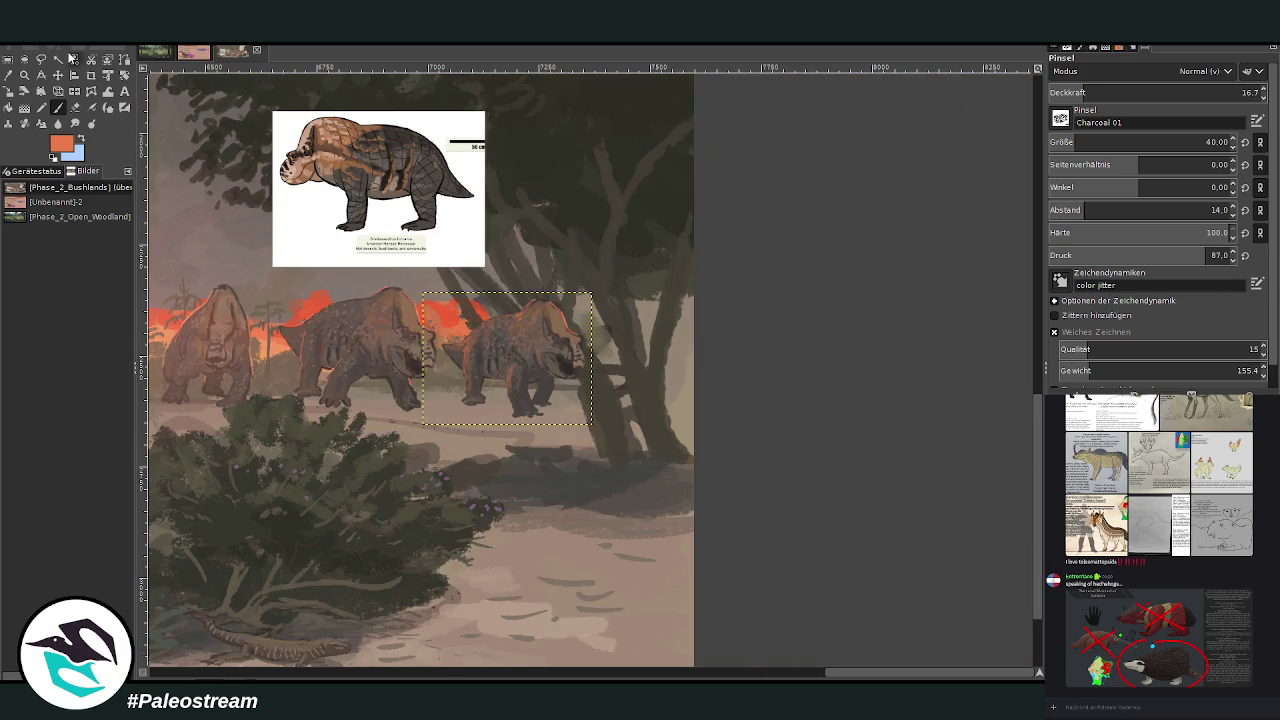
Zoom in on the dinosaurs, try erasing along the back, undo it and select the whole canvas
key("z")
left_click_drag(438, 260, 664, 472)
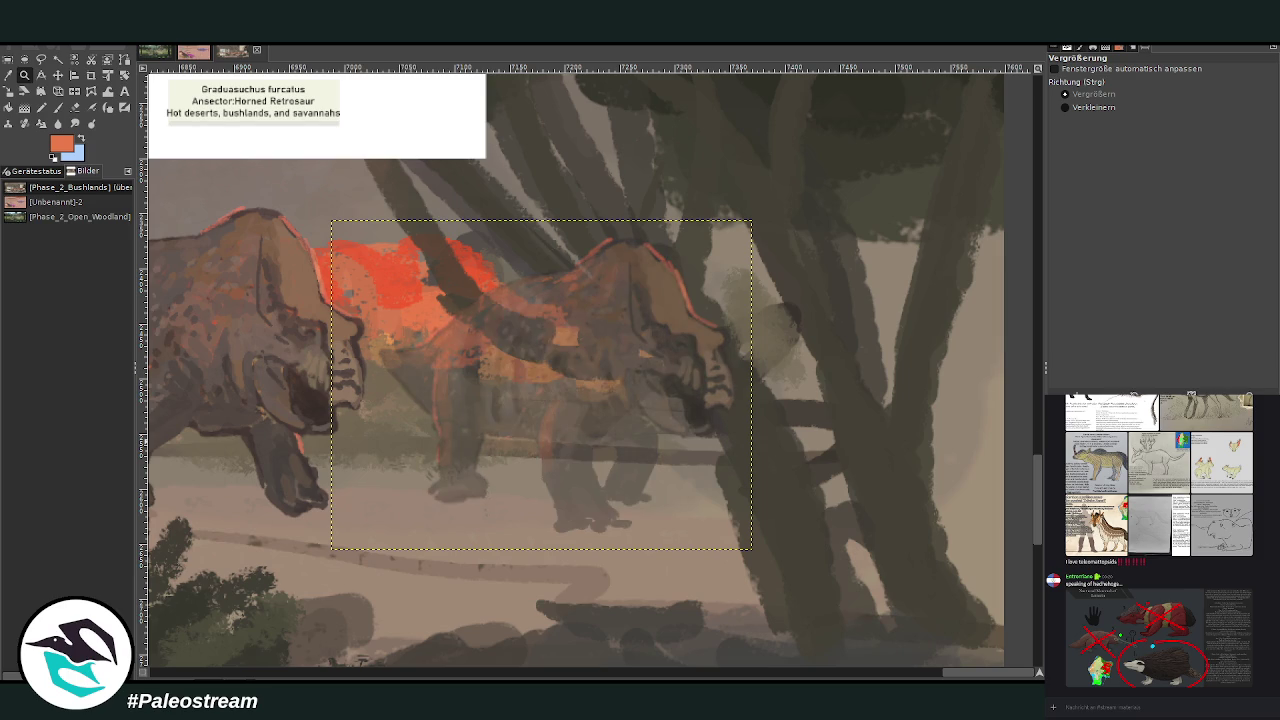
left_click(75, 107)
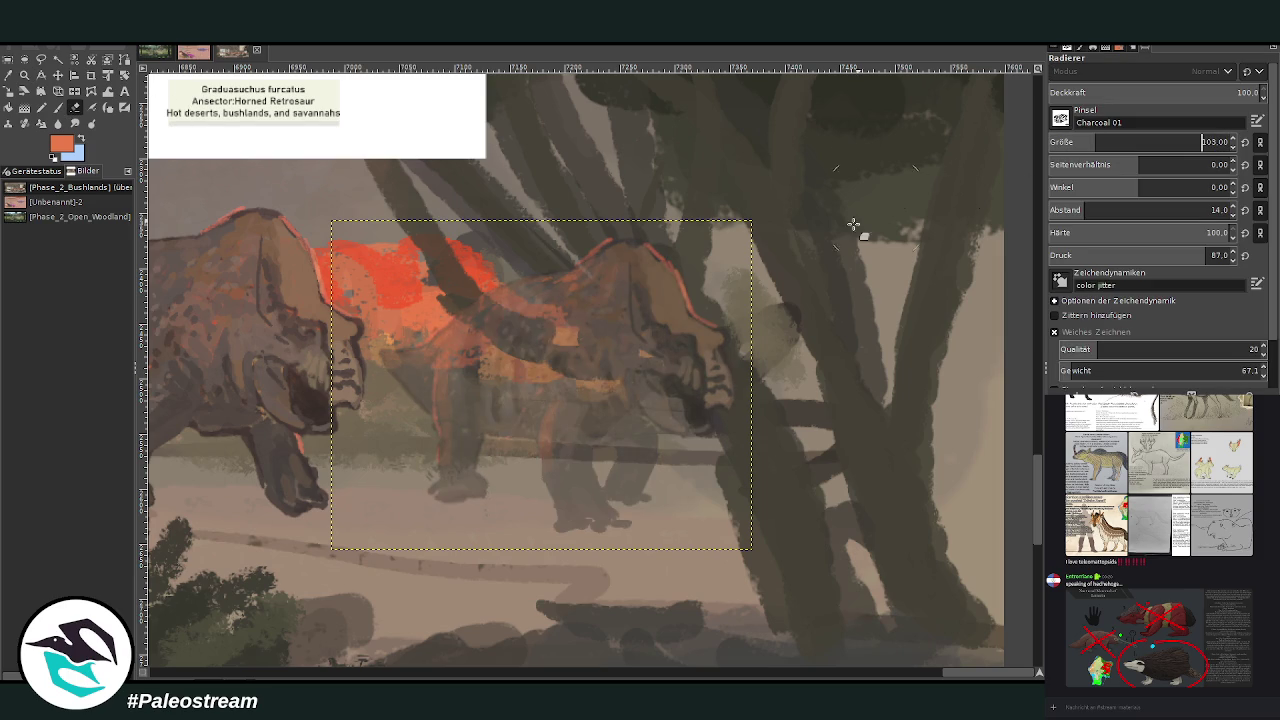
left_click_drag(680, 362, 543, 340)
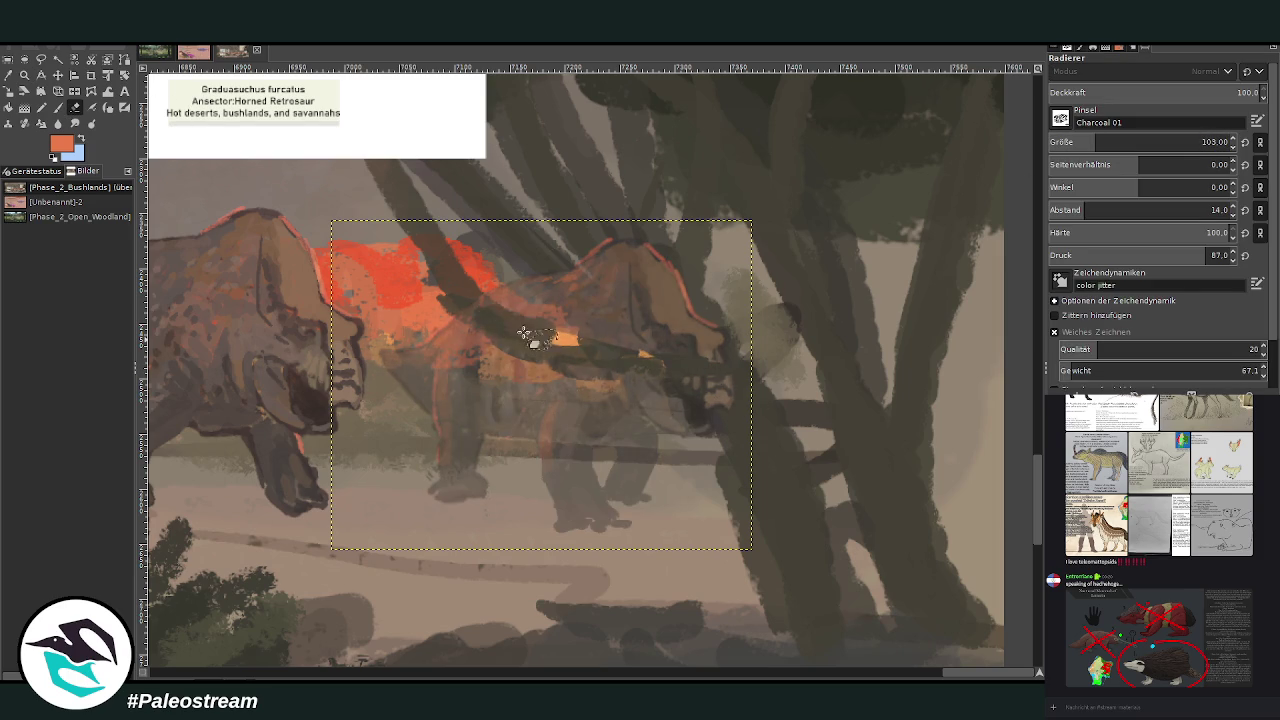
mouse_move(590, 378)
left_mouse_down()
mouse_move(697, 366)
mouse_move(714, 400)
left_mouse_up()
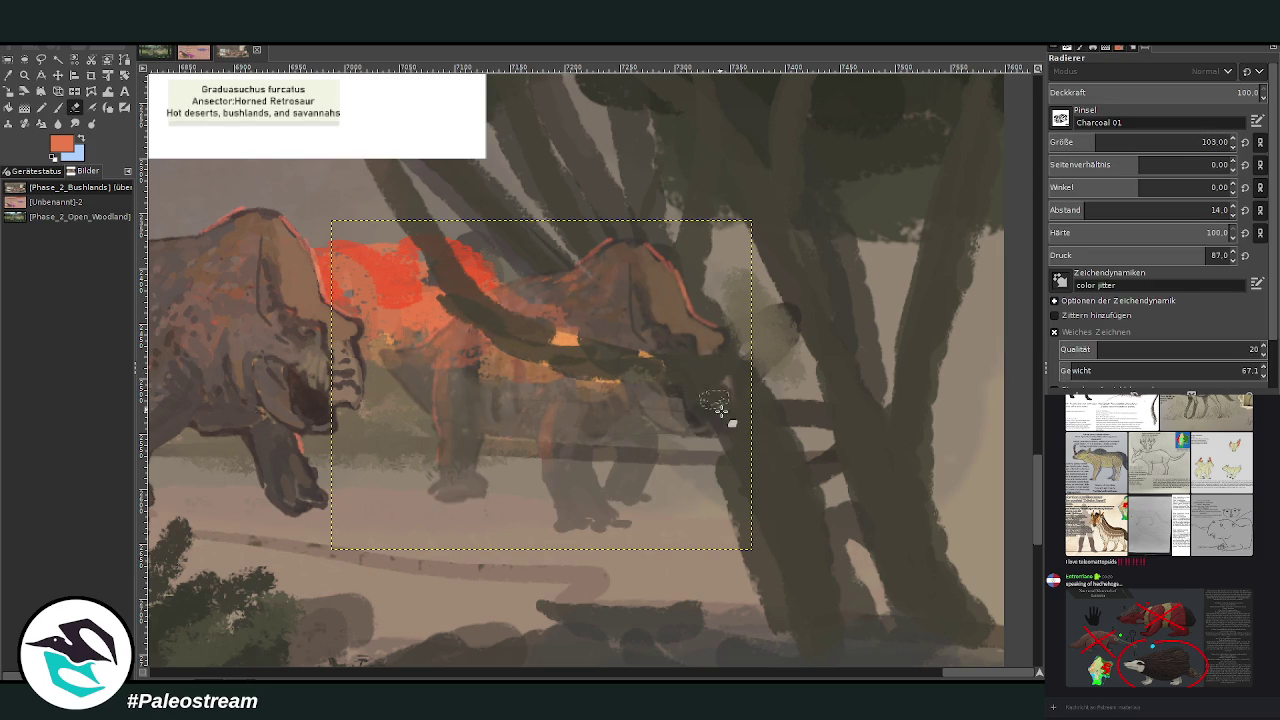
mouse_move(645, 334)
left_mouse_down()
mouse_move(600, 306)
mouse_move(651, 337)
mouse_move(610, 316)
mouse_move(594, 234)
mouse_move(643, 286)
mouse_move(668, 230)
mouse_move(677, 306)
mouse_move(619, 233)
left_mouse_up()
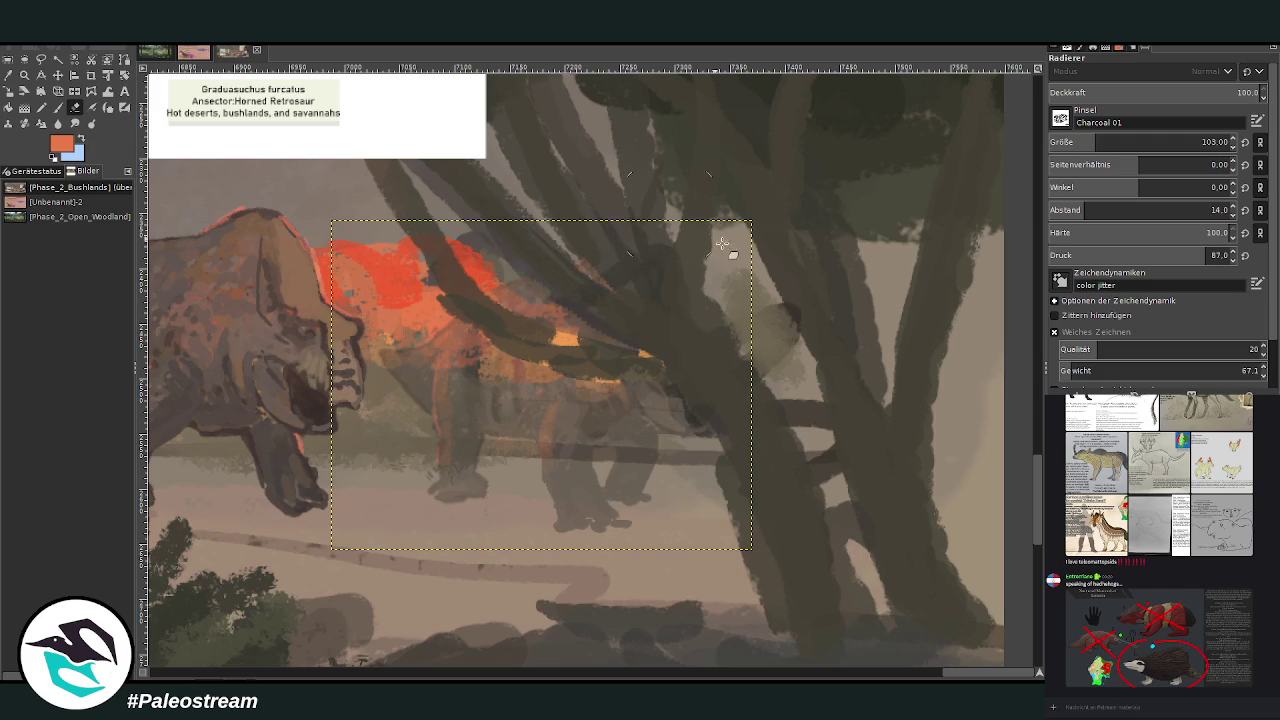
key("ctrl+z")
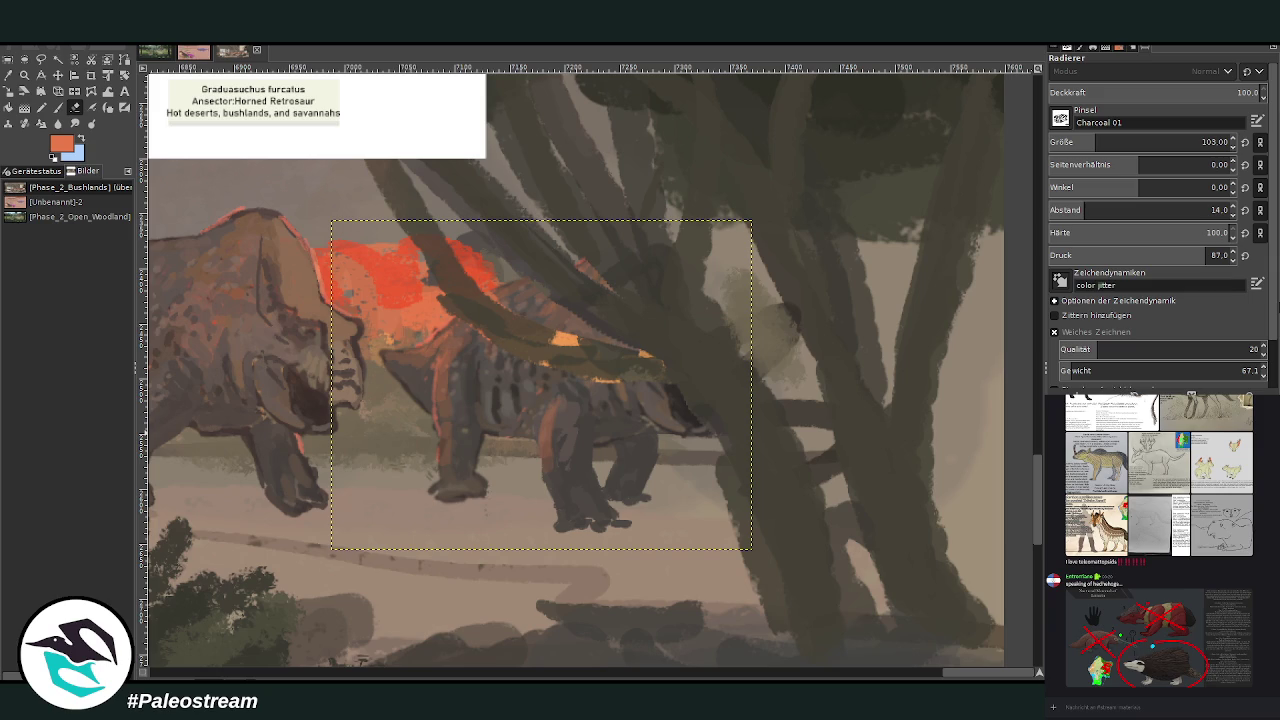
key("ctrl+a")
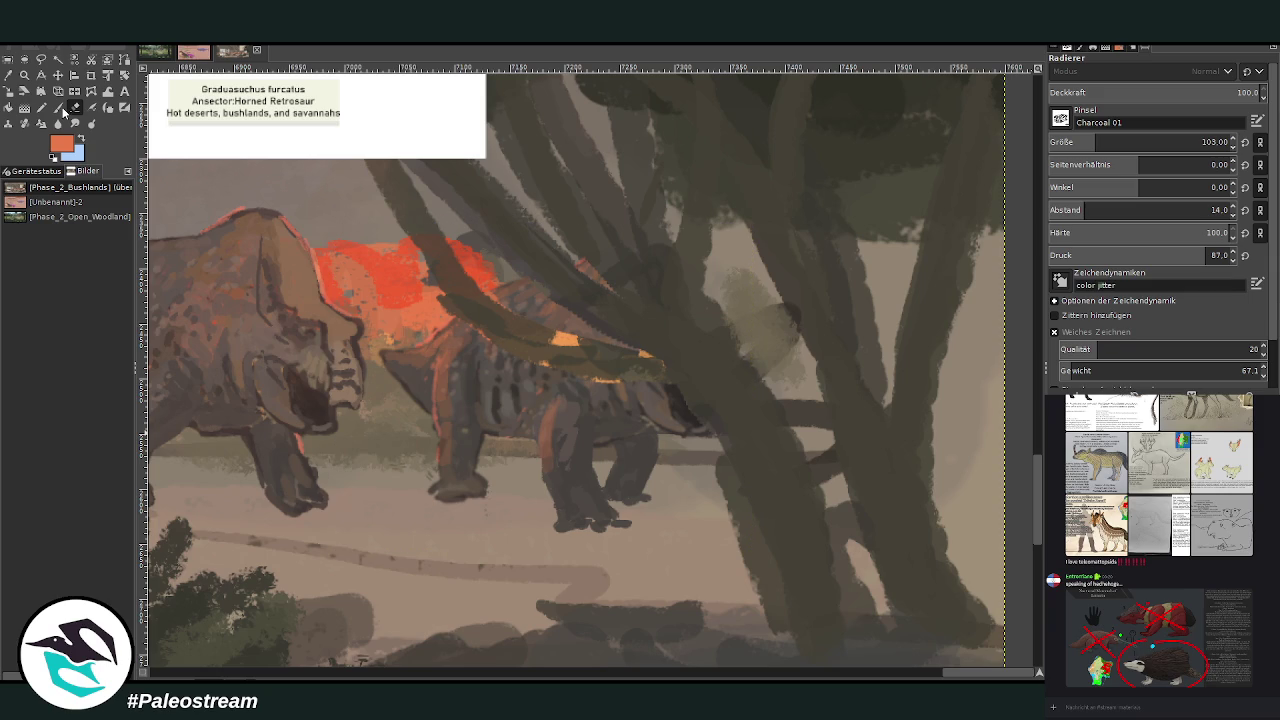
Paint a dark branch across the middle retrosaur's back and darken the trunks (size 61, opacity 75.7)
left_click(57, 107)
left_click_drag(1208, 92, 1153, 90)
left_click(1082, 140)
left_click(713, 387, "ctrl")
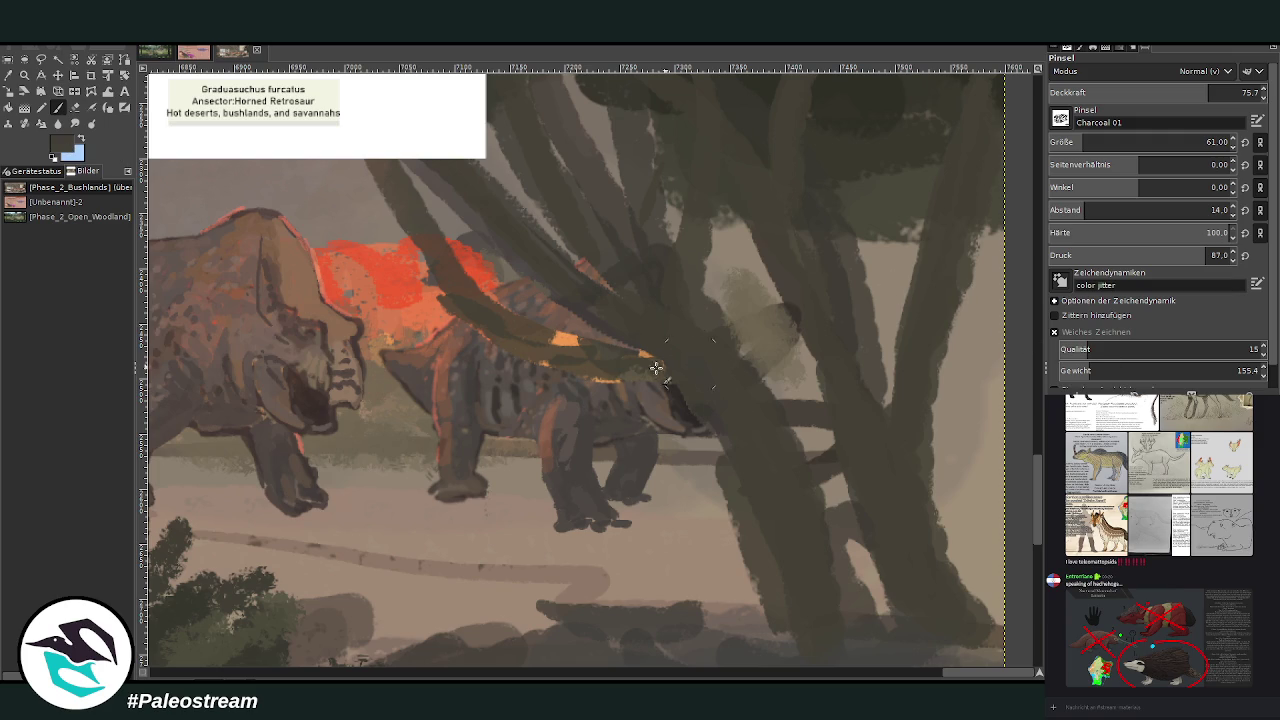
left_click_drag(525, 325, 655, 352)
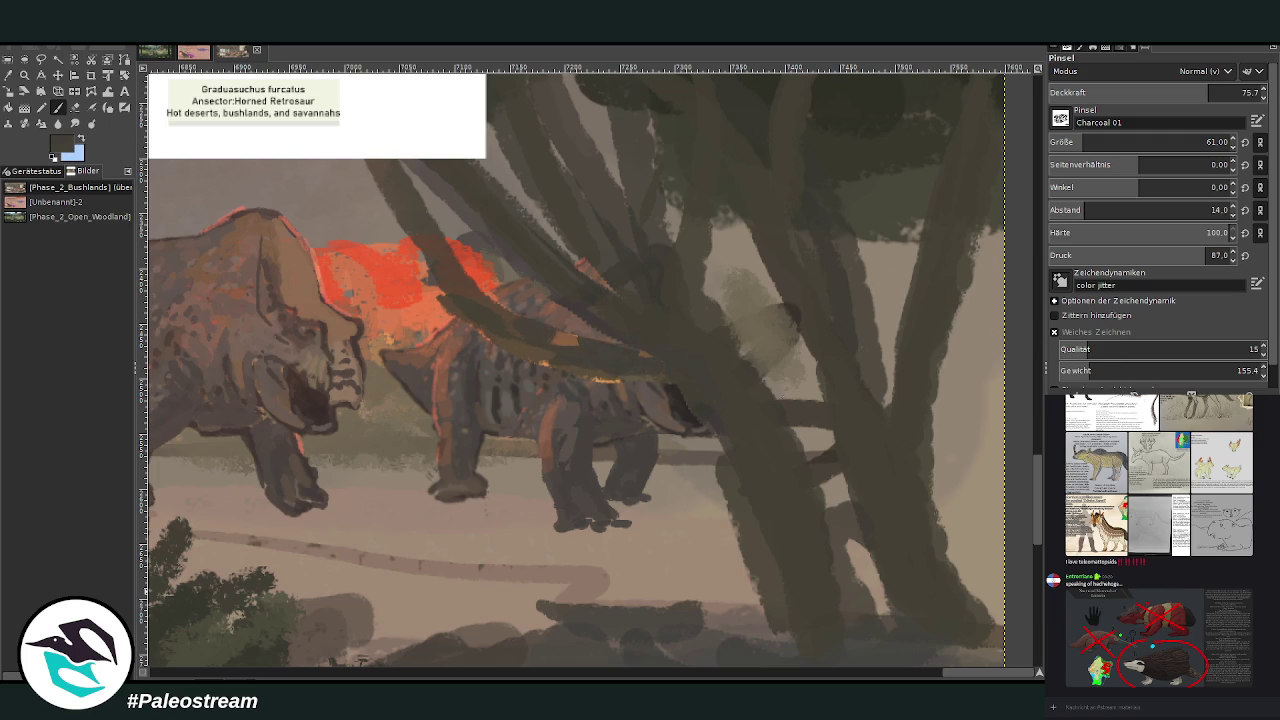
key("ctrl+z")
key("ctrl+y")
mouse_move(651, 354)
left_mouse_down()
mouse_move(485, 320)
mouse_move(407, 198)
left_mouse_up()
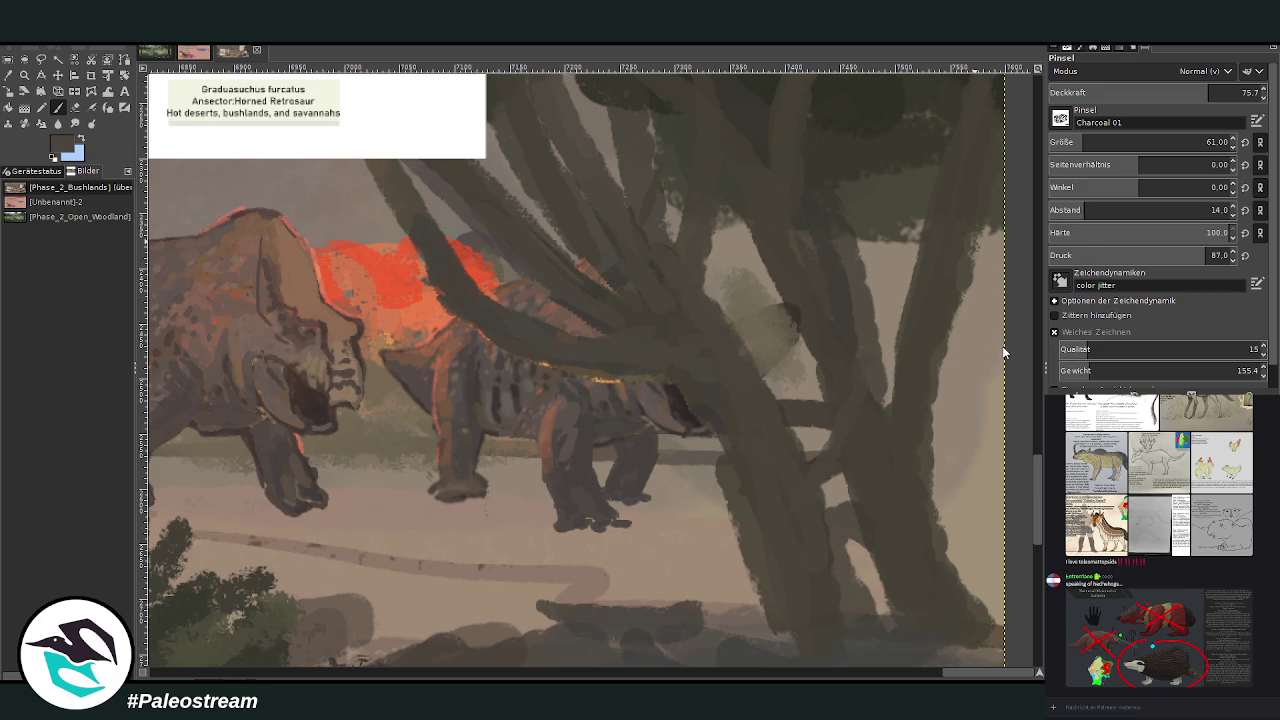
mouse_move(809, 591)
left_mouse_down()
mouse_move(777, 589)
mouse_move(831, 640)
left_mouse_up()
left_click_drag(761, 570, 725, 460)
mouse_move(680, 362)
left_mouse_down()
mouse_move(560, 346)
mouse_move(600, 371)
mouse_move(581, 372)
mouse_move(691, 374)
mouse_move(486, 320)
mouse_move(660, 373)
mouse_move(646, 331)
mouse_move(570, 290)
mouse_move(443, 266)
mouse_move(395, 180)
left_mouse_up()
Dab translucent orange-red fire glow between and behind the right-hand tree trunks at 42.3 opacity
left_click(427, 310, "ctrl")
mouse_move(757, 314)
left_mouse_down()
mouse_move(752, 350)
mouse_move(780, 365)
mouse_move(795, 350)
mouse_move(780, 392)
mouse_move(815, 365)
left_mouse_up()
left_click(1138, 92)
left_click_drag(890, 380, 886, 296)
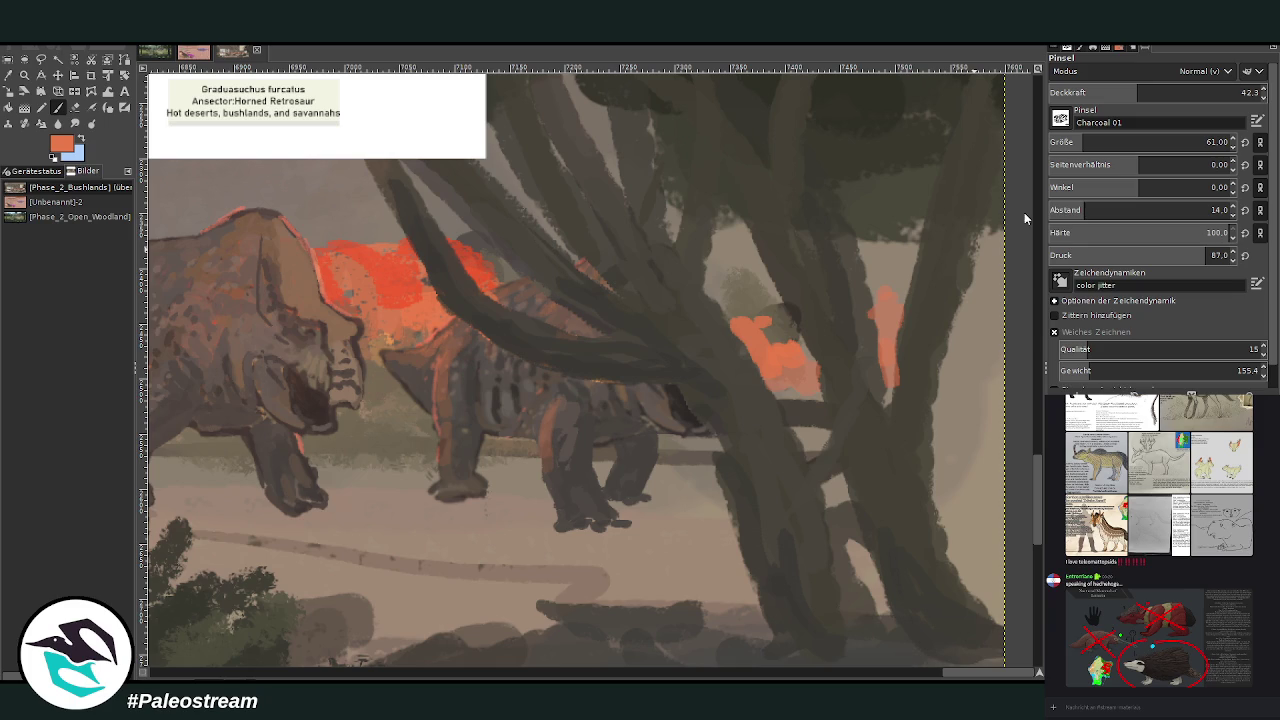
left_click_drag(950, 366, 990, 295)
left_click_drag(888, 285, 880, 255)
left_click_drag(945, 395, 965, 418)
mouse_move(780, 330)
left_mouse_down()
mouse_move(765, 295)
mouse_move(718, 272)
left_mouse_up()
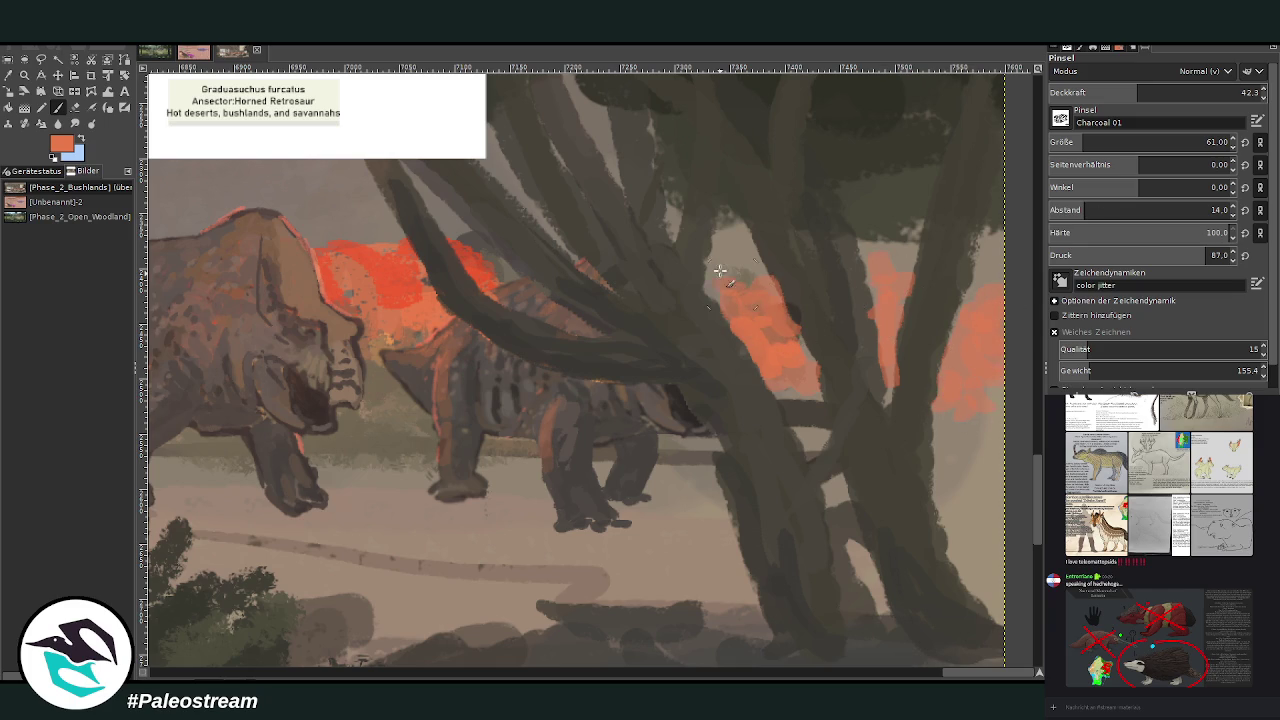
left_click(401, 288, "ctrl")
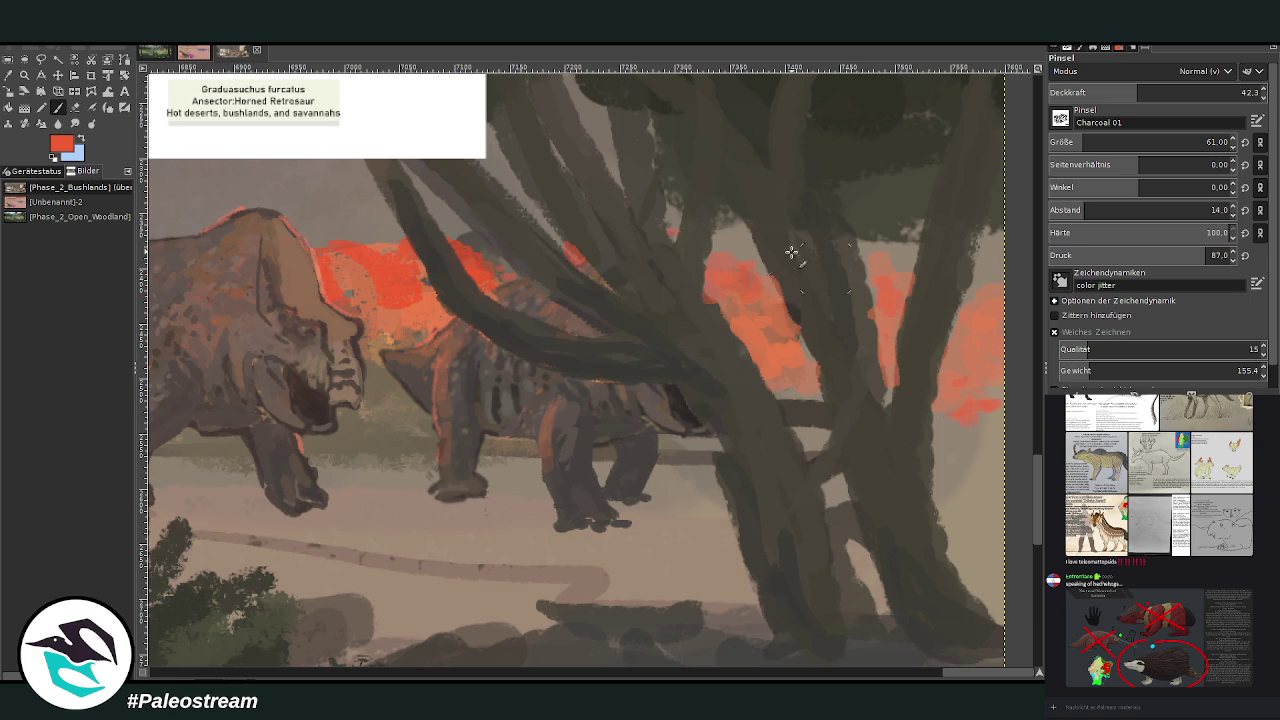
left_click(502, 534, "ctrl")
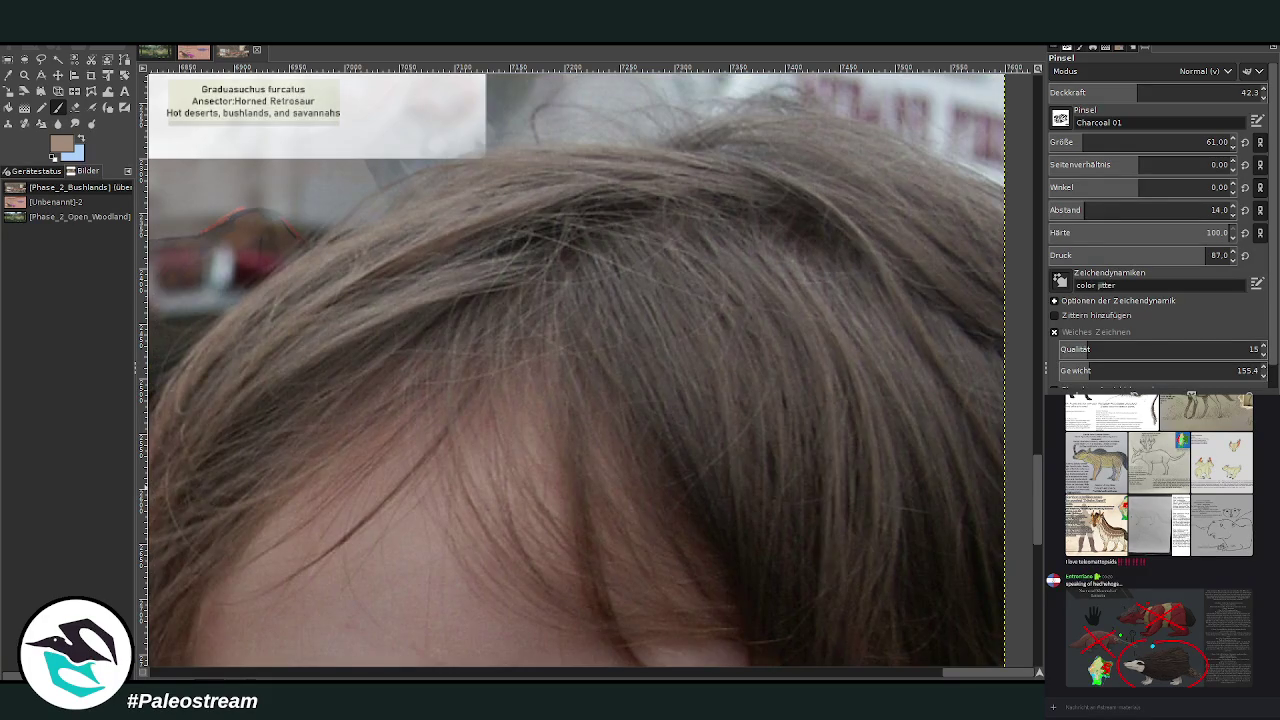
Zoom out, undo a stray pasted photo, then zoom in close on the three retrosaurs and reference picture
key("minus")
key("minus")
key("minus")
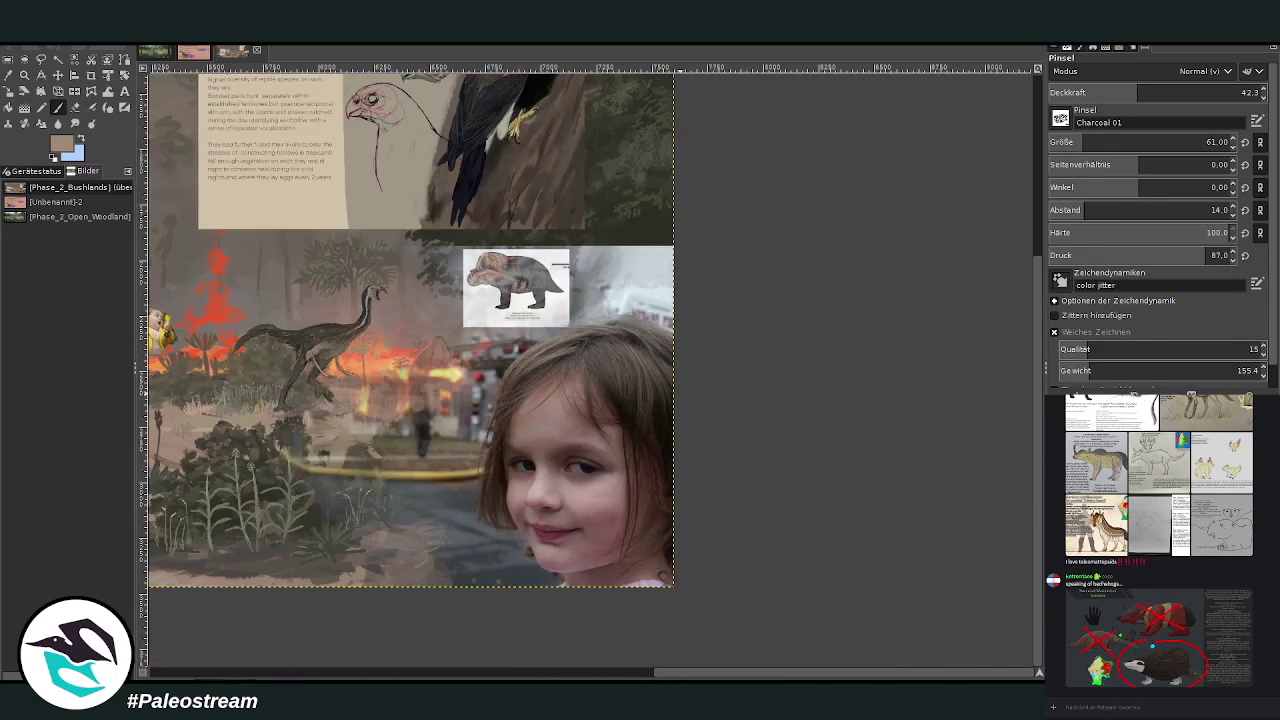
left_click_drag(676, 676, 636, 651)
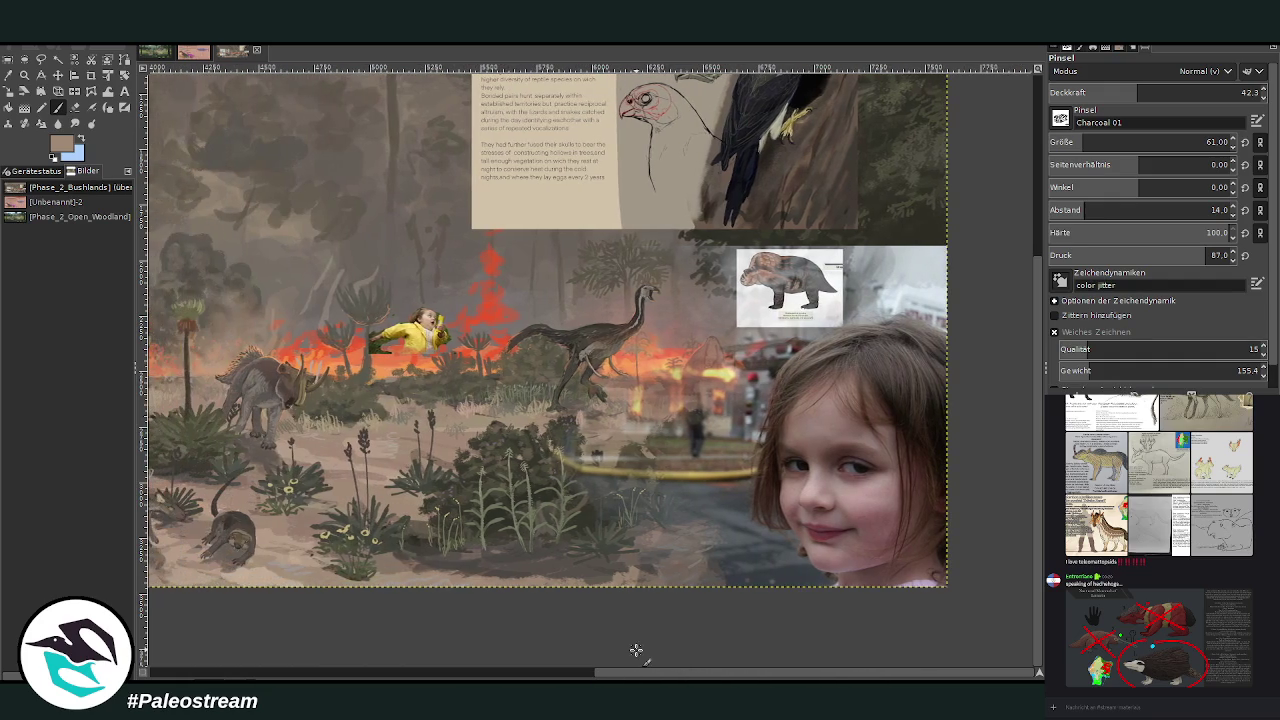
key("ctrl+z")
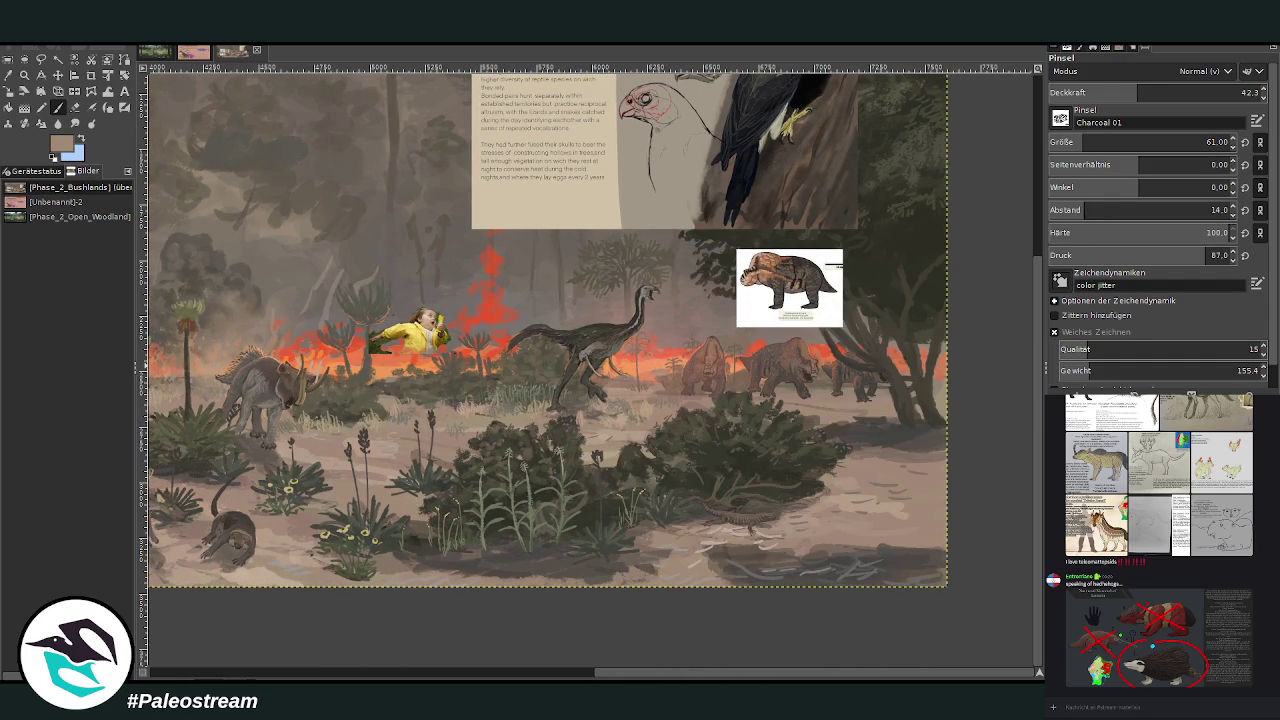
key("minus")
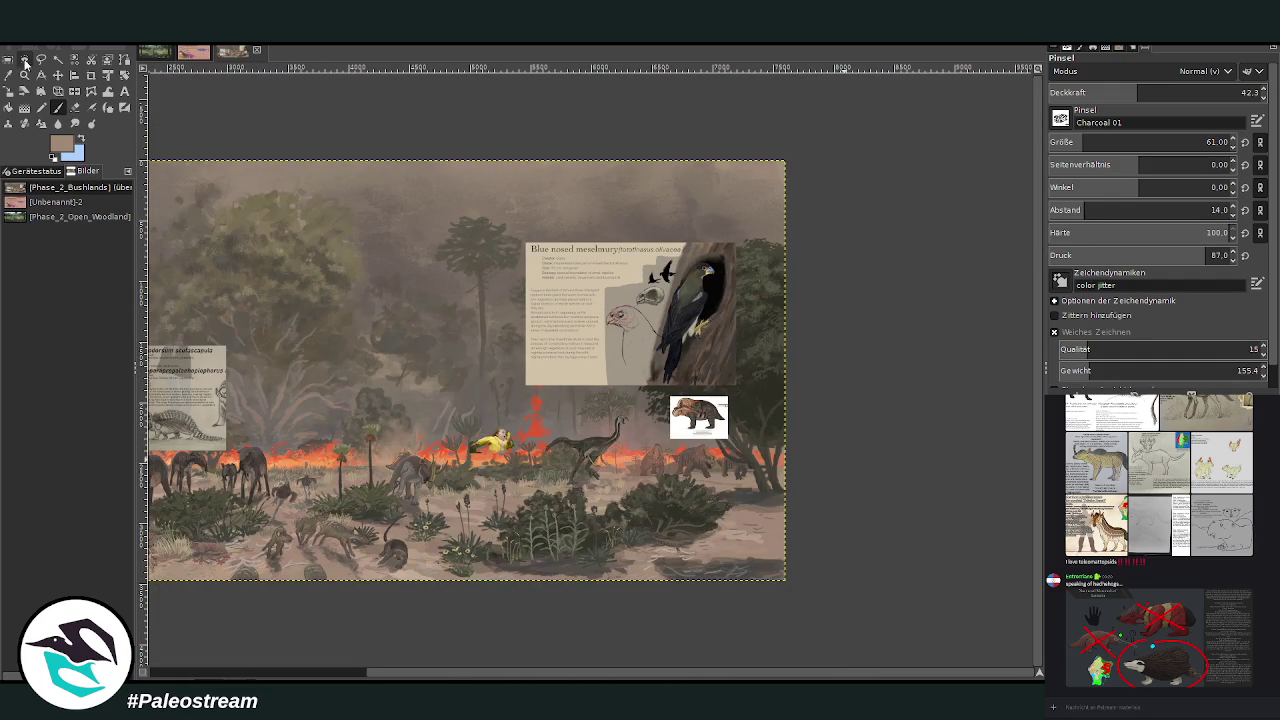
left_click(24, 75)
left_click_drag(518, 292, 768, 618)
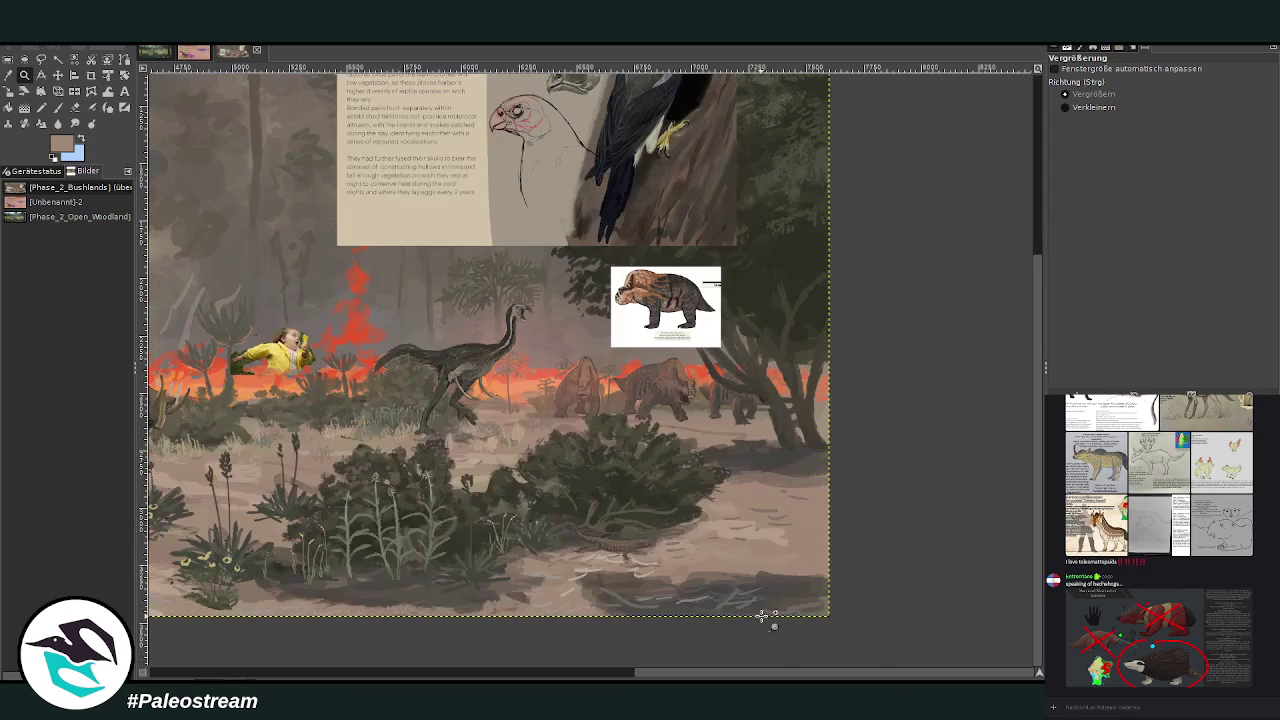
left_click_drag(386, 160, 864, 518)
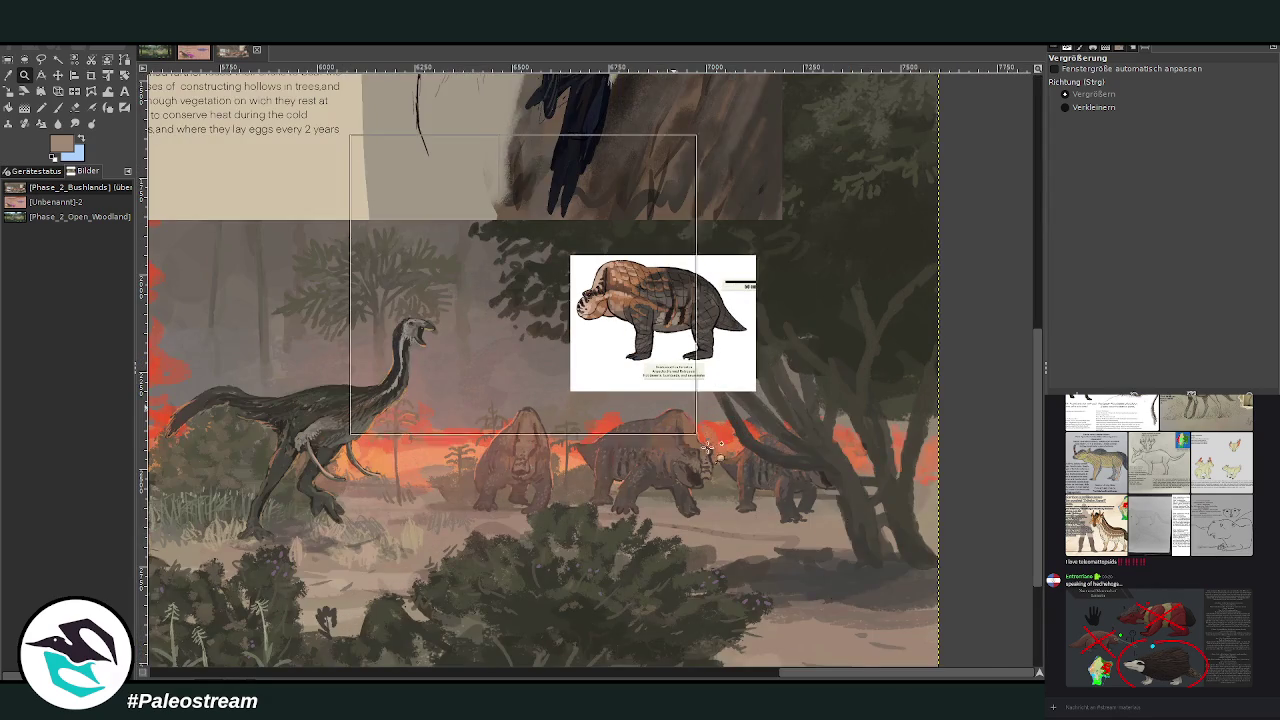
left_click(690, 434)
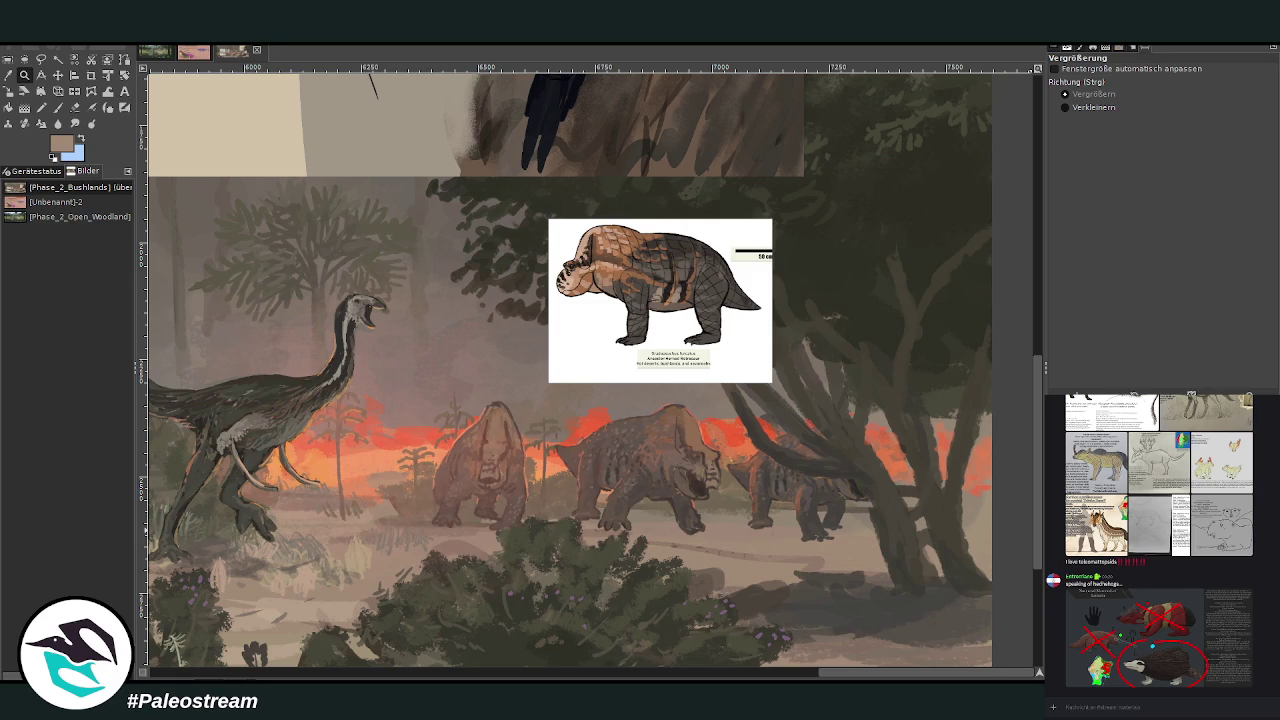
key("o")
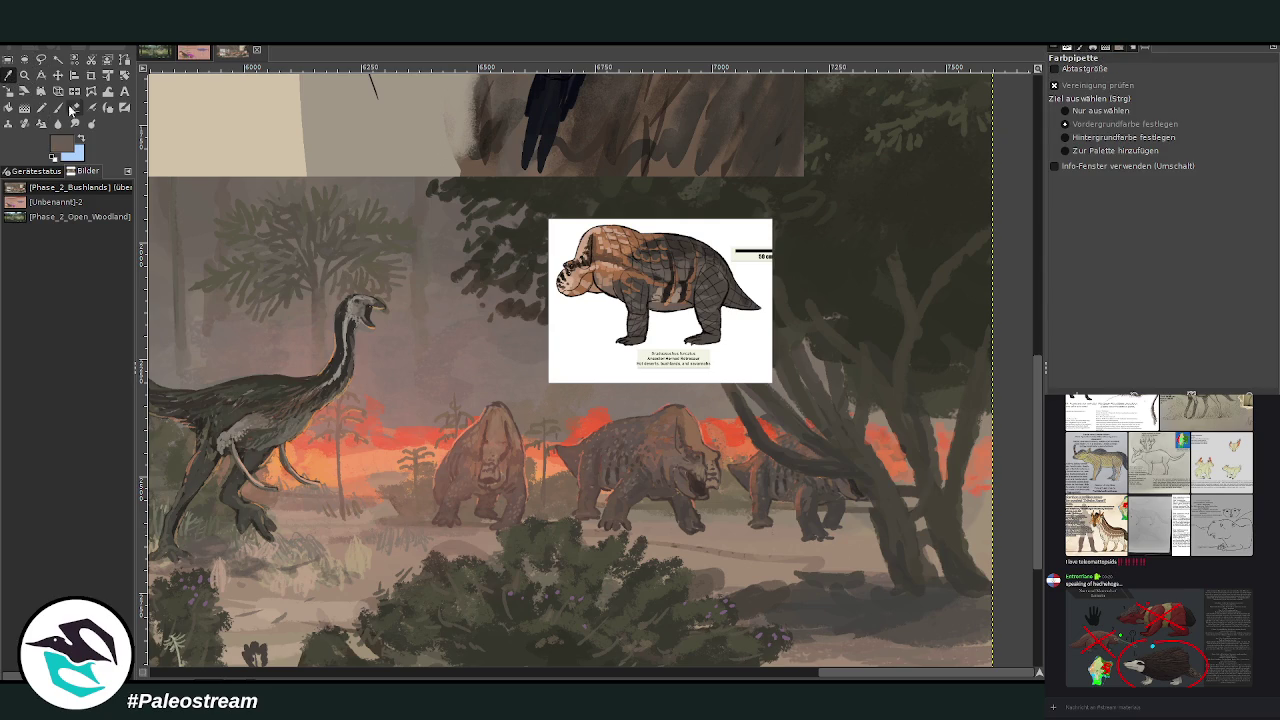
Paint dark shadows under the retrosaurs' feet with a size-116 brush at 59 opacity
left_click(58, 107)
left_click(1171, 90)
left_click(1098, 140)
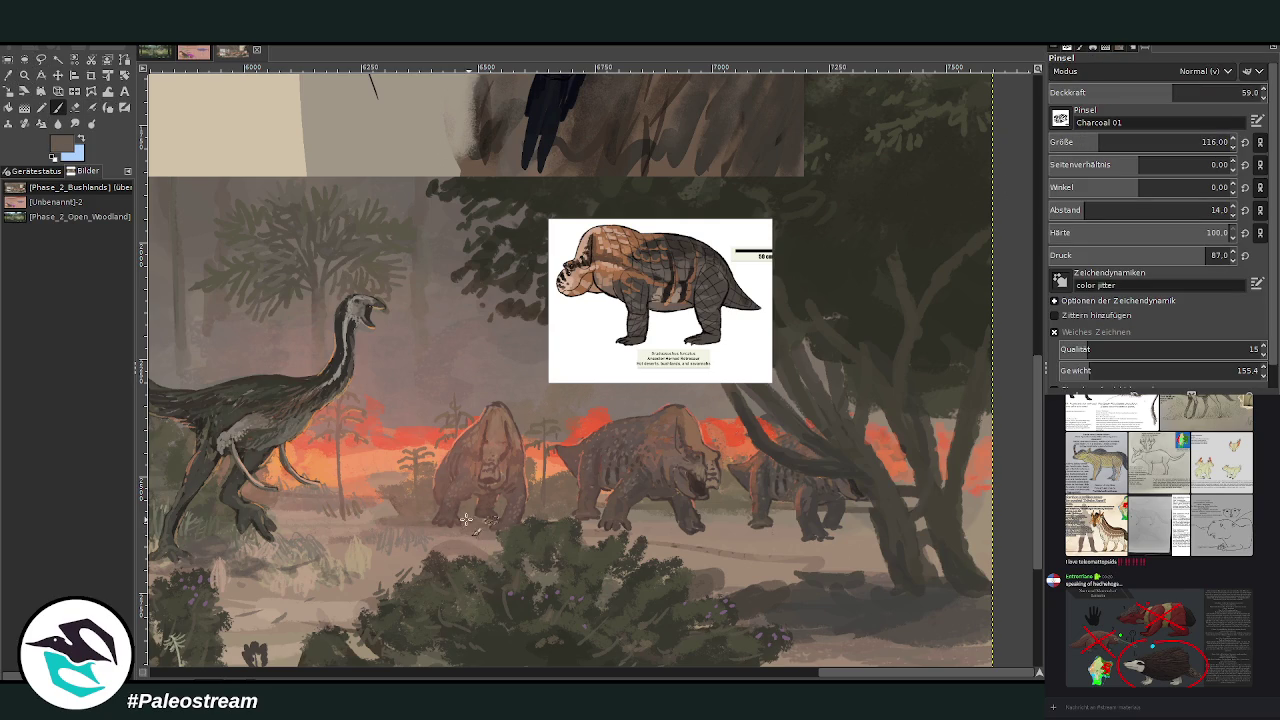
left_click_drag(640, 525, 690, 530)
left_click_drag(860, 535, 744, 518)
left_click_drag(845, 530, 875, 545)
left_click_drag(715, 535, 617, 521)
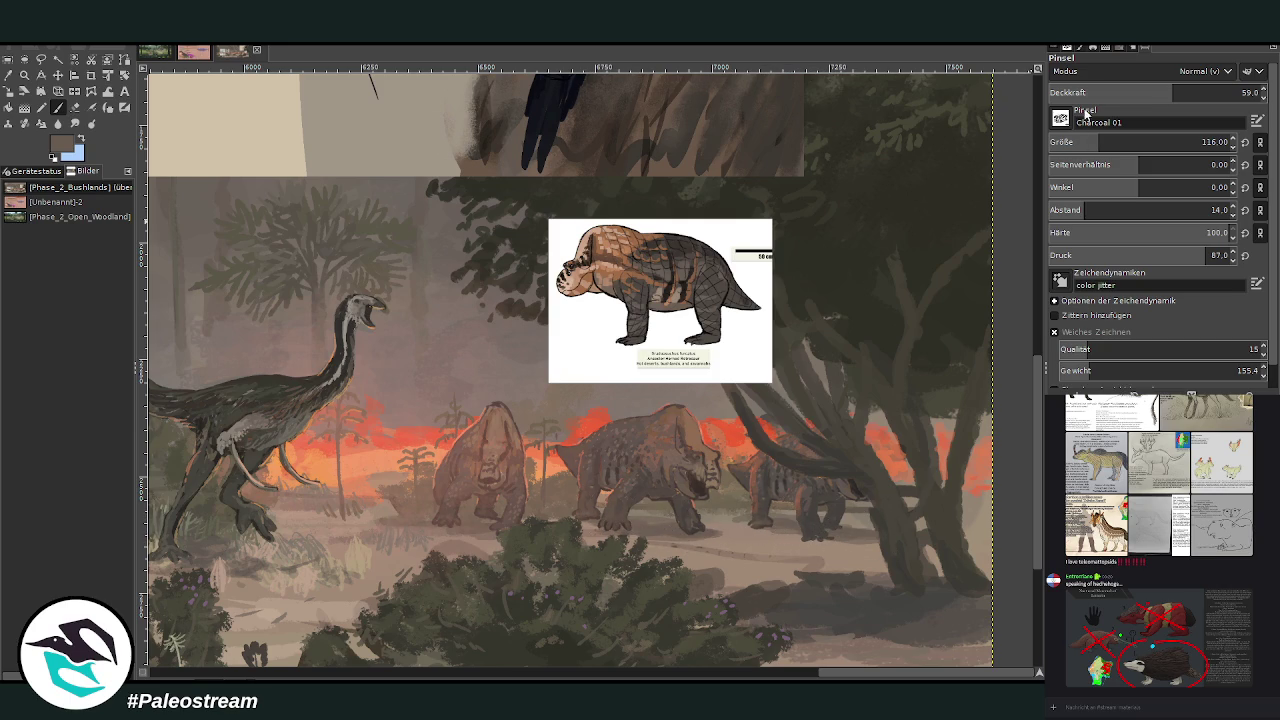
Sample a beige ground colour, make the background layer active and raise brush opacity to about 75
key("less")
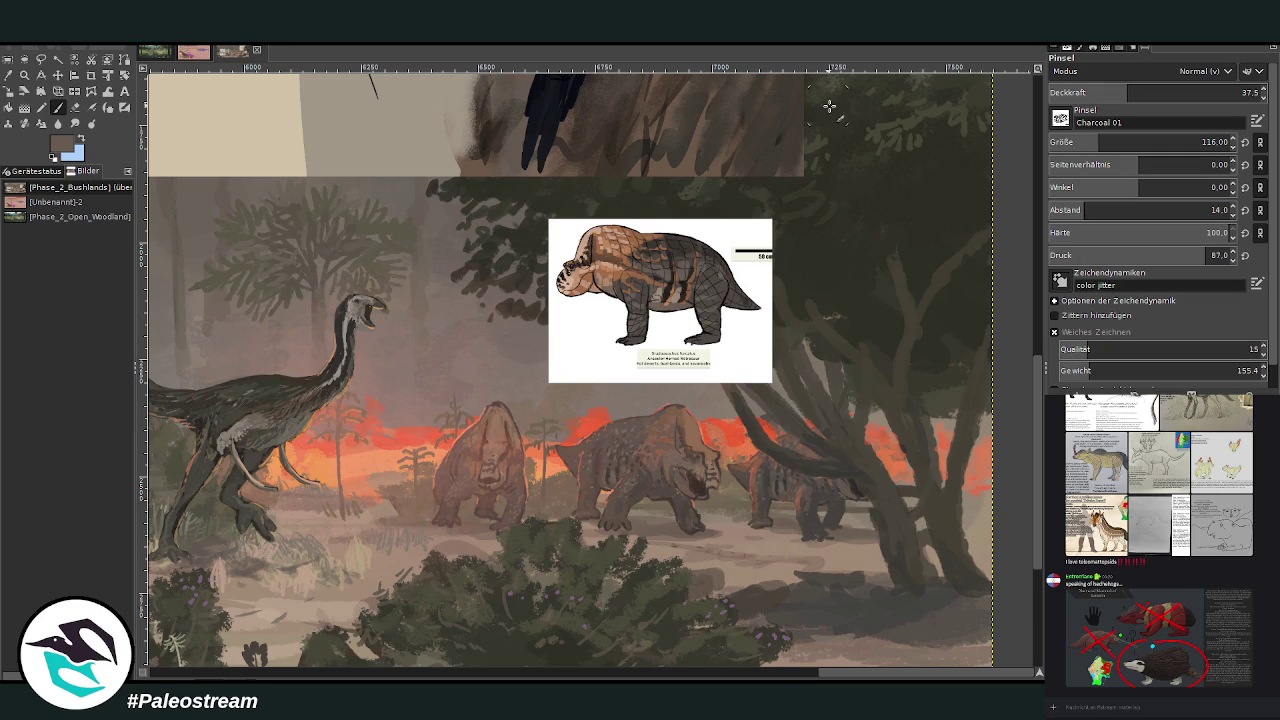
key("o")
left_click(362, 553)
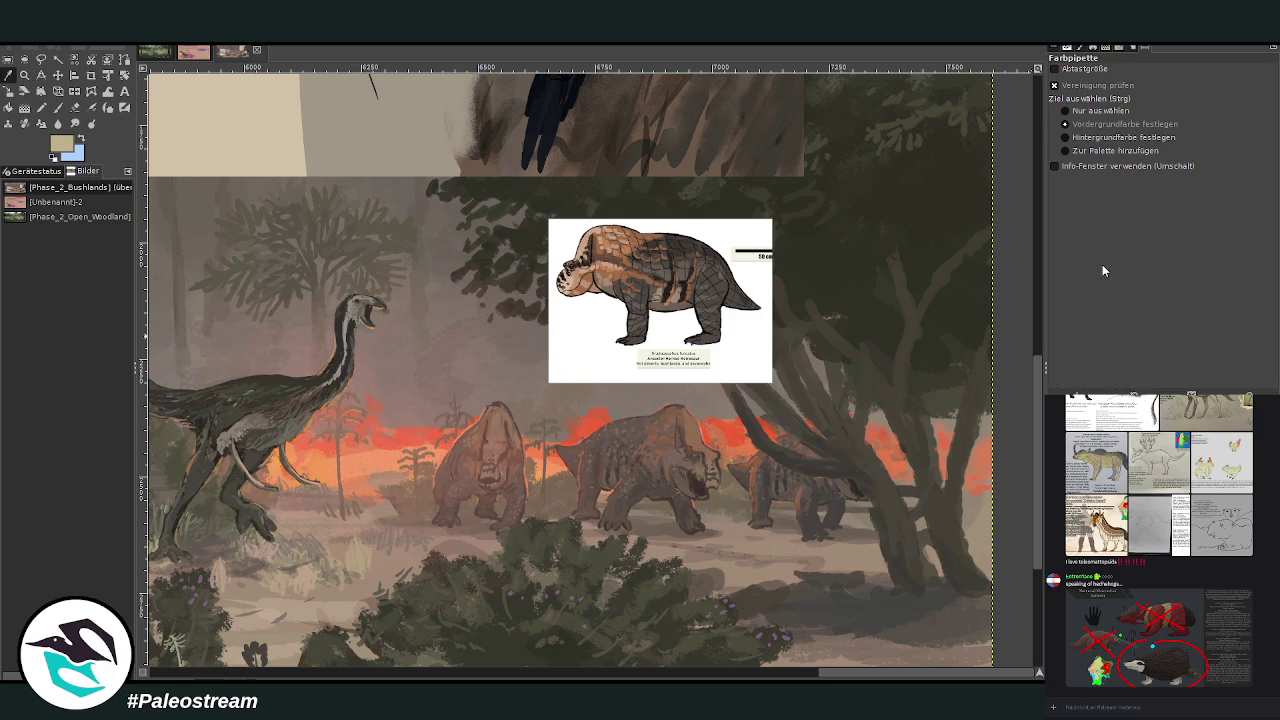
left_click(57, 107)
left_click_drag(1130, 92, 1195, 92)
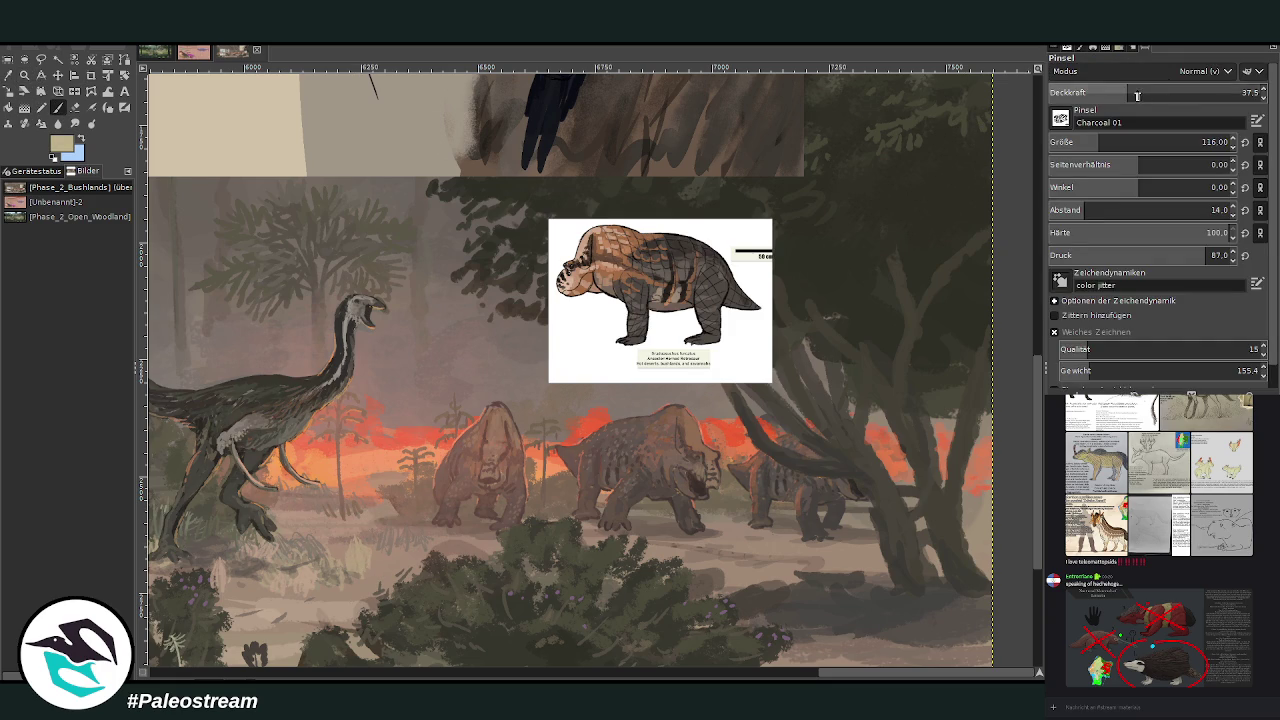
left_click_drag(1092, 142, 1088, 142)
key("Page_Up")
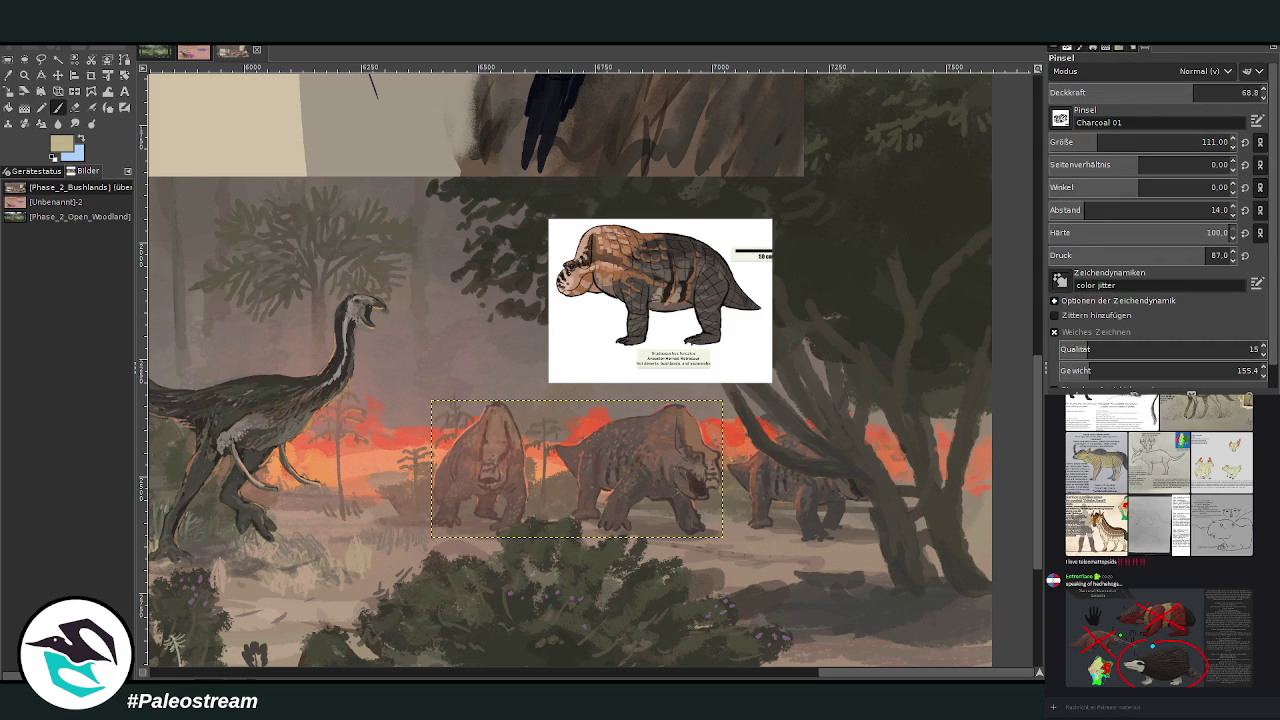
key("Page_Up")
key("Page_Up")
left_click(1070, 142)
left_click(1197, 92)
left_click_drag(1197, 92, 1245, 92)
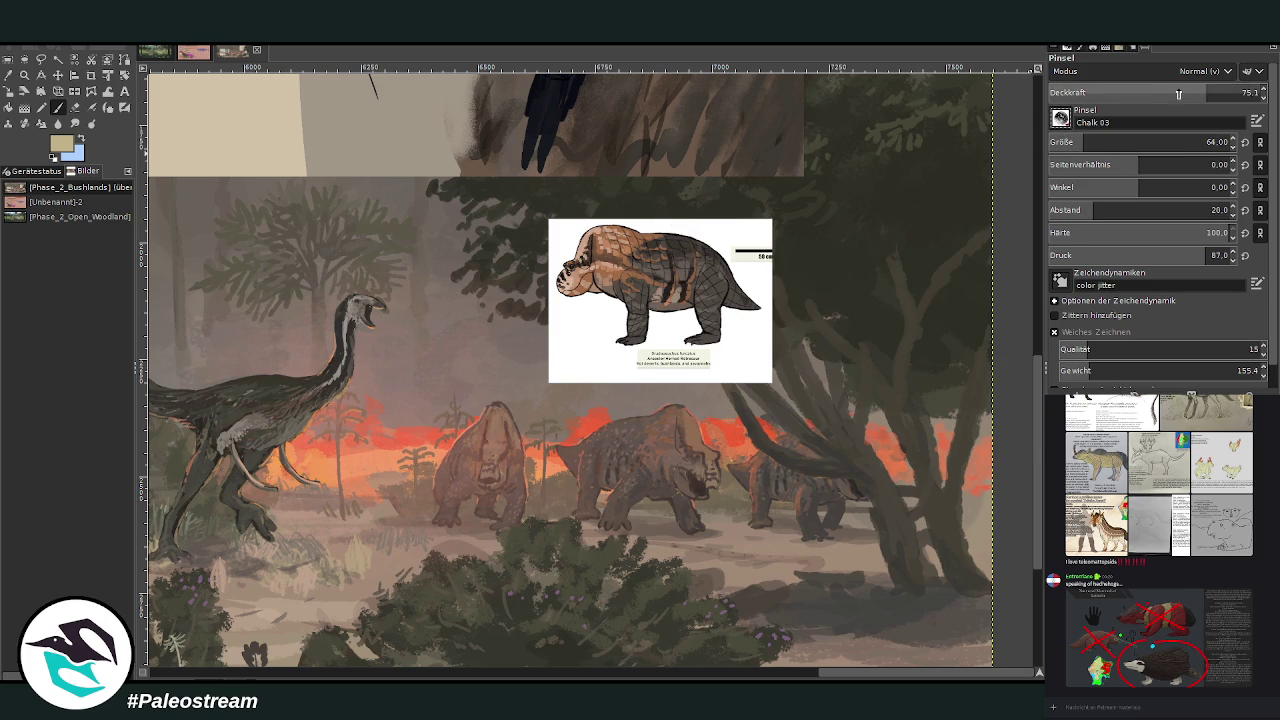
Paint pale grass tufts around the dinosaurs' feet and light beige grass in the foreground
mouse_move(697, 548)
left_mouse_down()
mouse_move(690, 510)
mouse_move(676, 516)
mouse_move(712, 532)
mouse_move(700, 522)
left_mouse_up()
left_click_drag(796, 548, 799, 522)
mouse_move(734, 566)
left_mouse_down()
mouse_move(728, 540)
mouse_move(748, 540)
left_mouse_up()
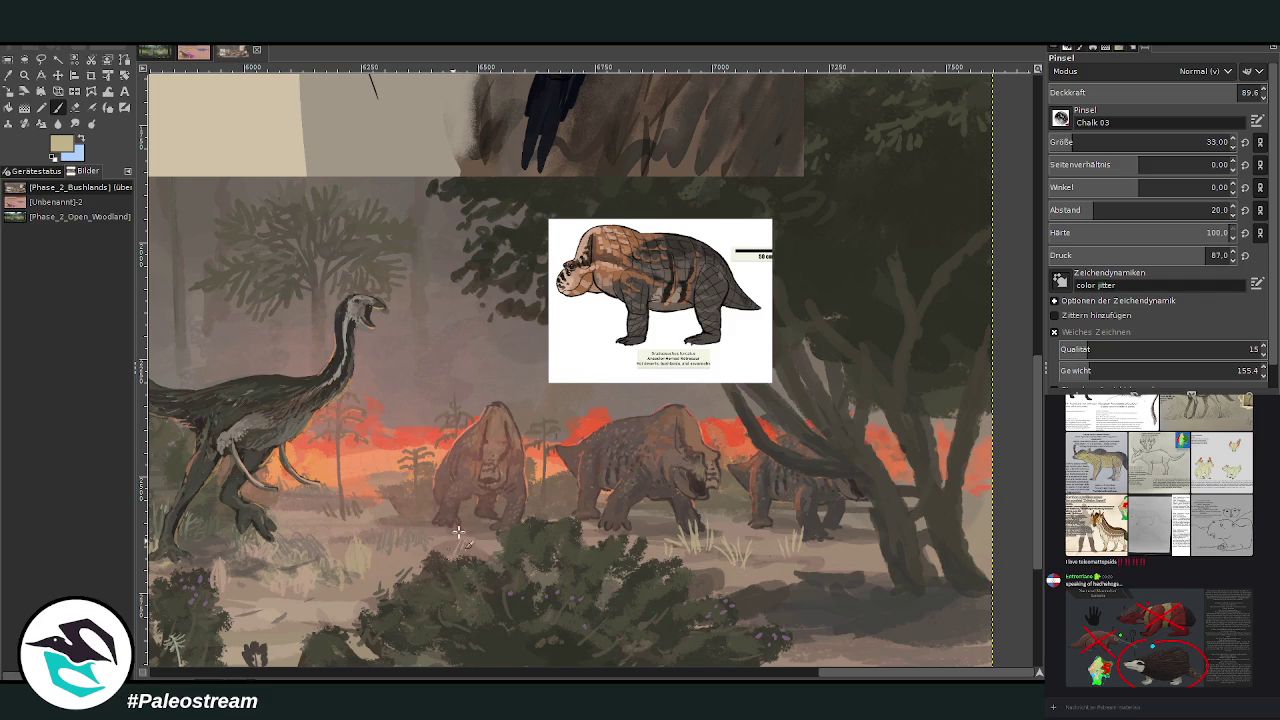
left_click(727, 308, "ctrl")
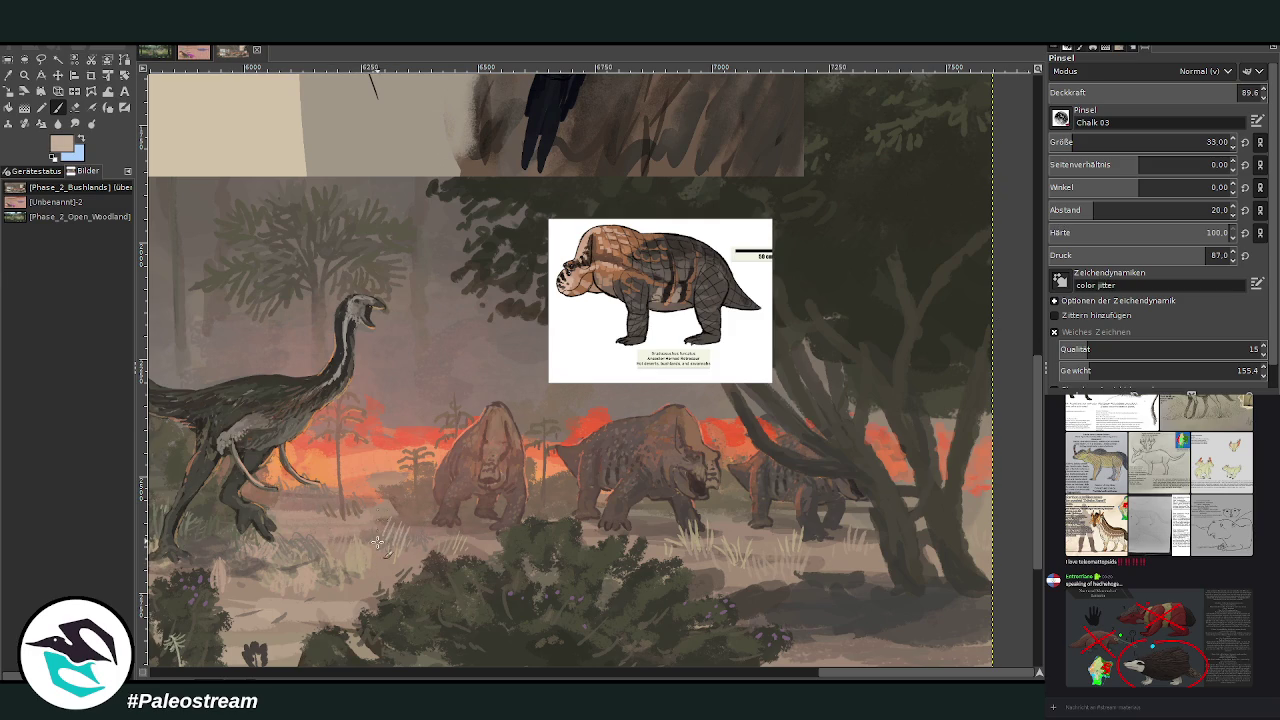
left_click_drag(362, 550, 368, 522)
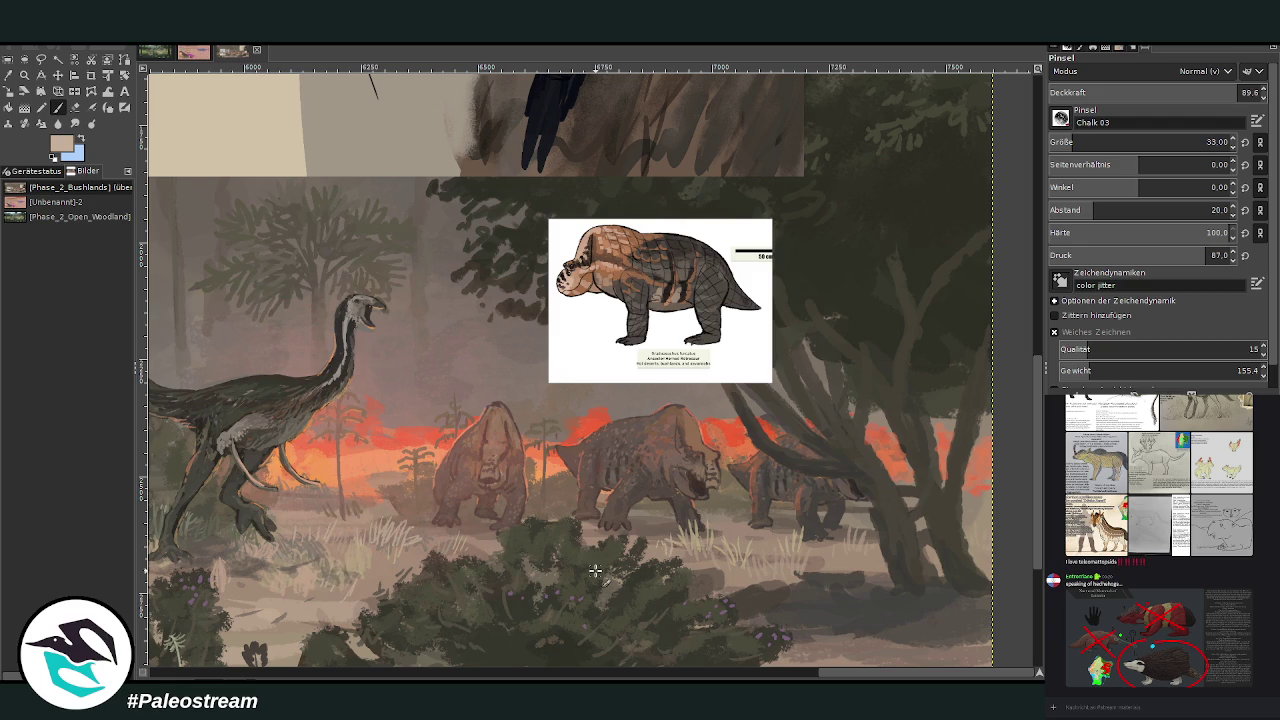
scroll(595, 570, "down", 3, "ctrl")
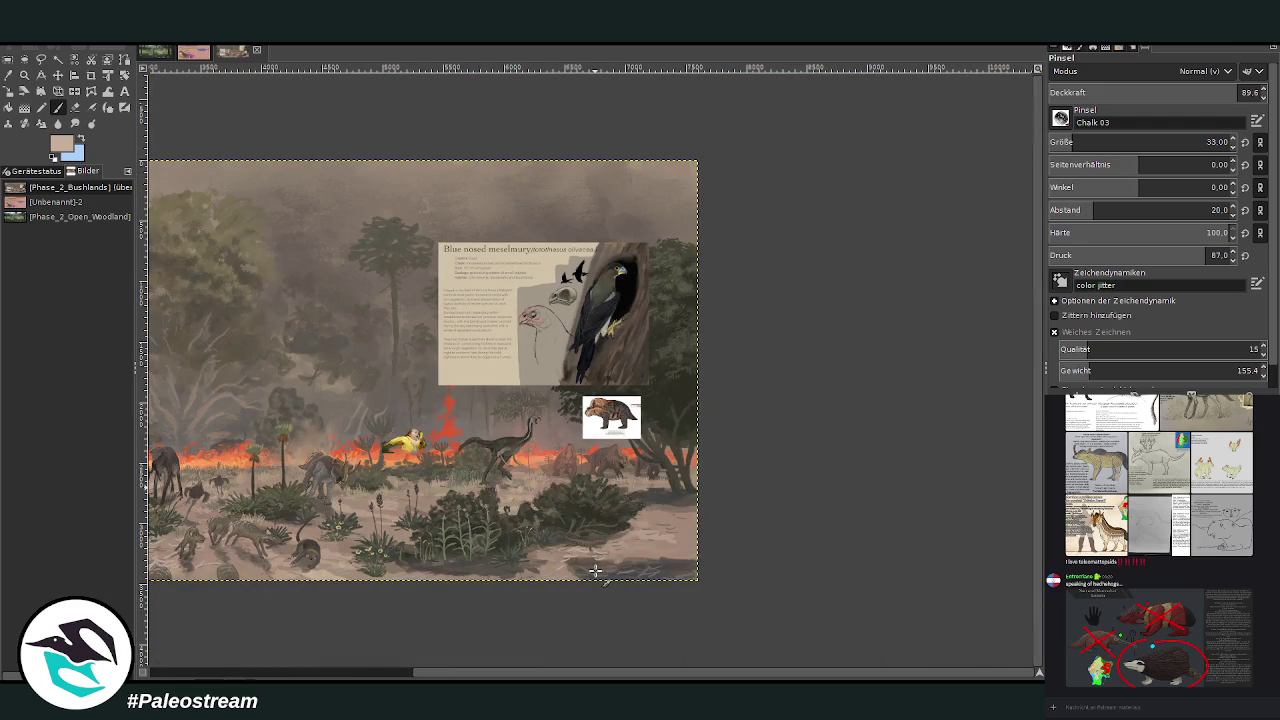
Zoom into the foreground and paint darker tan ground shading with a size-87 brush at 63.7 opacity
scroll(595, 570, "down", 1, "ctrl")
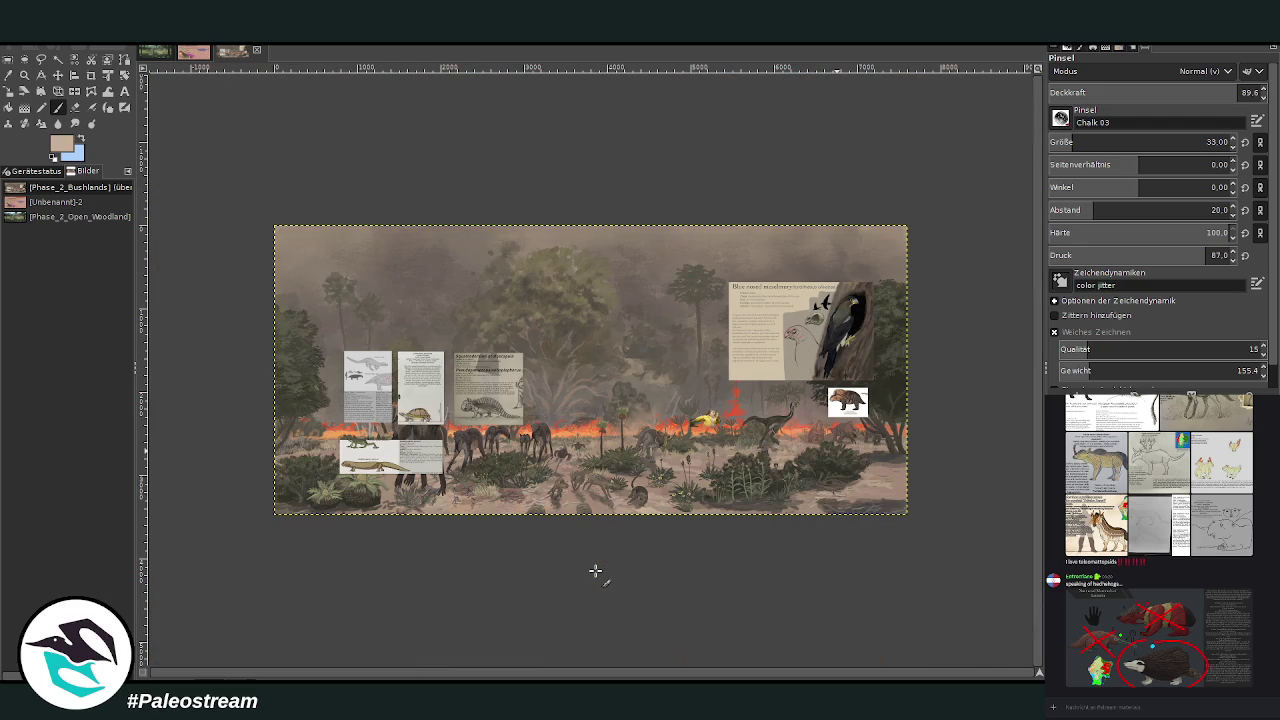
left_click(24, 75)
left_click_drag(691, 303, 923, 535)
left_click_drag(466, 242, 829, 614)
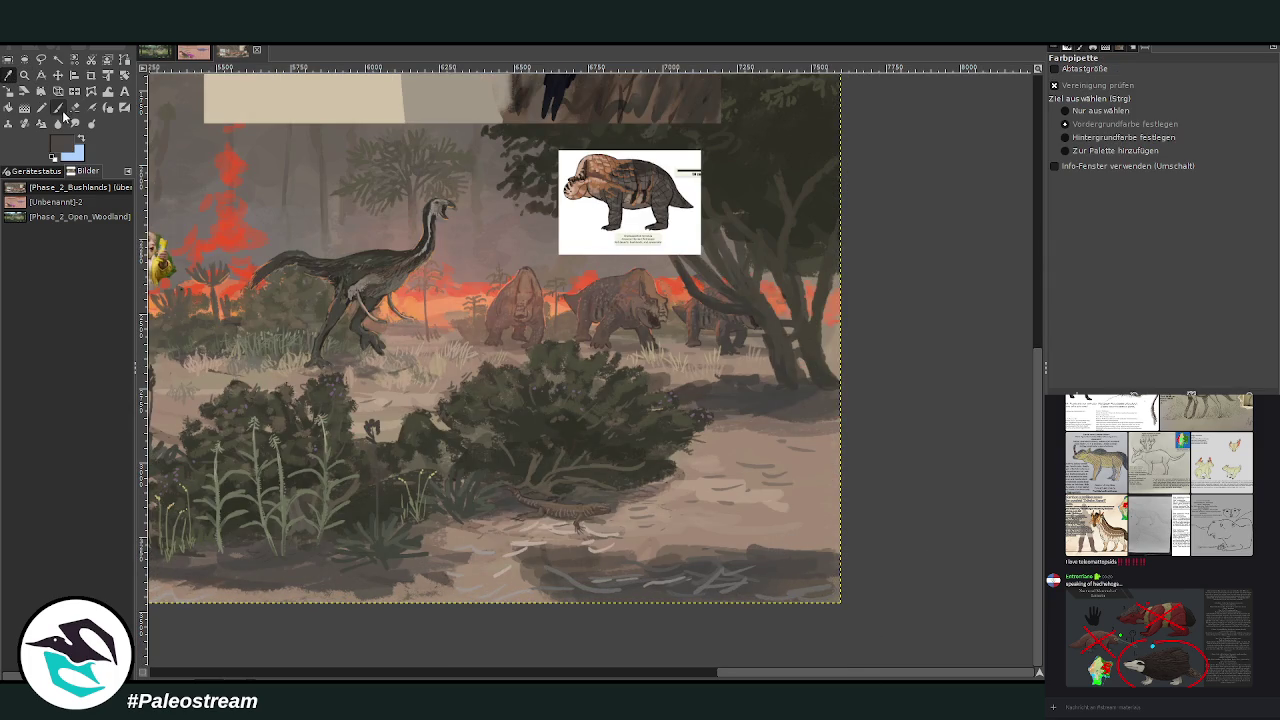
left_click(58, 107)
left_click(1089, 141)
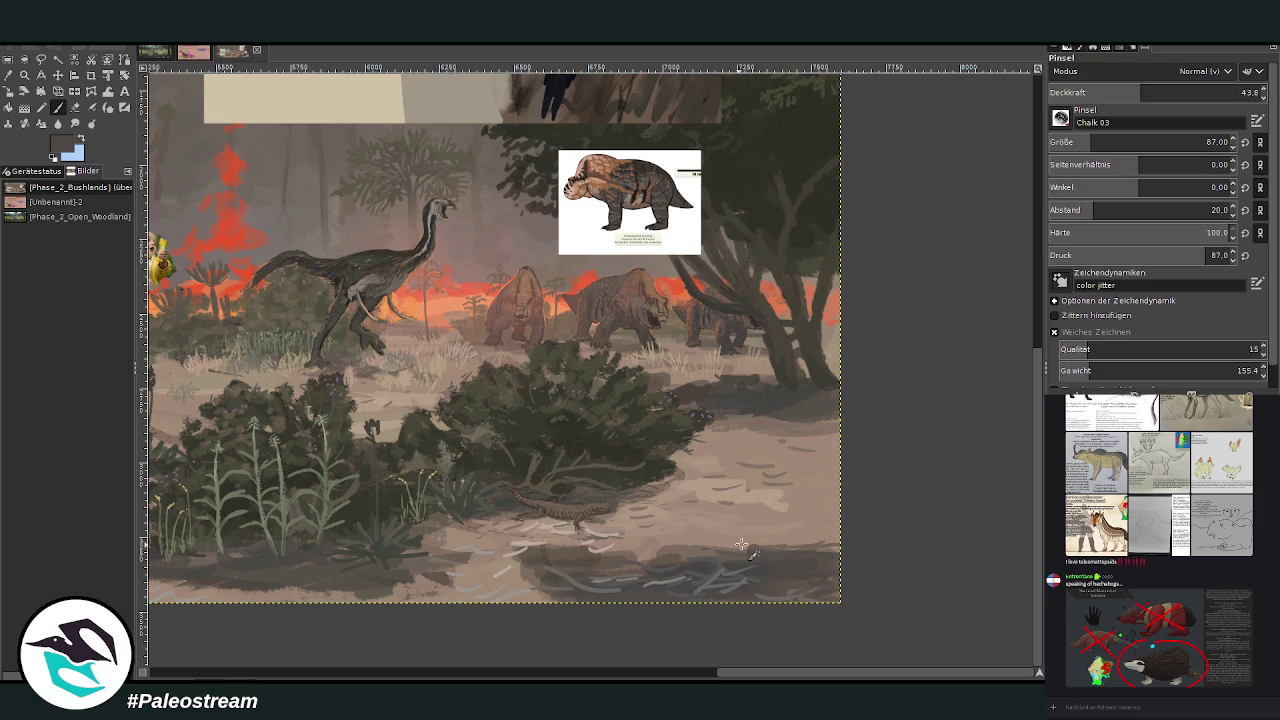
left_click_drag(745, 545, 830, 541)
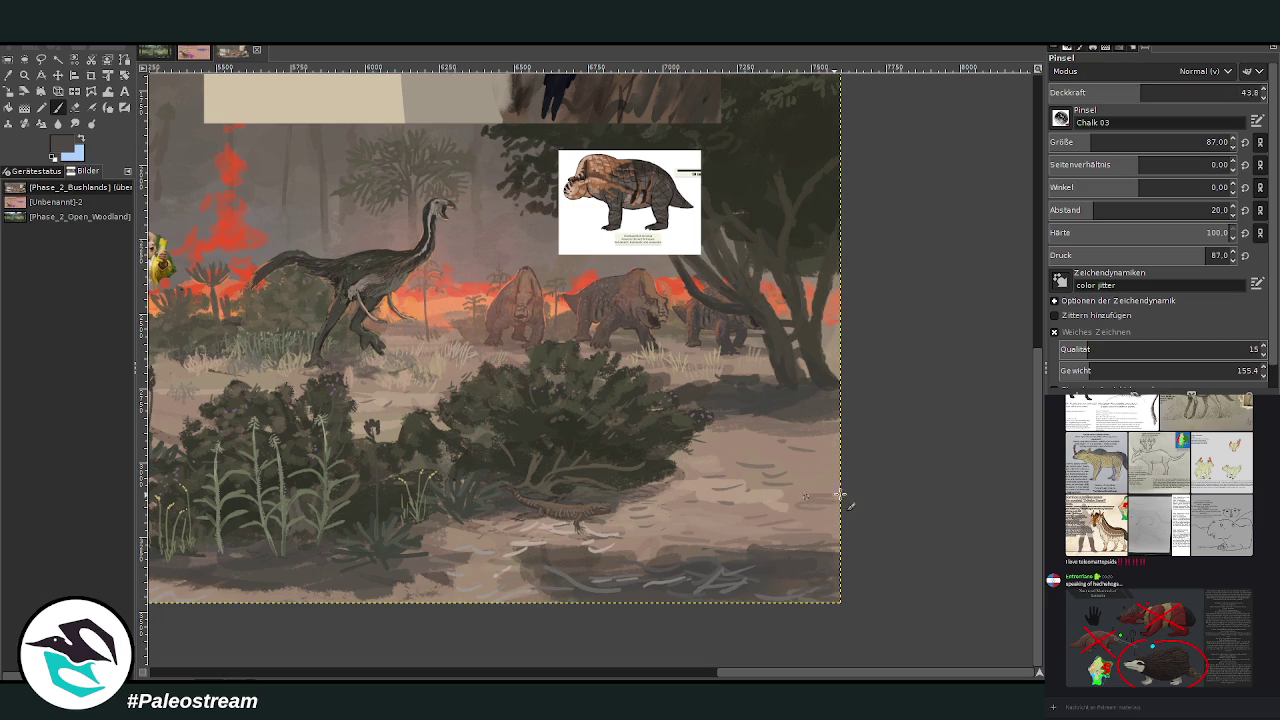
left_click(807, 528, "ctrl")
left_click(1170, 92)
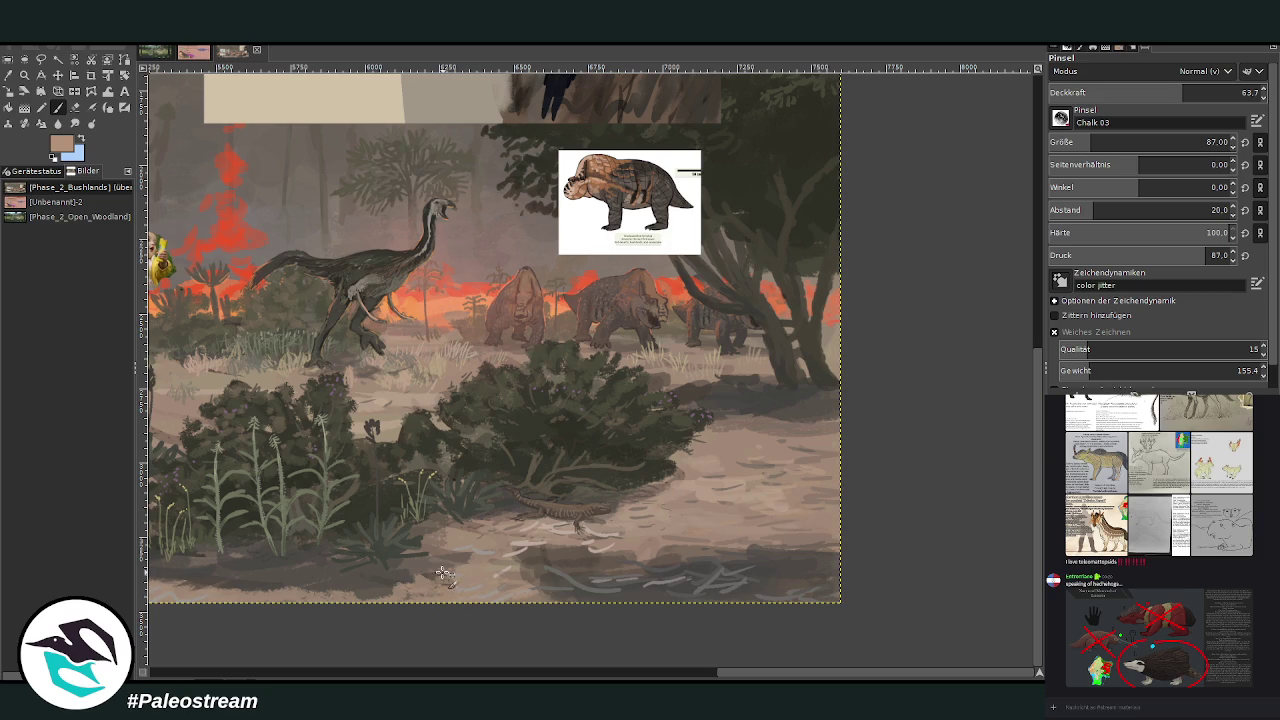
left_click(460, 673)
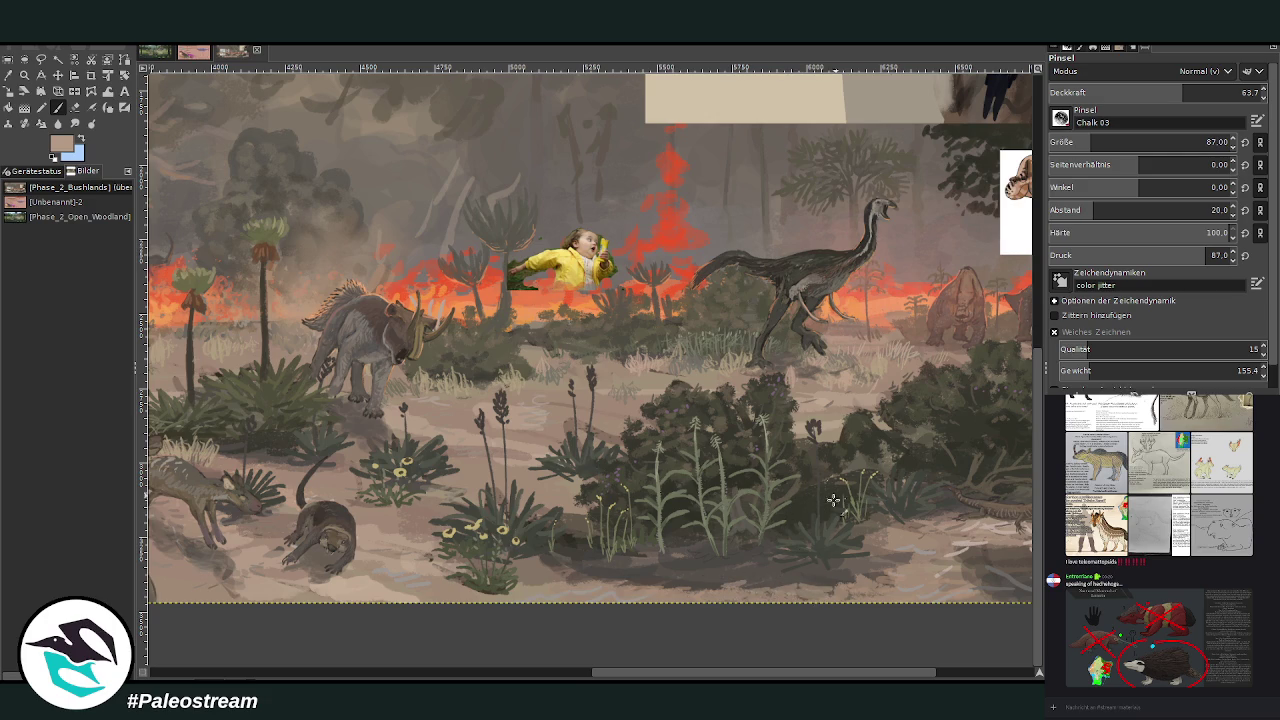
left_click(908, 571, "ctrl")
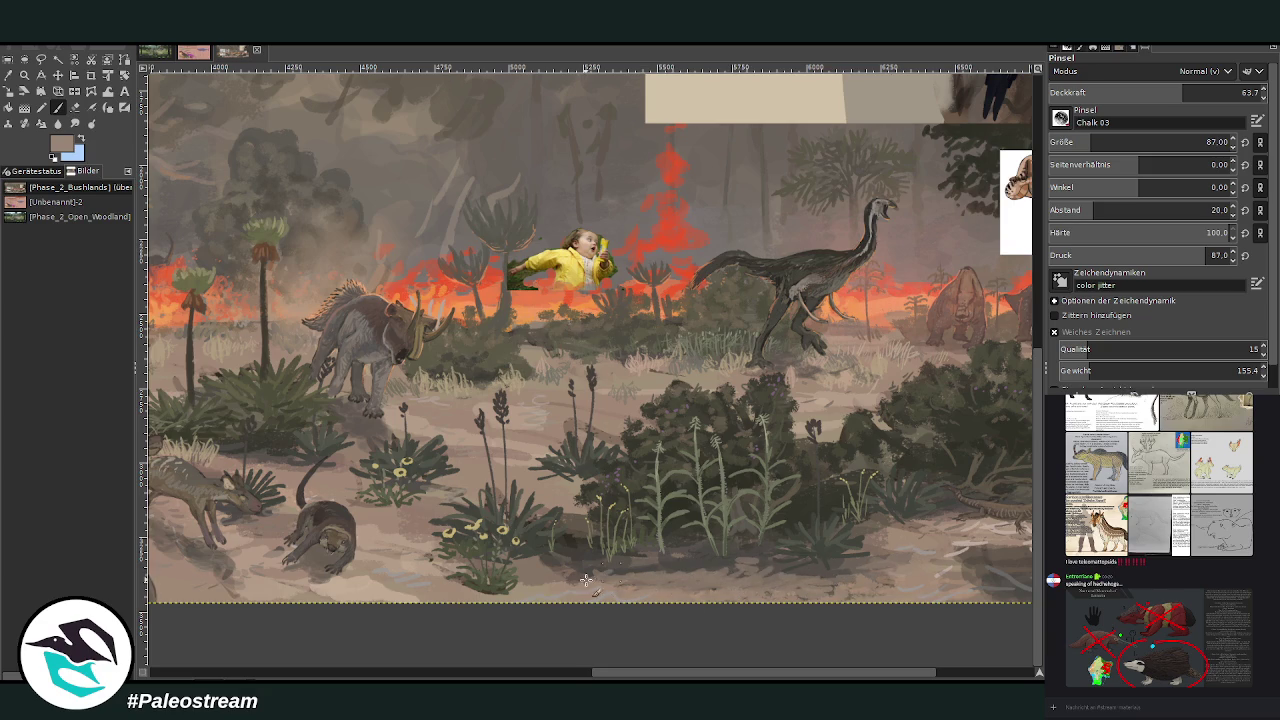
Select the small retrosaur reference picture at the panorama's right edge with the Move tool and delete it
scroll(497, 578, "down", 2)
scroll(497, 578, "down", 2)
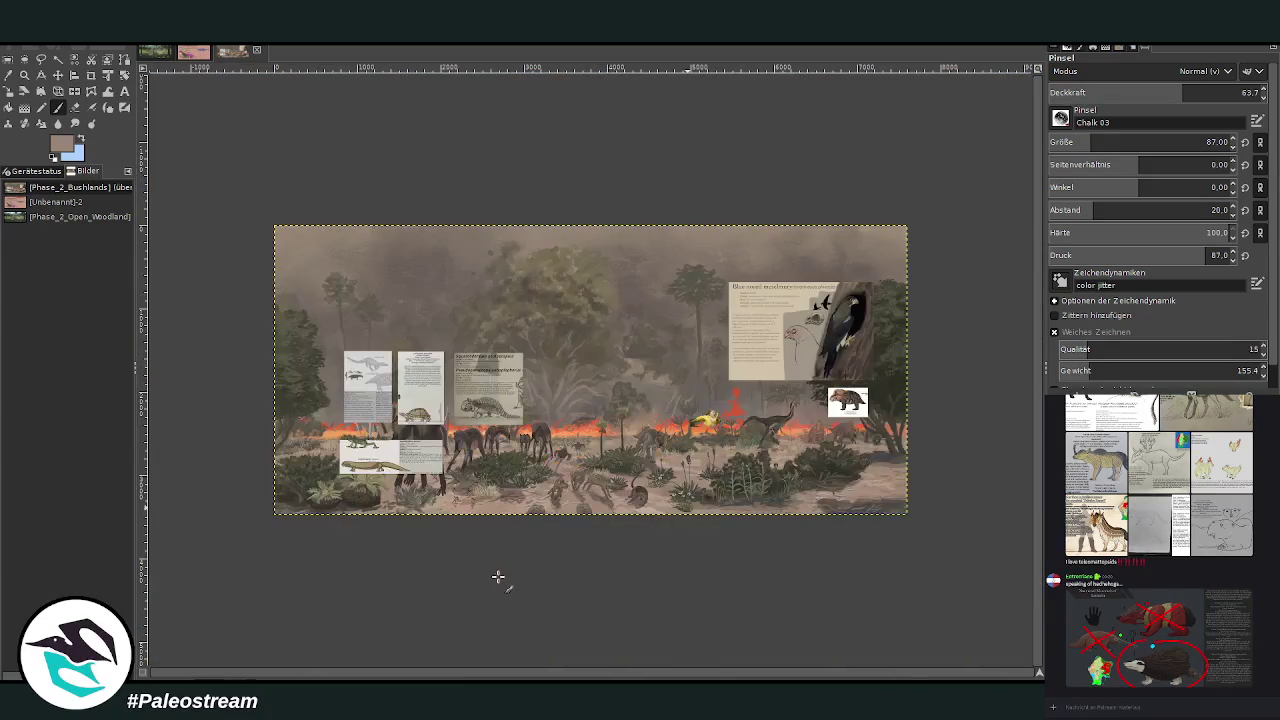
key("z")
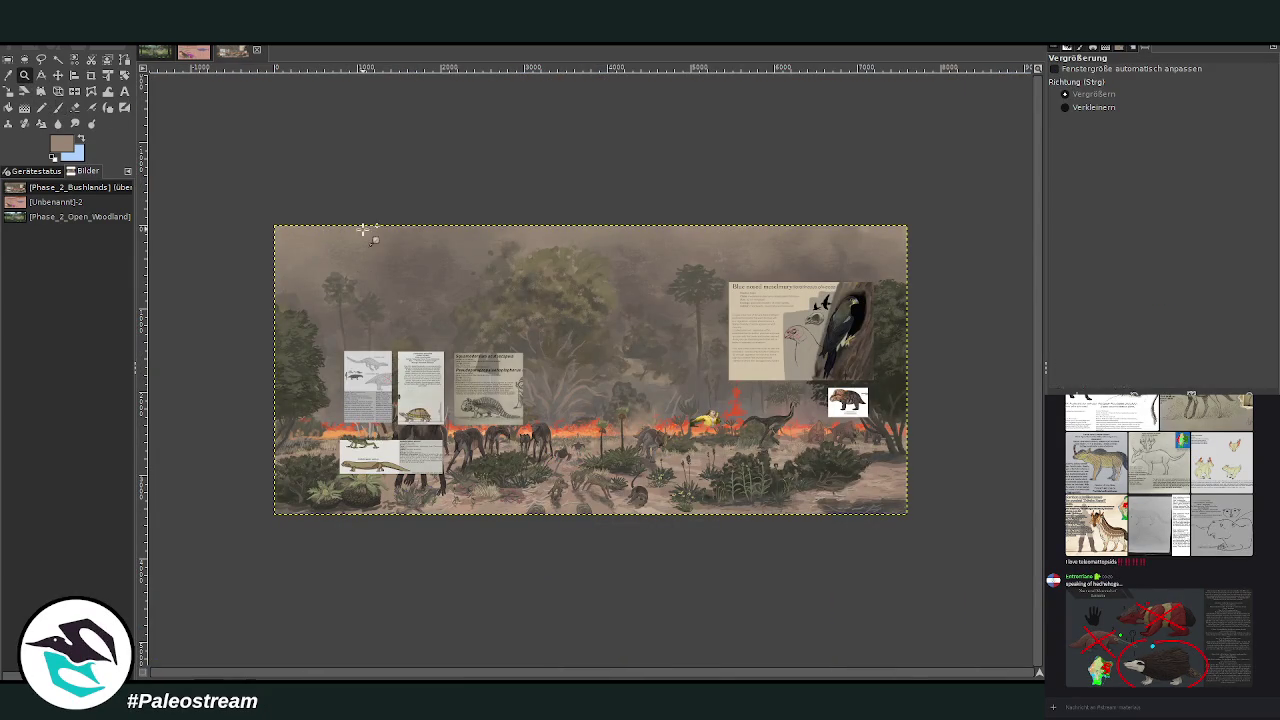
left_click_drag(370, 240, 801, 615)
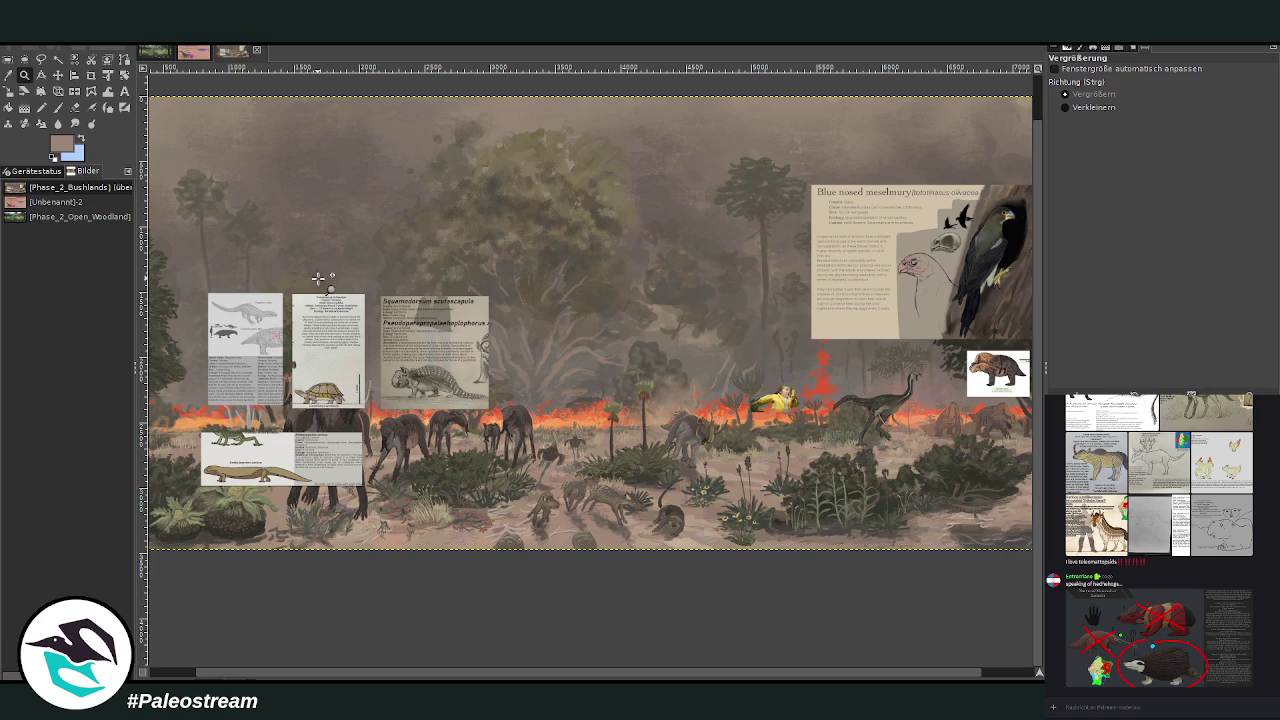
scroll(831, 643, "right", 2)
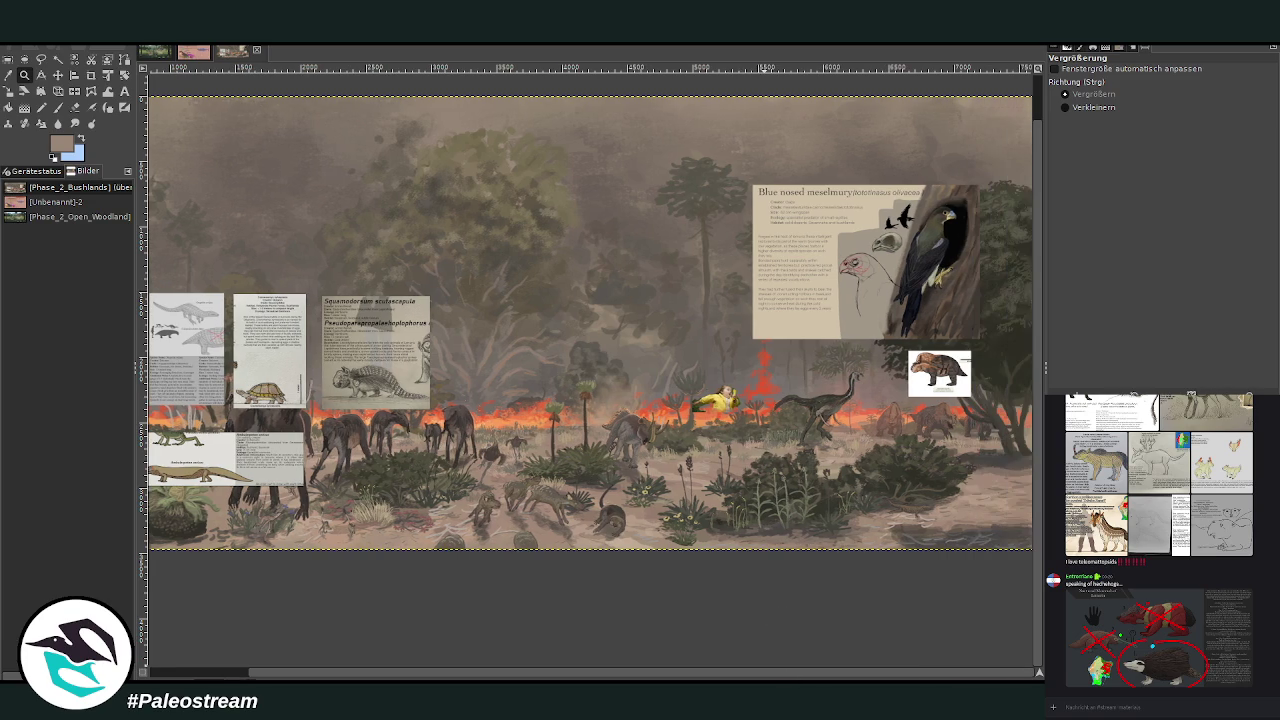
key("shift+m")
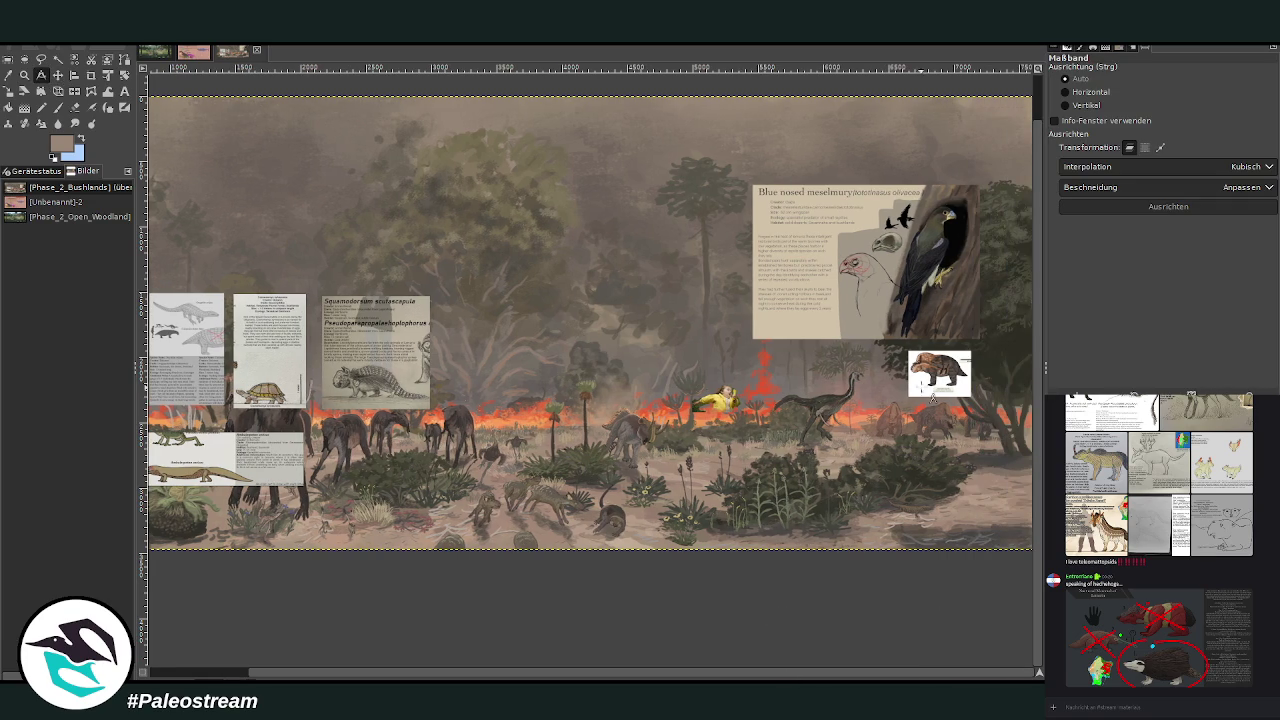
left_click(59, 75)
left_click_drag(927, 367, 926, 368)
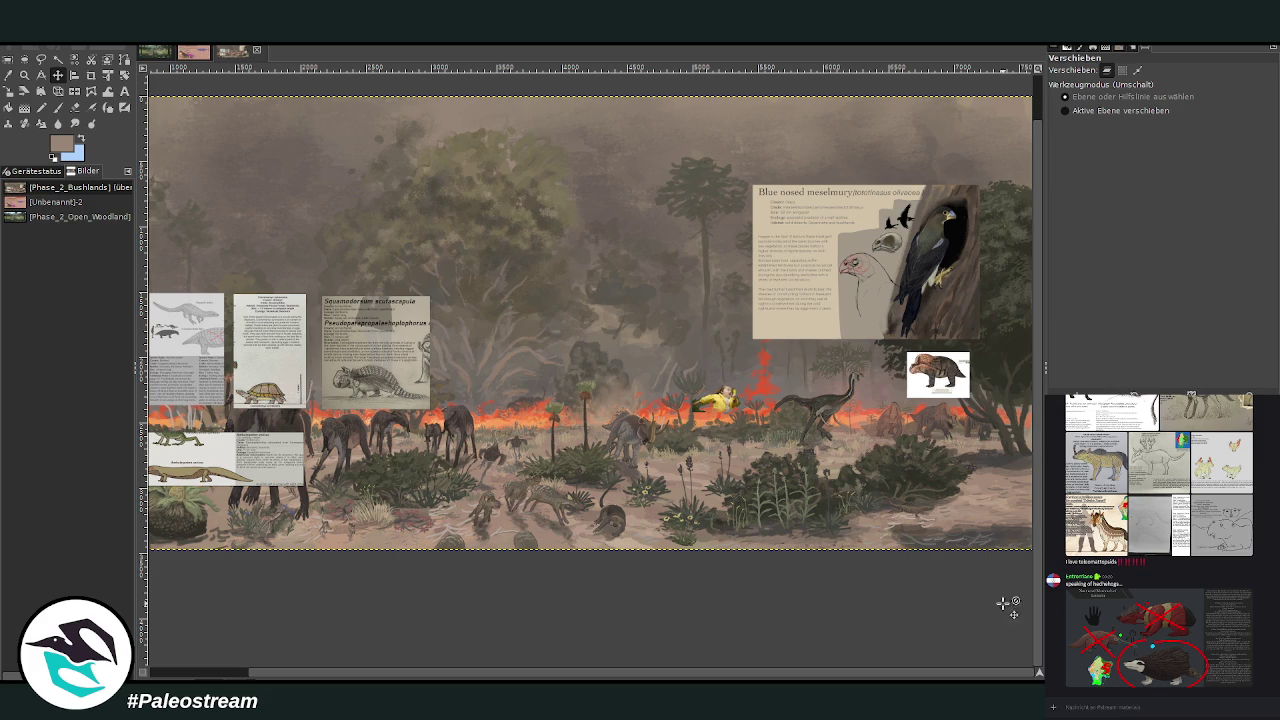
left_click_drag(941, 389, 940, 390)
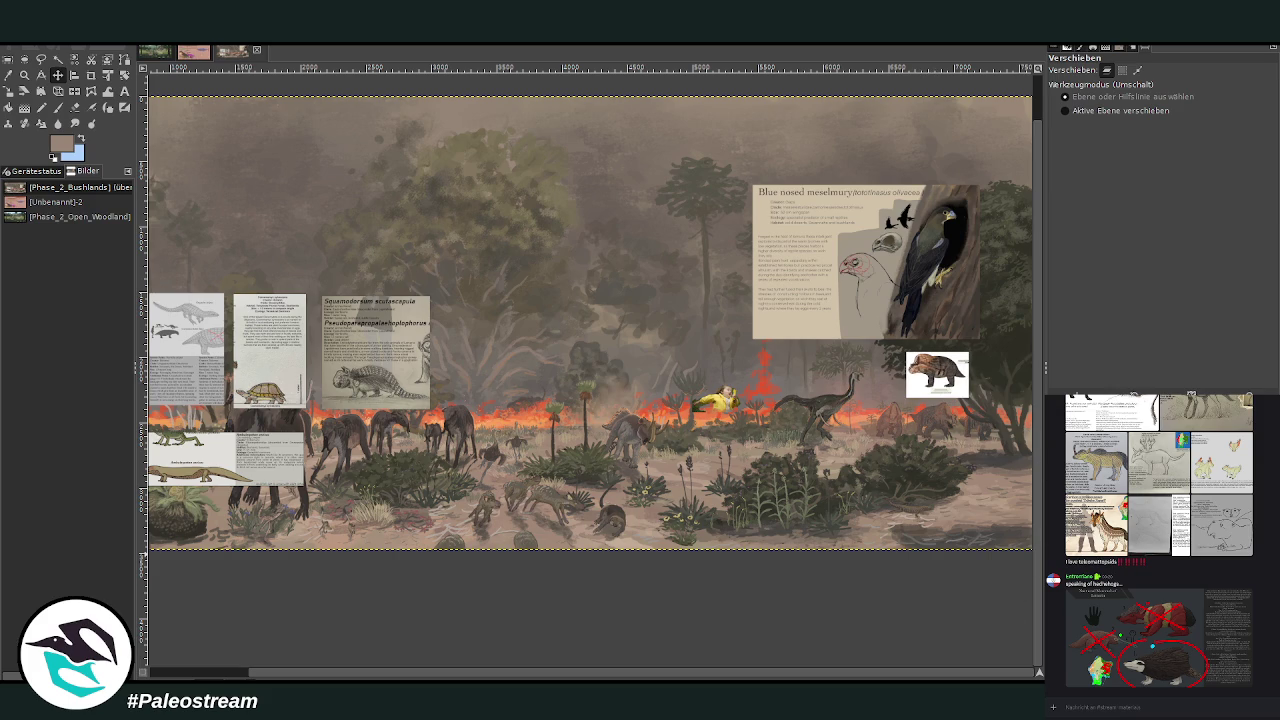
key("Delete")
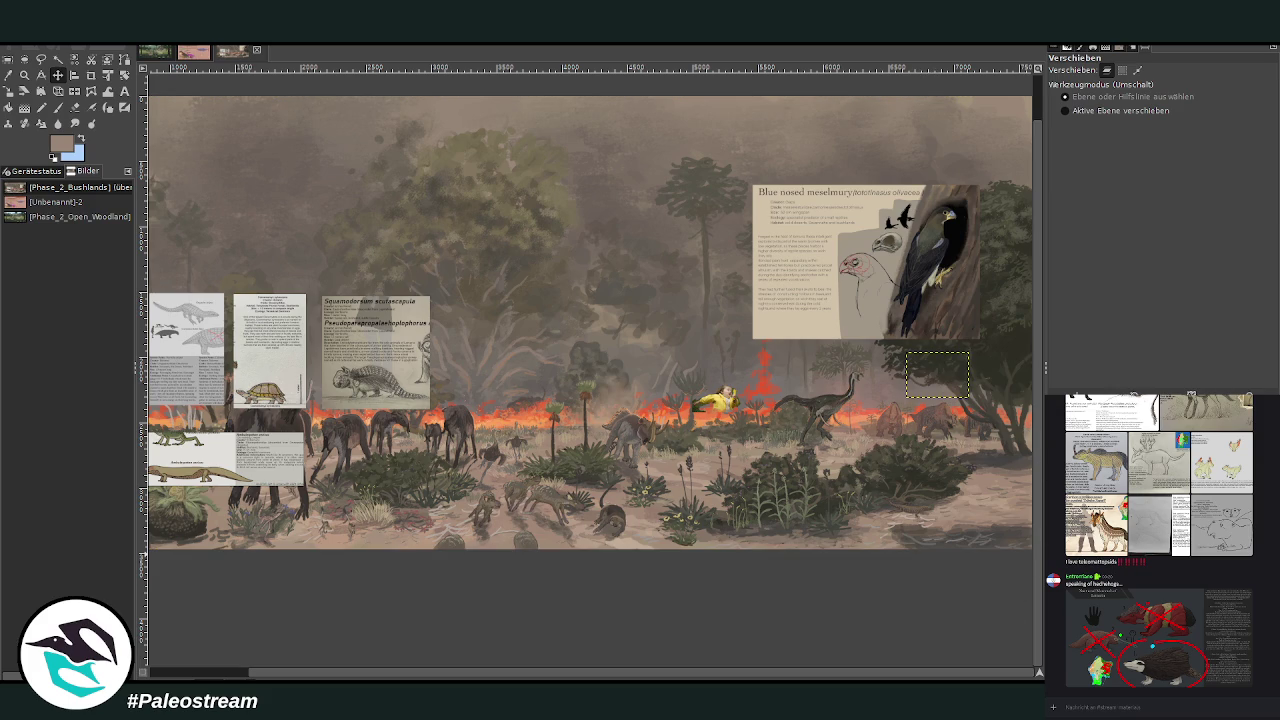
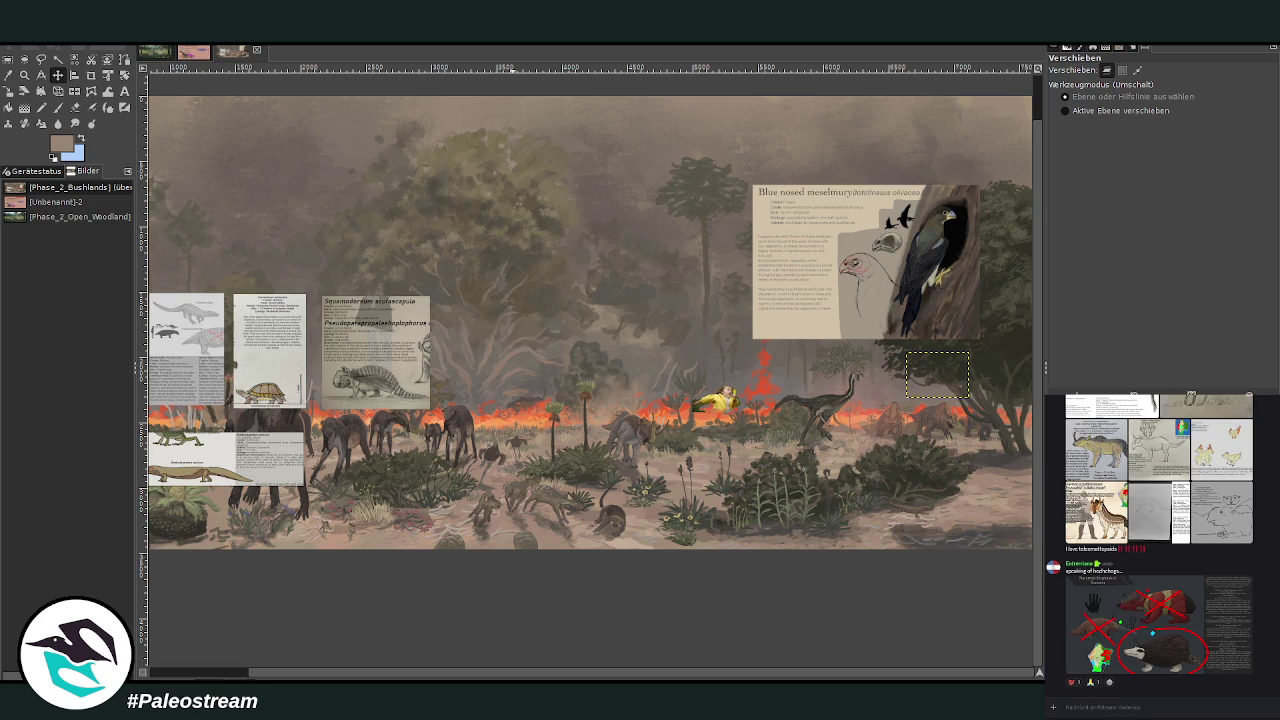
Shrink the Ambulerpeton xericus lizard card to a small strip with the Scale tool
key("shift+s")
left_click_drag(400, 676, 290, 676)
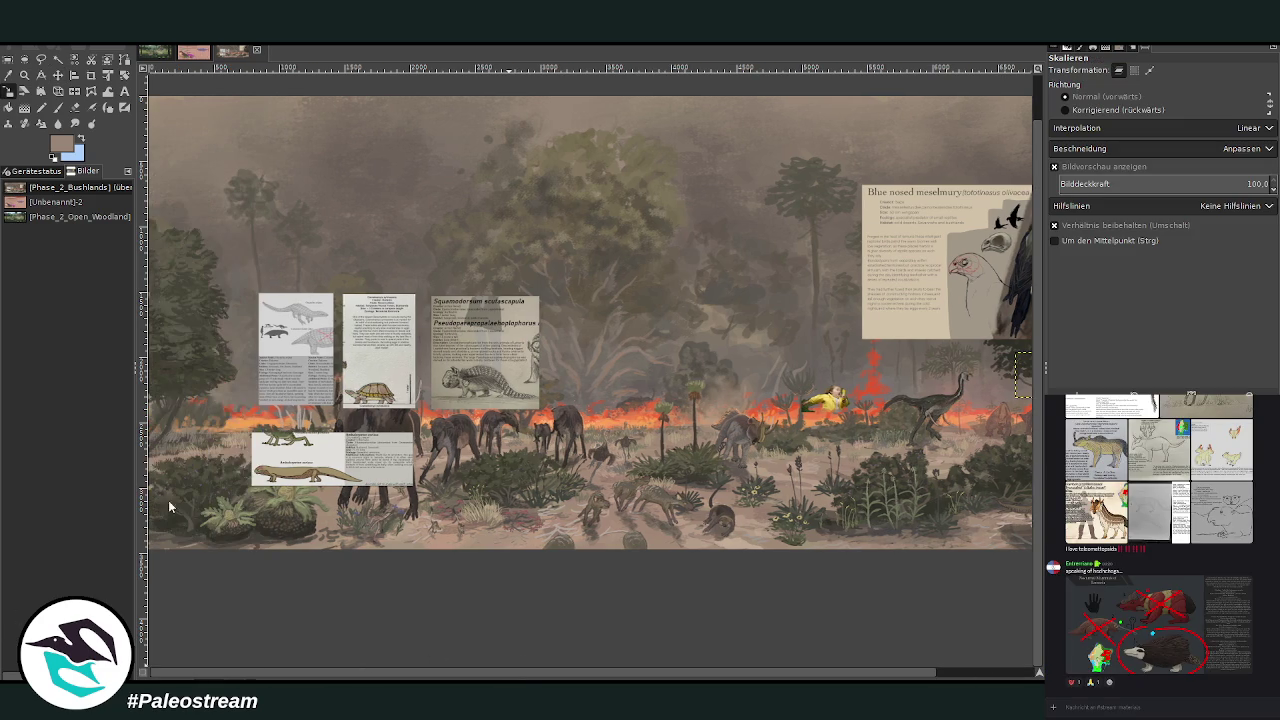
left_click(57, 75)
left_click(290, 458)
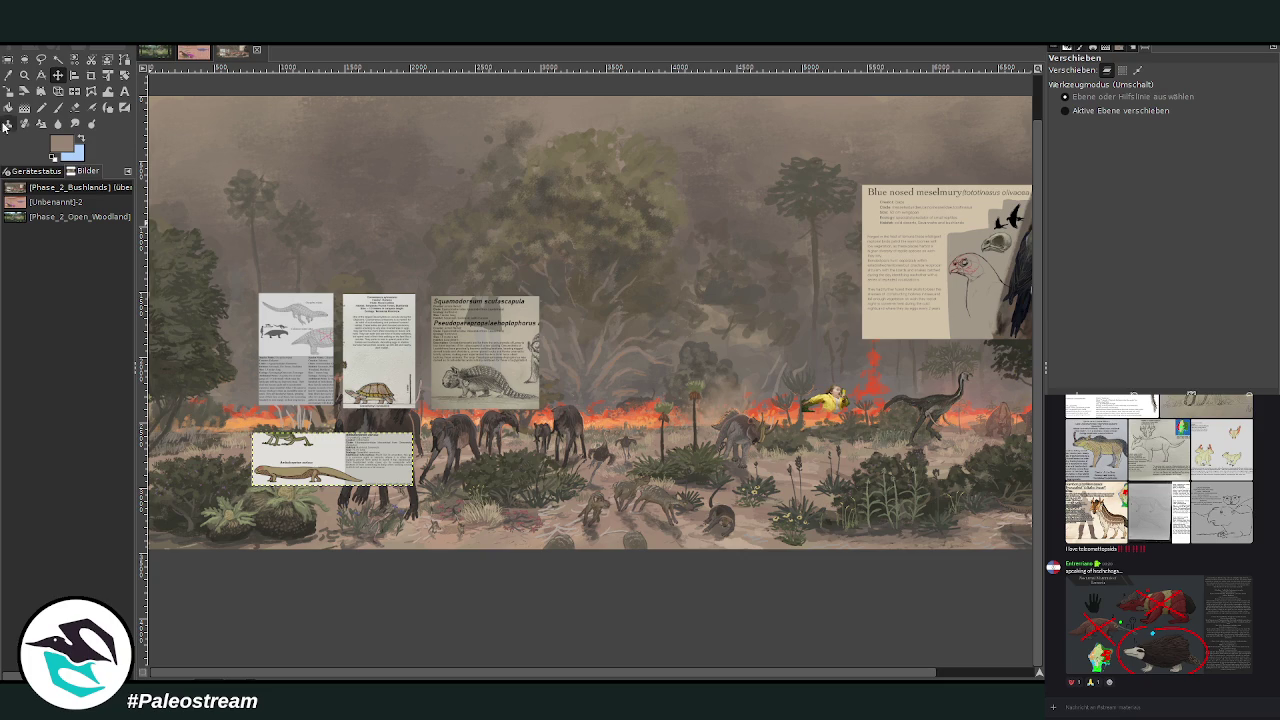
left_click(9, 91)
left_click(380, 462)
left_click_drag(397, 462, 322, 485)
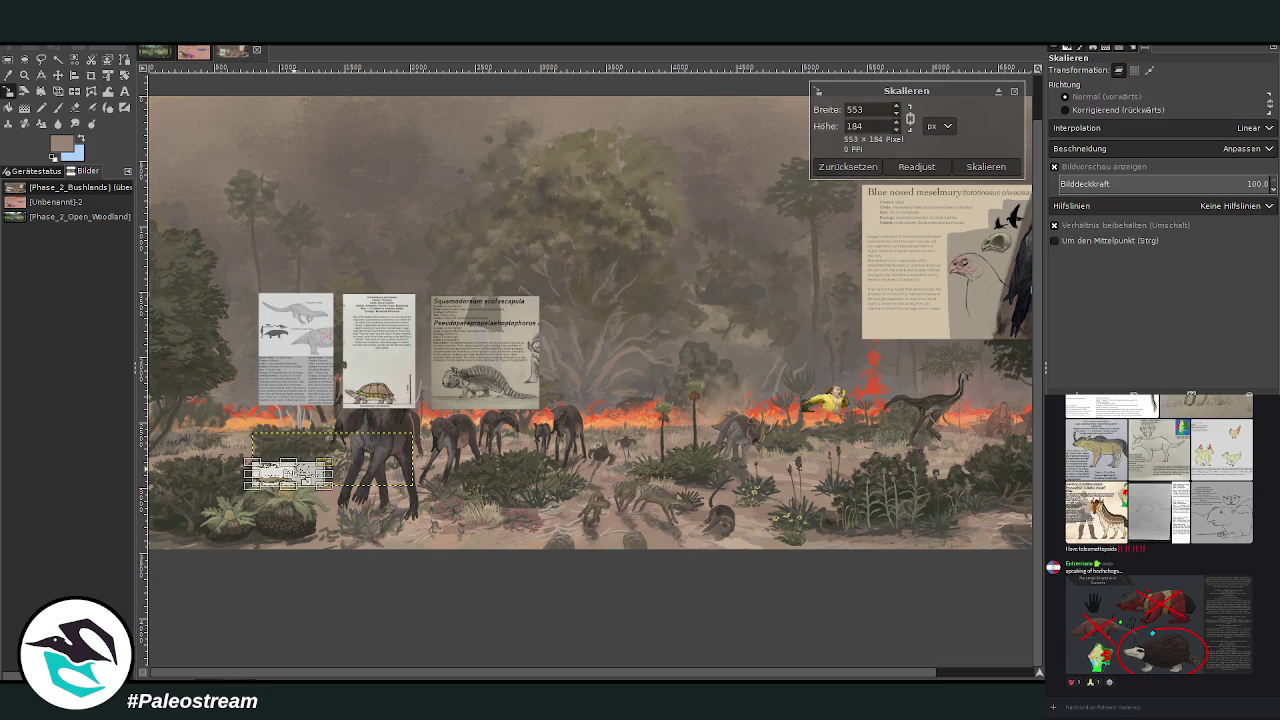
left_click(985, 166)
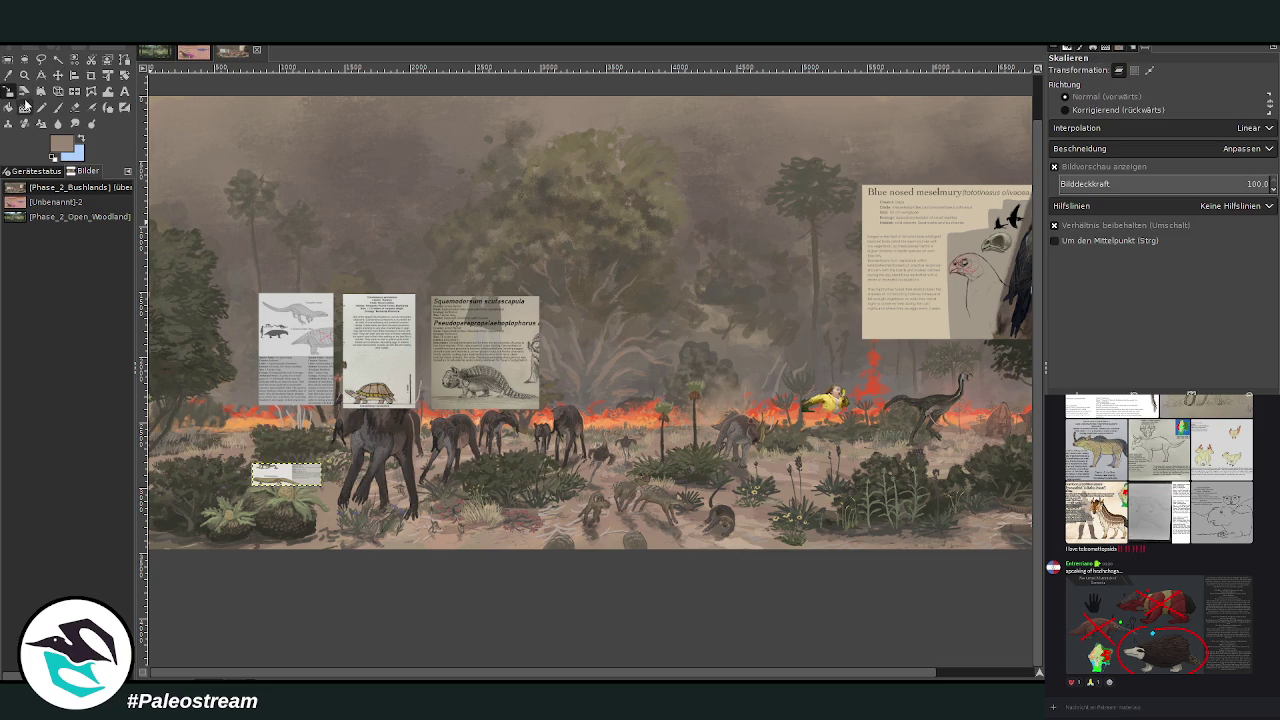
Zoom in on the lower-left area until the lizard card fills the view
left_click(24, 75)
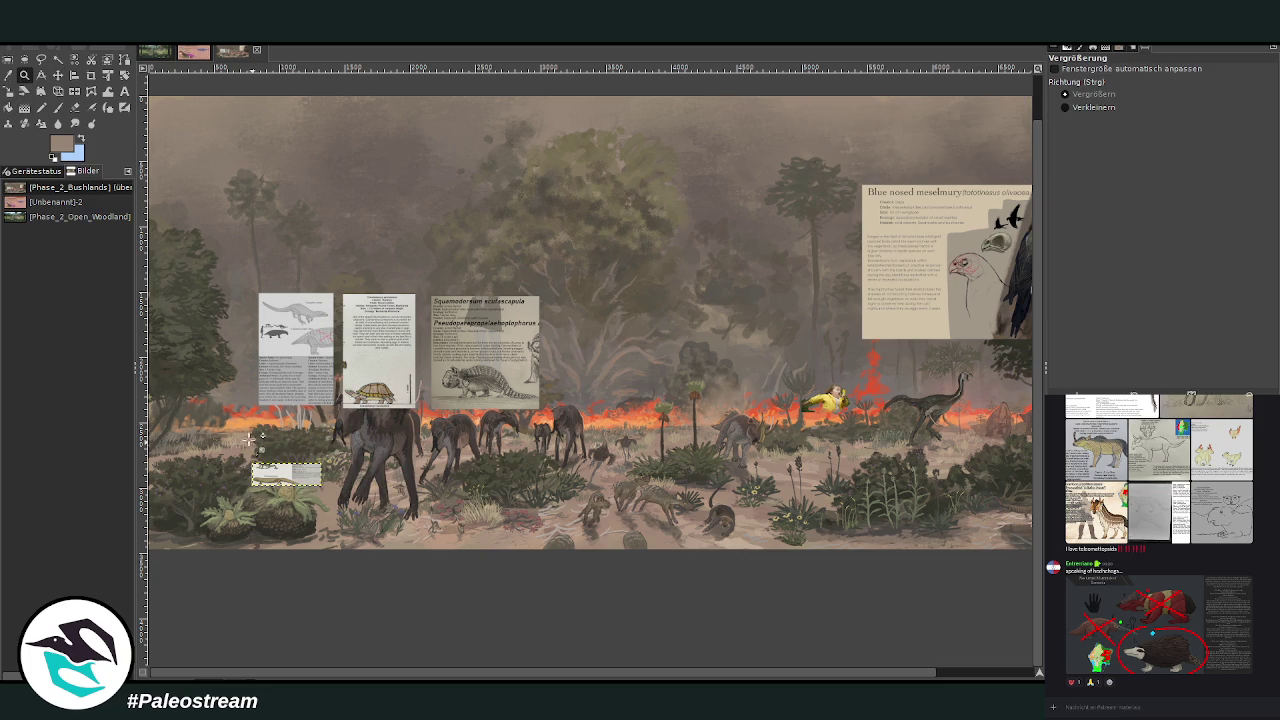
left_click_drag(218, 374, 414, 580)
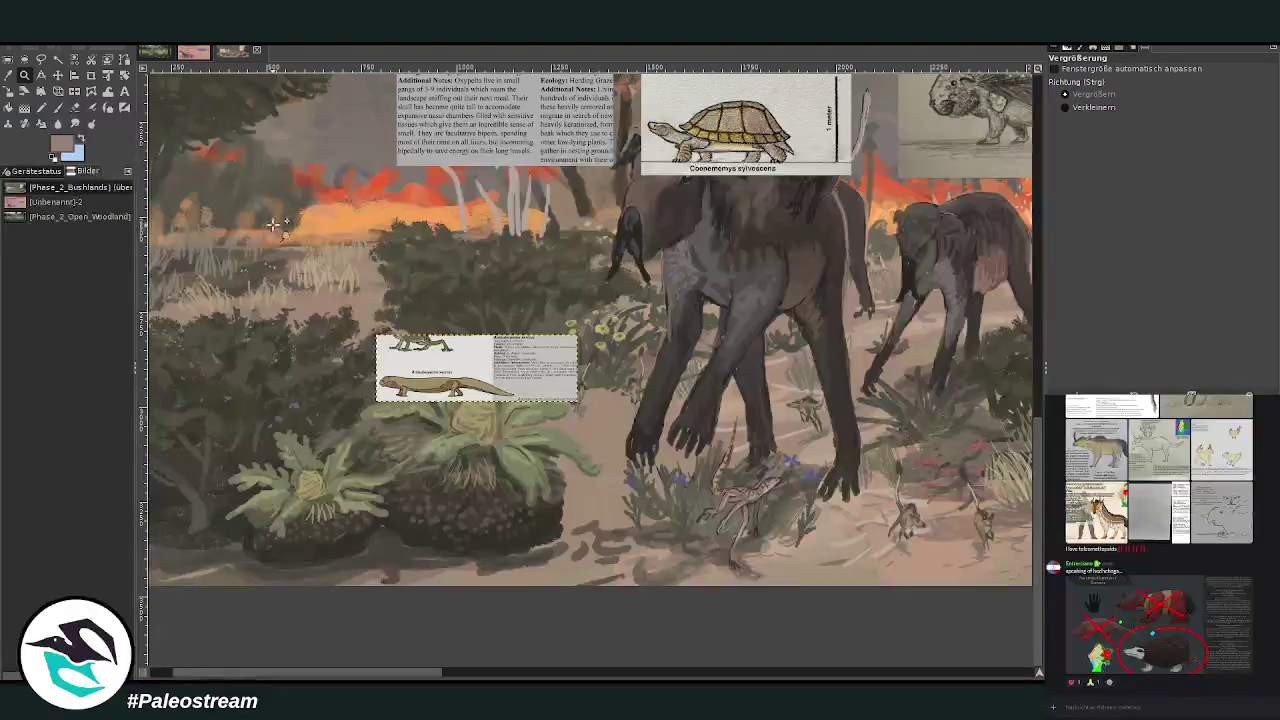
left_click_drag(273, 225, 722, 577)
left_click_drag(279, 155, 725, 545)
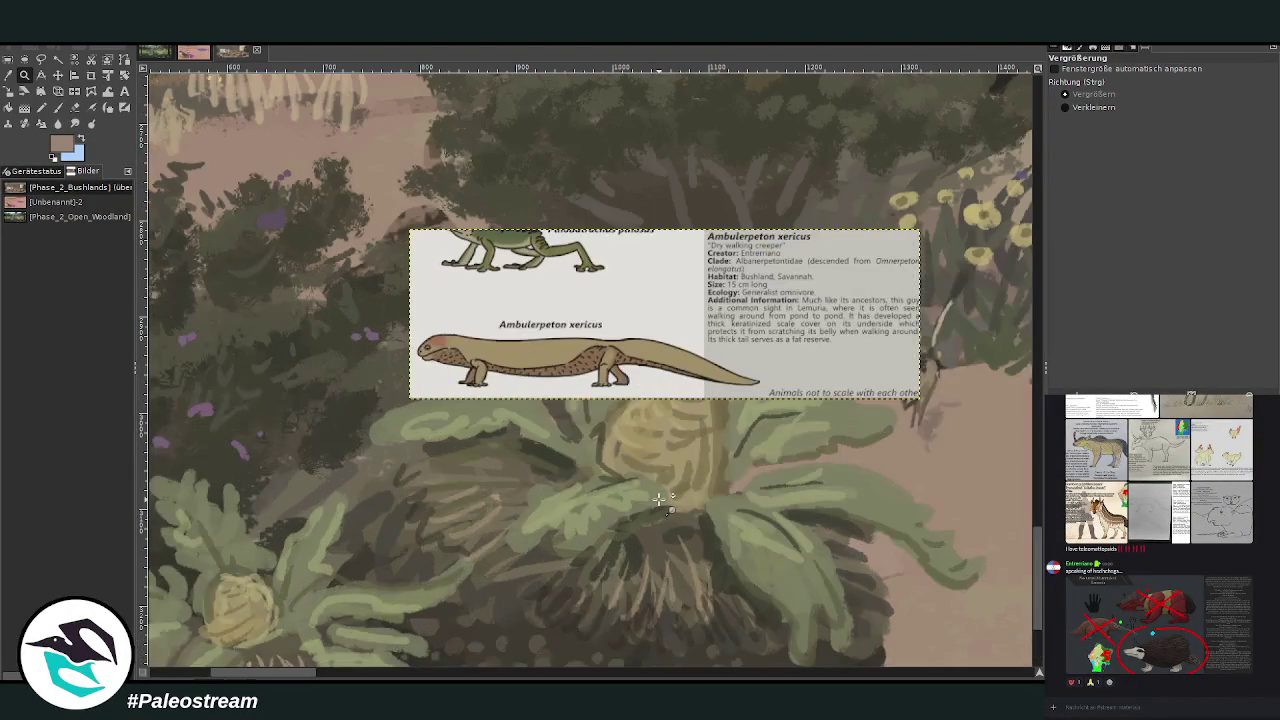
scroll(658, 497, "down", 3)
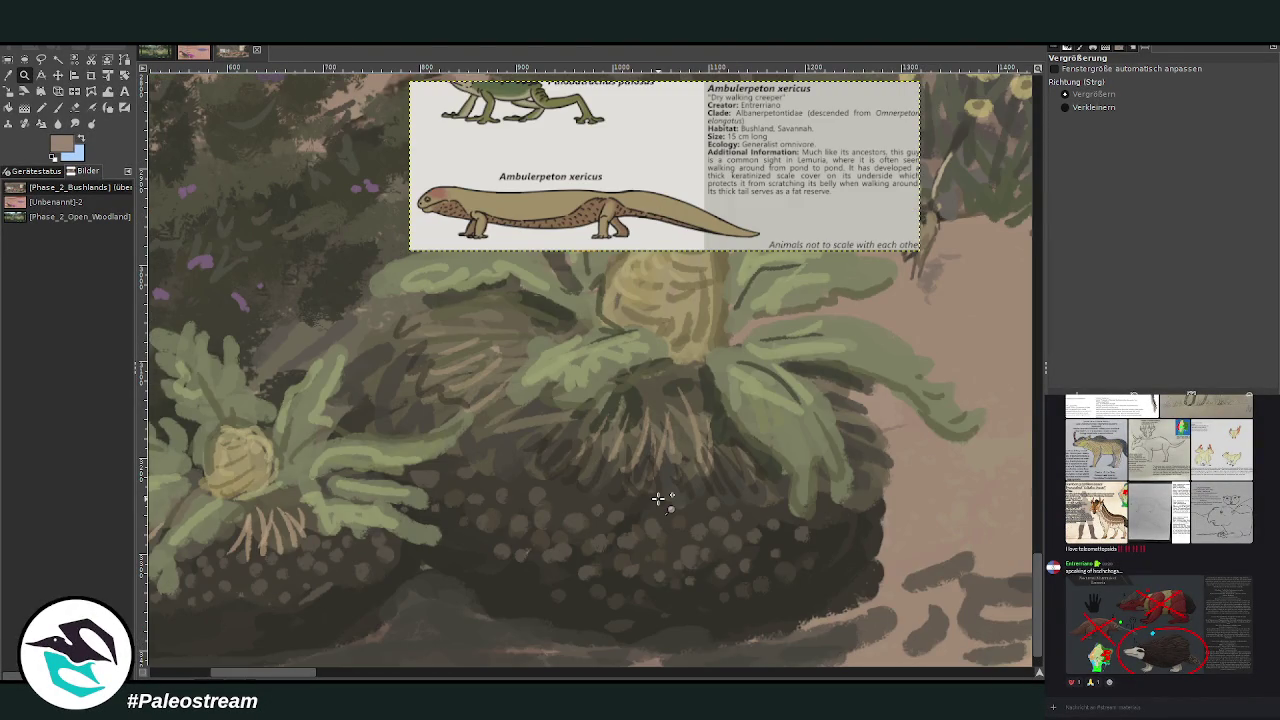
key("m")
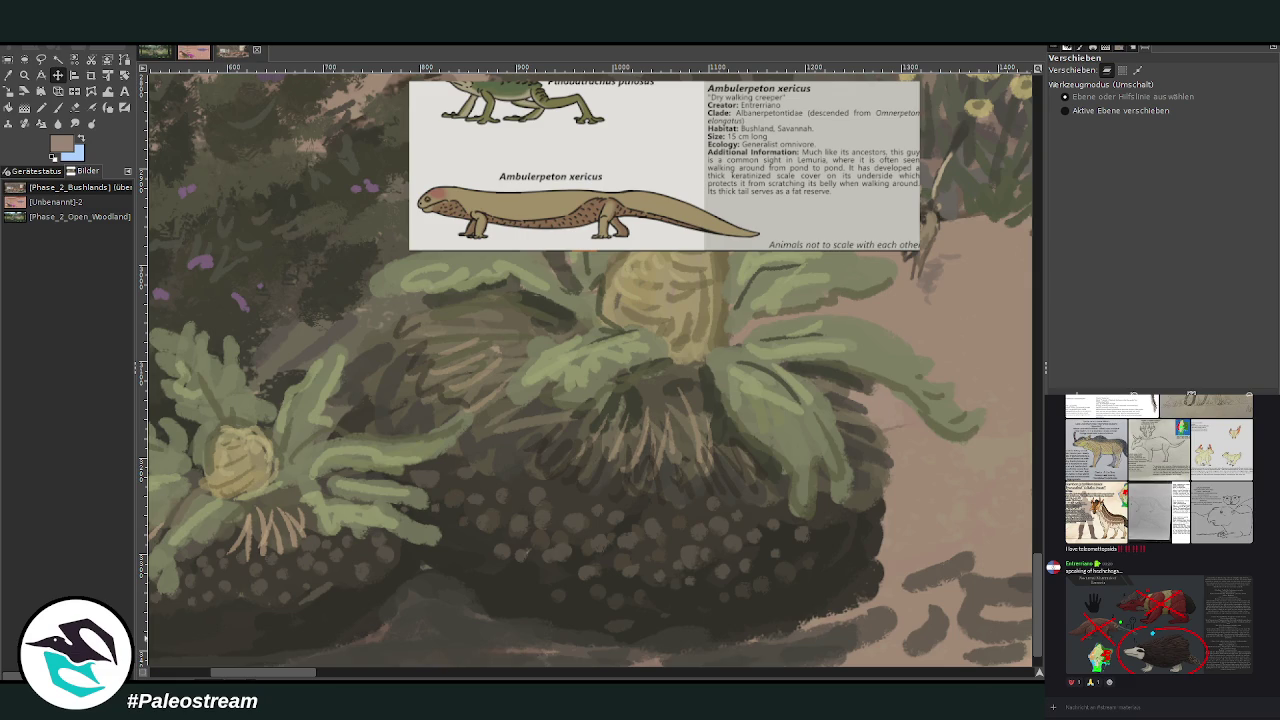
Sample a dark brown from the bush and set the brush to opacity 89.6, size 22
left_click(9, 75)
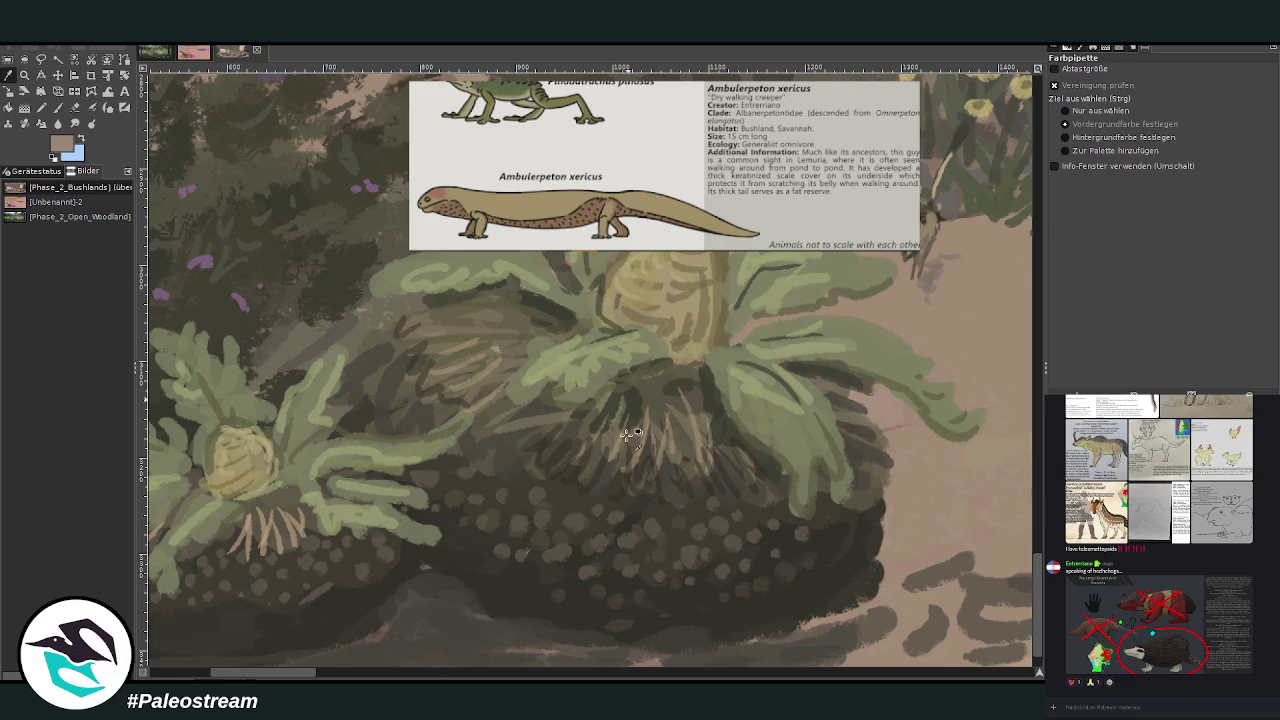
left_click(727, 606)
key("p")
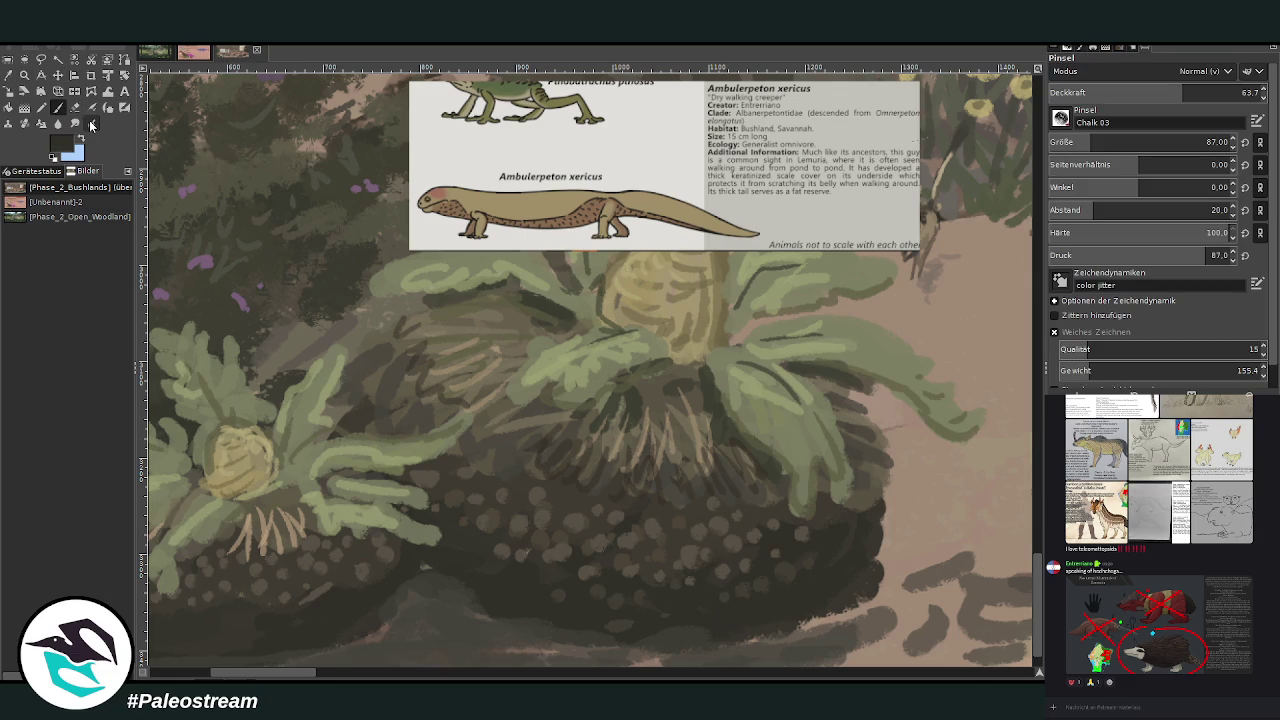
left_click_drag(1176, 94, 1245, 92)
left_click_drag(1150, 142, 1085, 142)
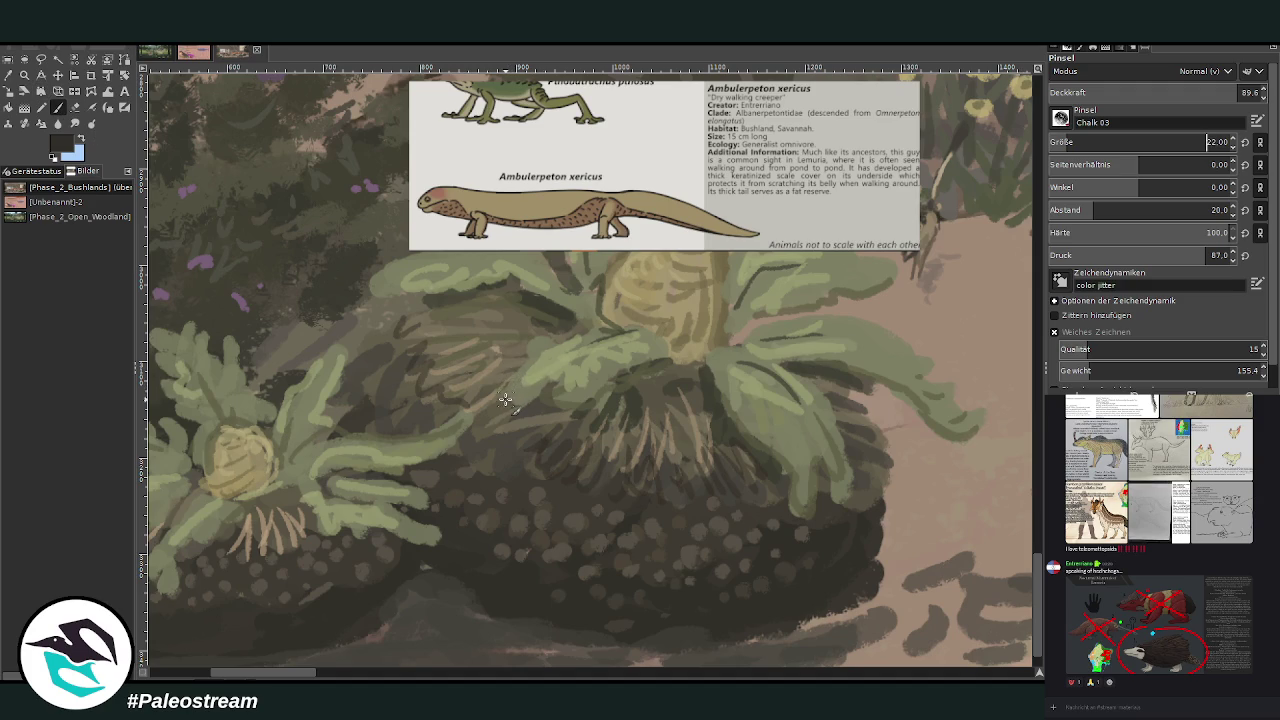
Nudge the reference card right and down
left_click(58, 75)
mouse_move(540, 159)
left_mouse_down()
mouse_move(580, 183)
mouse_move(727, 195)
left_mouse_up()
left_click_drag(316, 676, 328, 676)
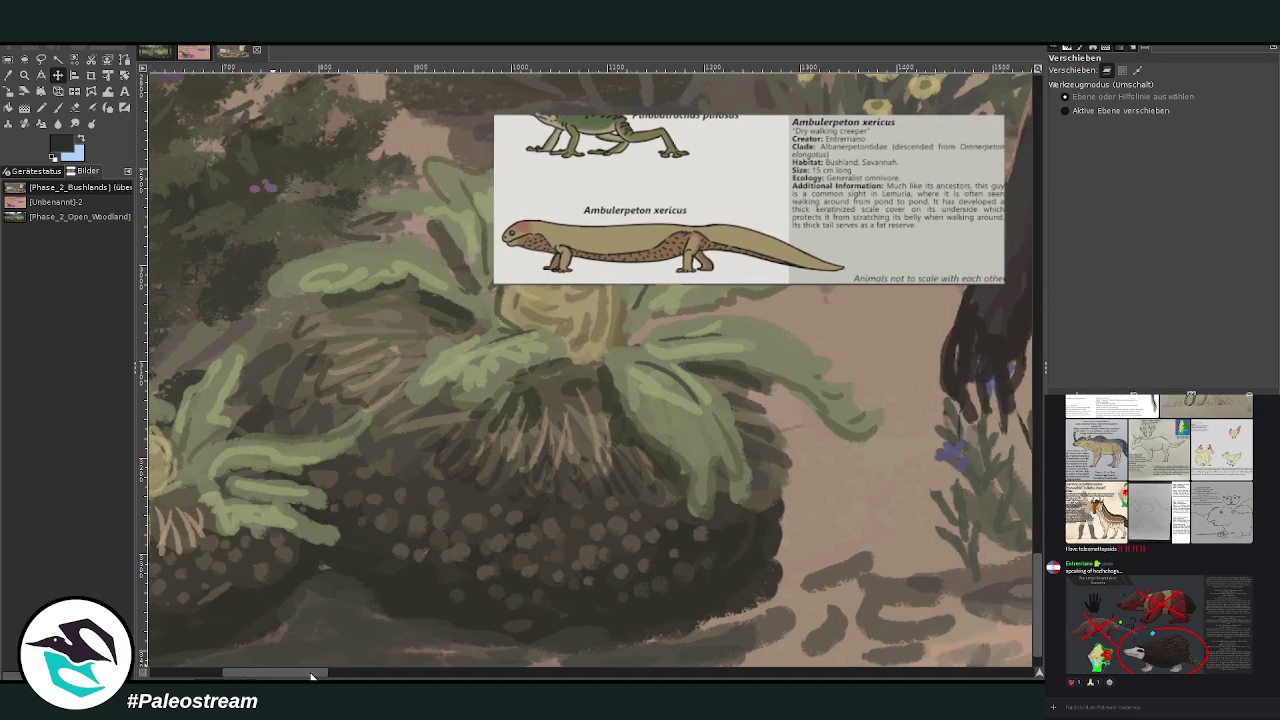
key("p")
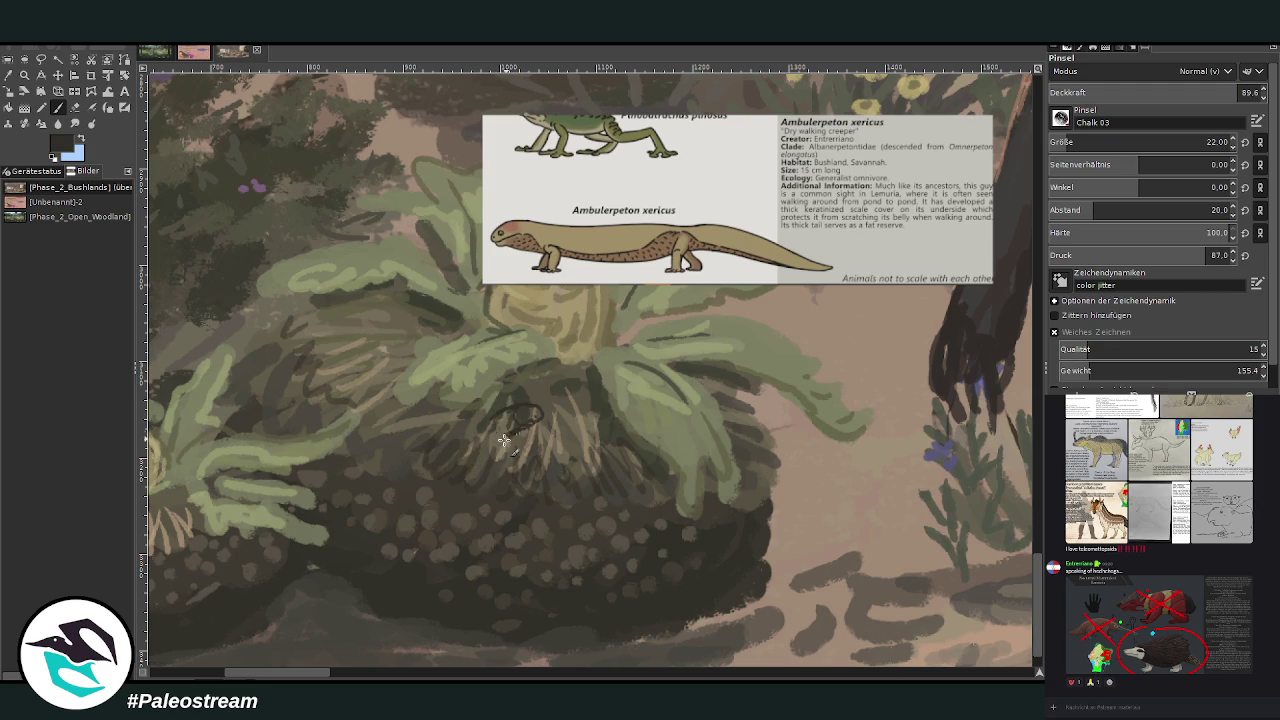
Sketch the lizard's outline, neck, back and tail in dark chalk over the bush
mouse_move(505, 412)
left_mouse_down()
mouse_move(468, 432)
mouse_move(478, 427)
left_mouse_up()
mouse_move(506, 442)
left_mouse_down()
mouse_move(462, 490)
mouse_move(549, 425)
left_mouse_up()
left_click_drag(428, 510, 423, 548)
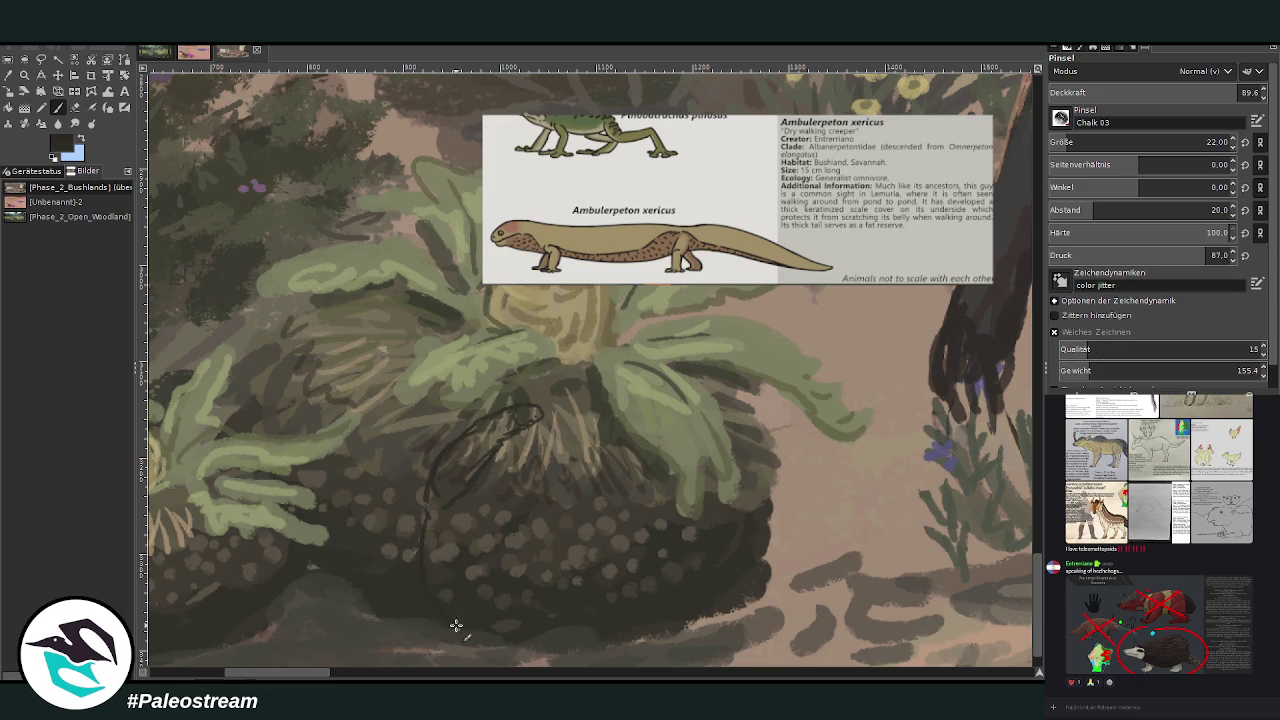
left_click_drag(430, 498, 450, 622)
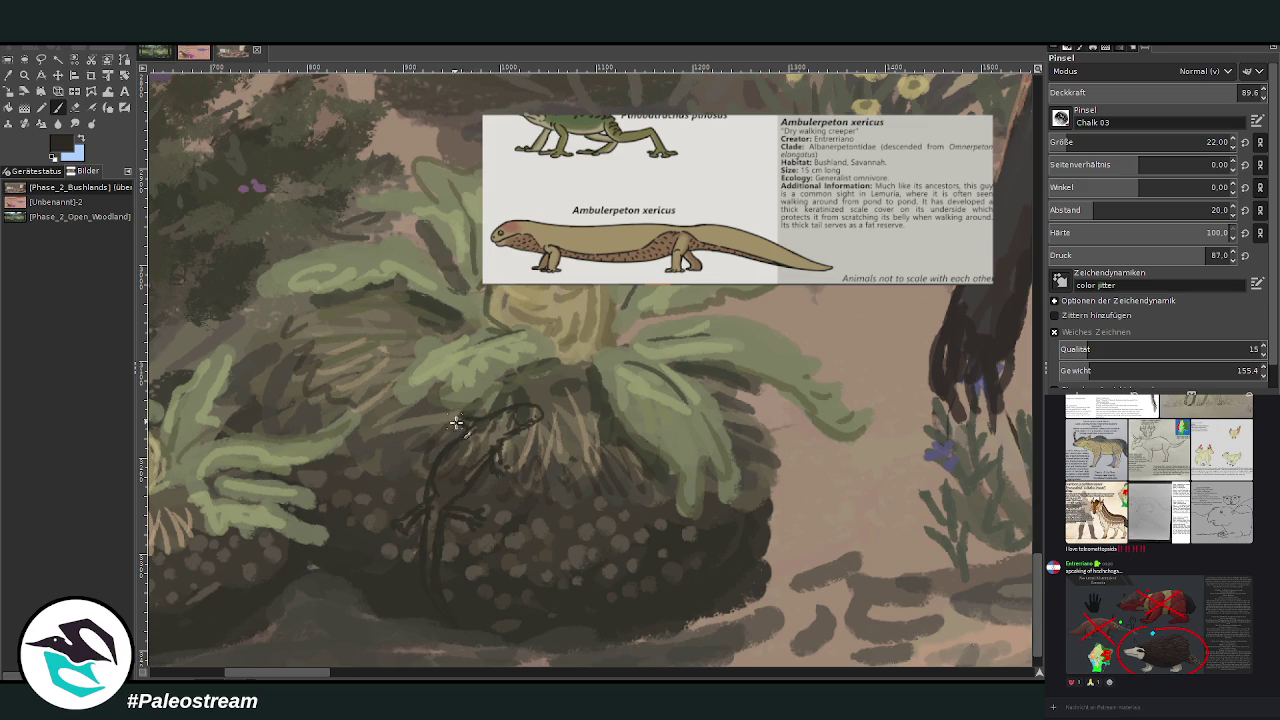
left_click_drag(448, 410, 470, 432)
left_click_drag(446, 612, 434, 577)
left_click(1203, 92)
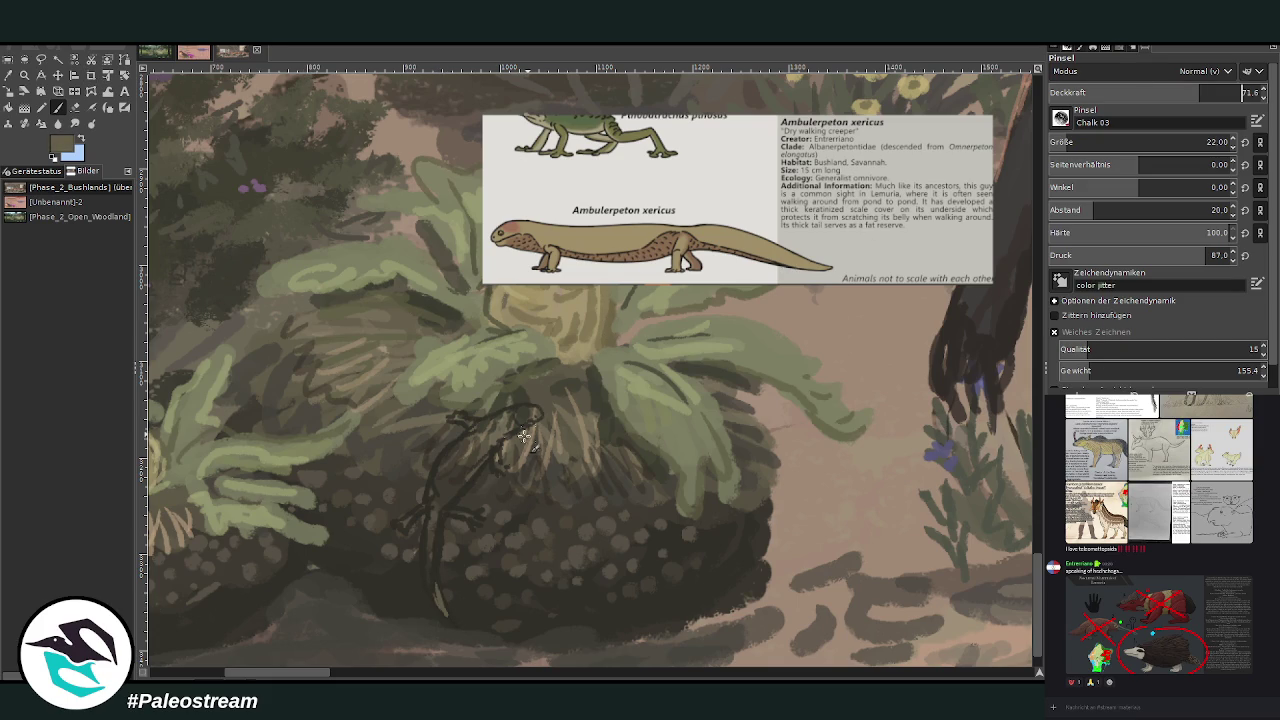
Fill the lizard's tail, body, shoulder, head and neck with light olive-brown paint
mouse_move(429, 585)
left_mouse_down()
mouse_move(453, 481)
mouse_move(440, 495)
mouse_move(465, 445)
mouse_move(482, 440)
mouse_move(443, 508)
mouse_move(446, 470)
mouse_move(473, 443)
left_mouse_up()
mouse_move(444, 612)
left_mouse_down()
mouse_move(440, 505)
mouse_move(469, 494)
mouse_move(438, 520)
mouse_move(466, 517)
mouse_move(419, 497)
mouse_move(403, 523)
mouse_move(428, 508)
left_mouse_up()
mouse_move(496, 465)
left_mouse_down()
mouse_move(488, 414)
mouse_move(470, 430)
mouse_move(485, 399)
mouse_move(502, 420)
mouse_move(491, 430)
mouse_move(532, 410)
mouse_move(518, 420)
left_mouse_up()
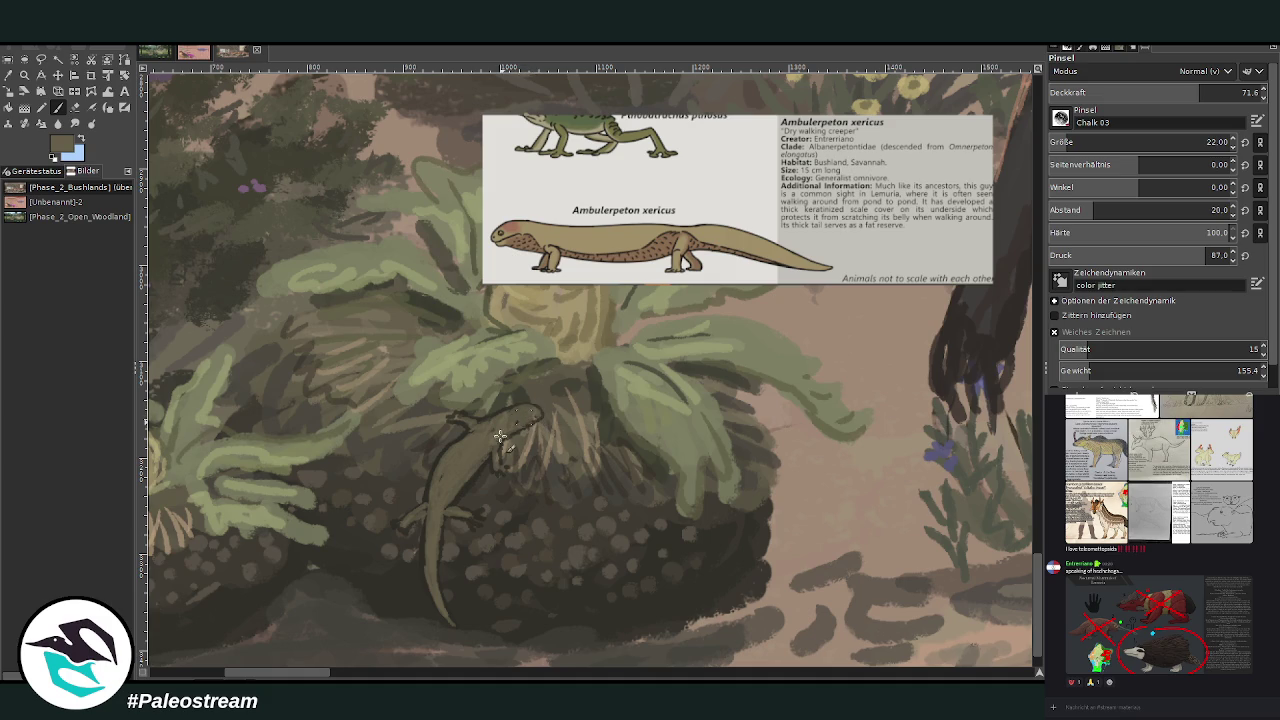
mouse_move(528, 423)
left_mouse_down()
mouse_move(540, 432)
mouse_move(530, 424)
left_mouse_up()
left_click_drag(463, 471, 449, 488)
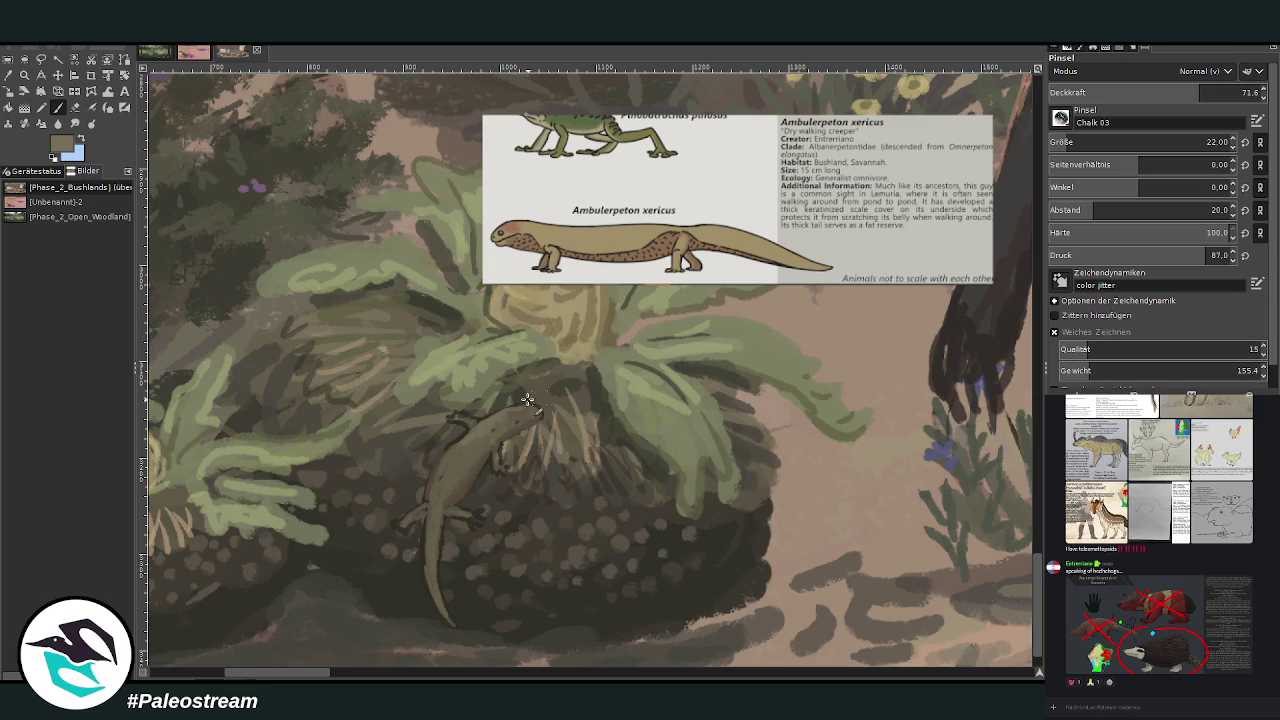
left_click_drag(520, 408, 481, 418)
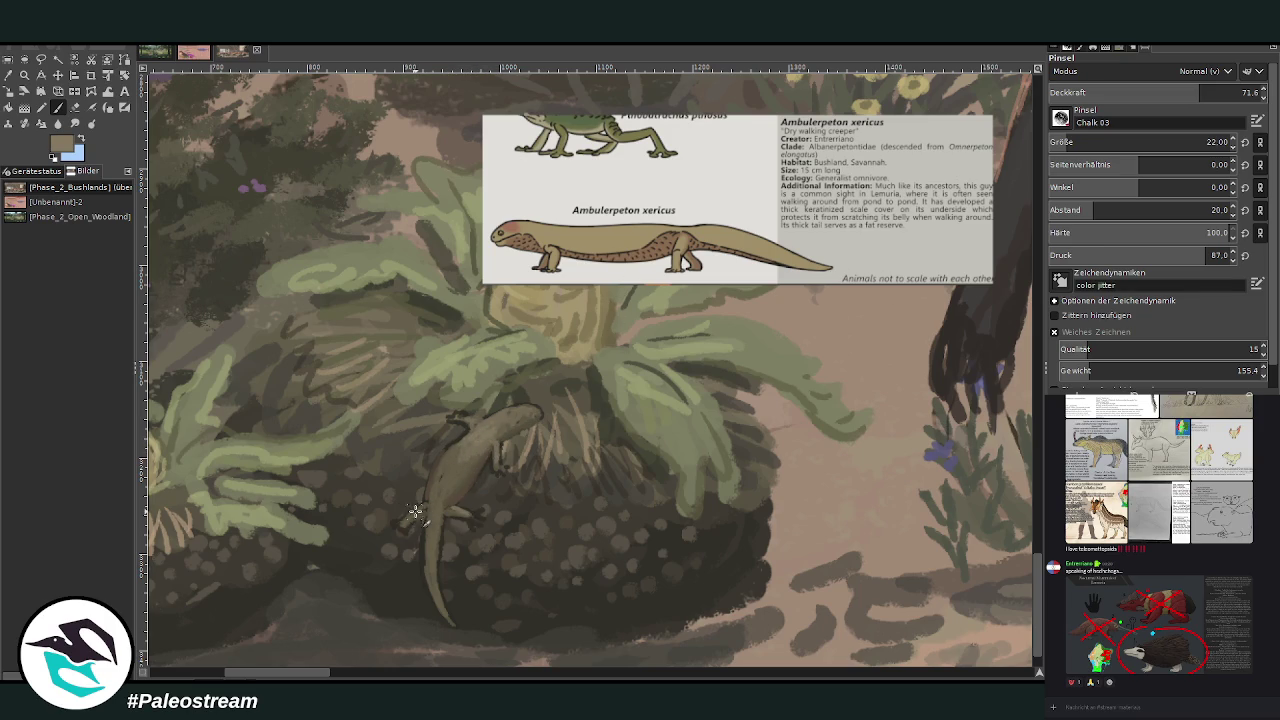
Reduce the brush size and add detail marks on the lizard's front leg
key("bracketleft")
key("bracketleft")
key("bracketleft")
left_click_drag(506, 464, 514, 476)
scroll(1150, 142, "down", 1)
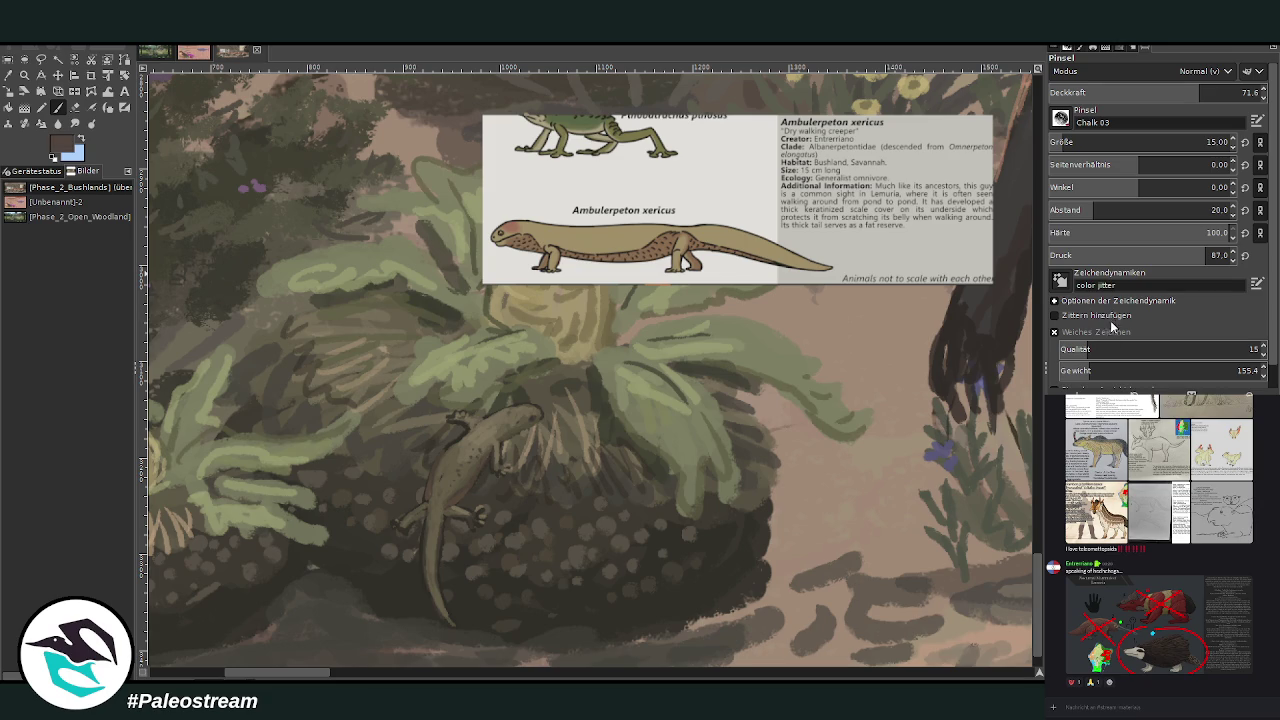
Shade the lizard's head reddish-brown, then add sampled tan strokes at 49.5 opacity
left_click(1071, 140)
left_click(1153, 91)
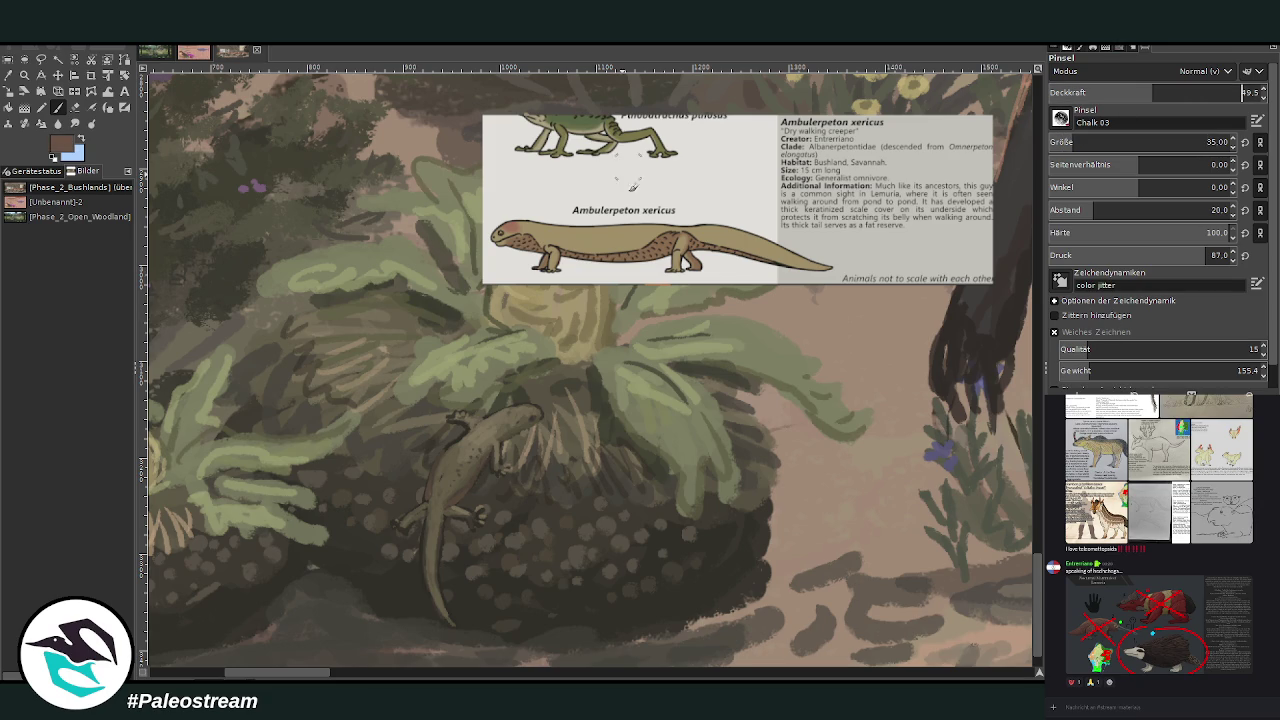
left_click_drag(523, 418, 530, 414)
key("o")
left_click(472, 432)
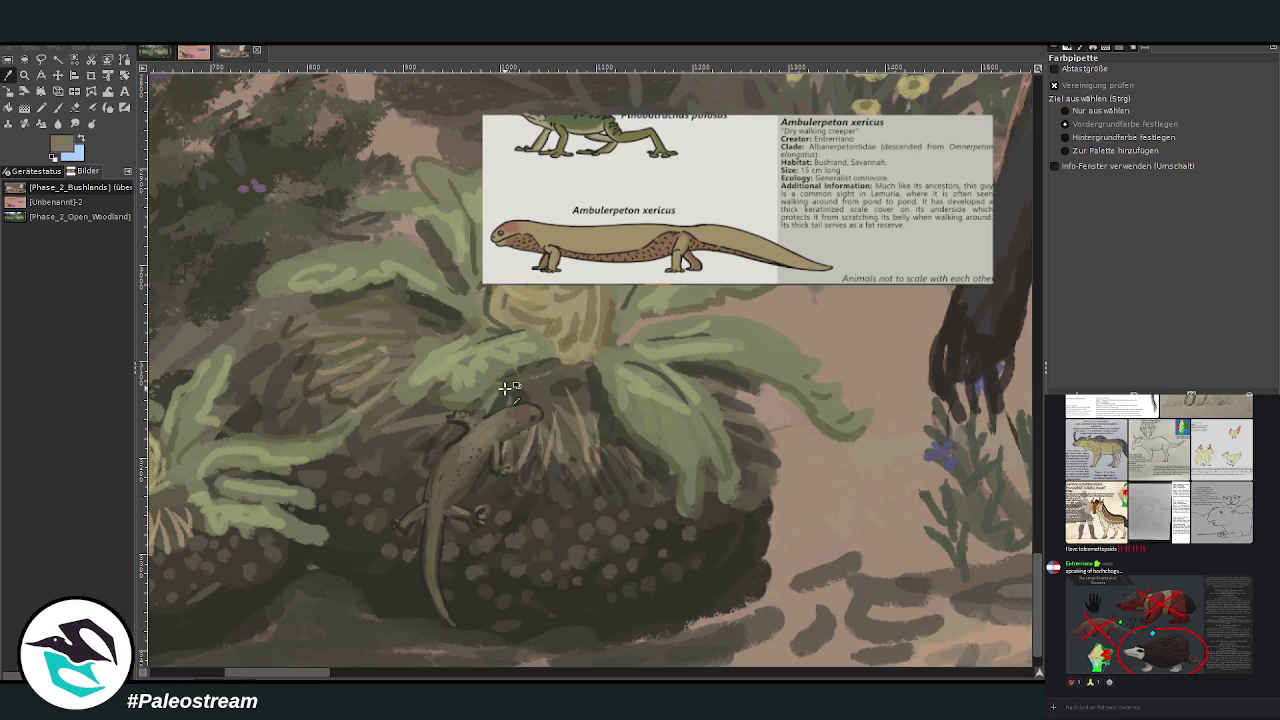
key("p")
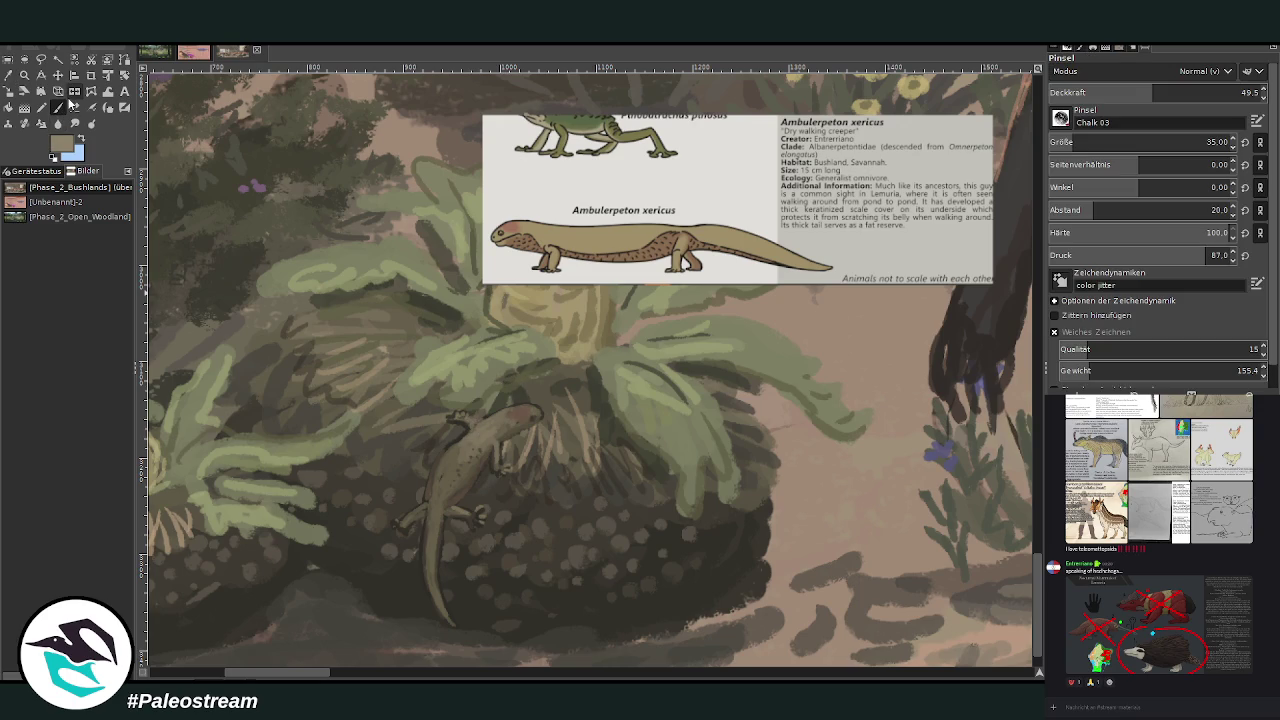
scroll(1068, 142, "down", 5)
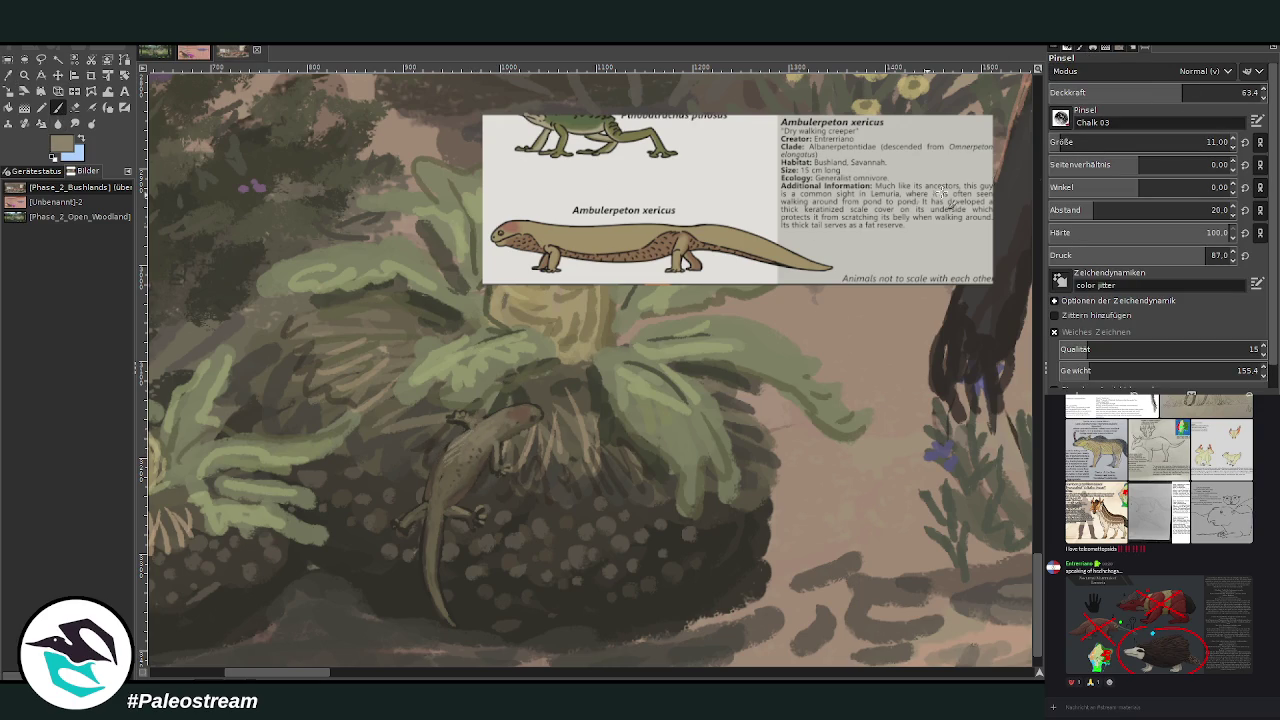
left_click(1152, 91)
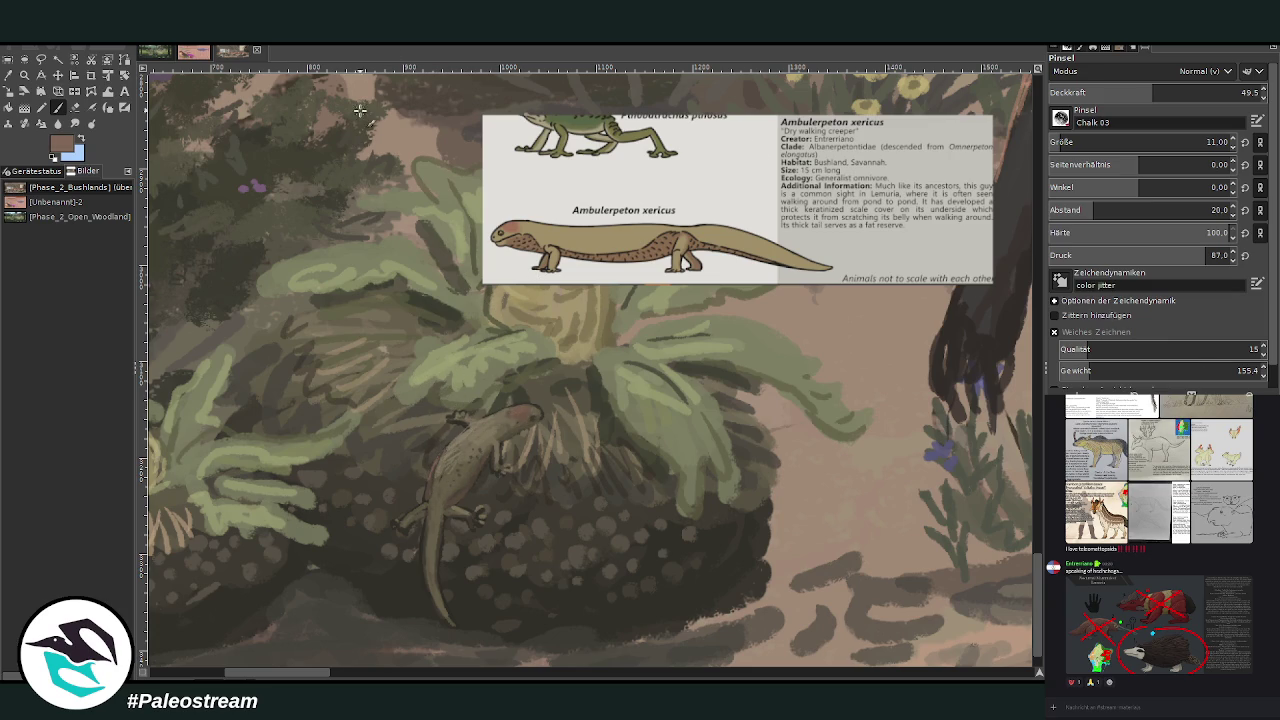
Sample a near-black, add fine detail strokes at brush size 23, and box-select the lizard
key("o")
left_click(474, 600)
key("p")
left_click(1068, 141)
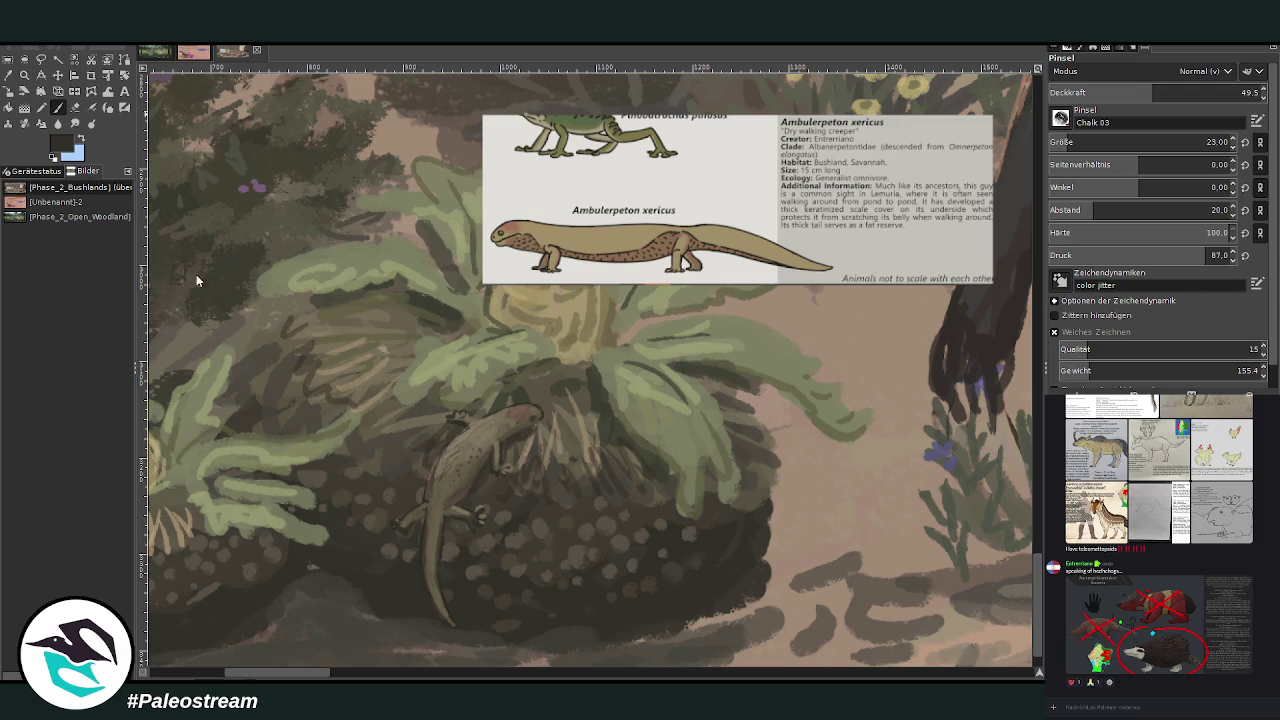
left_click(9, 91)
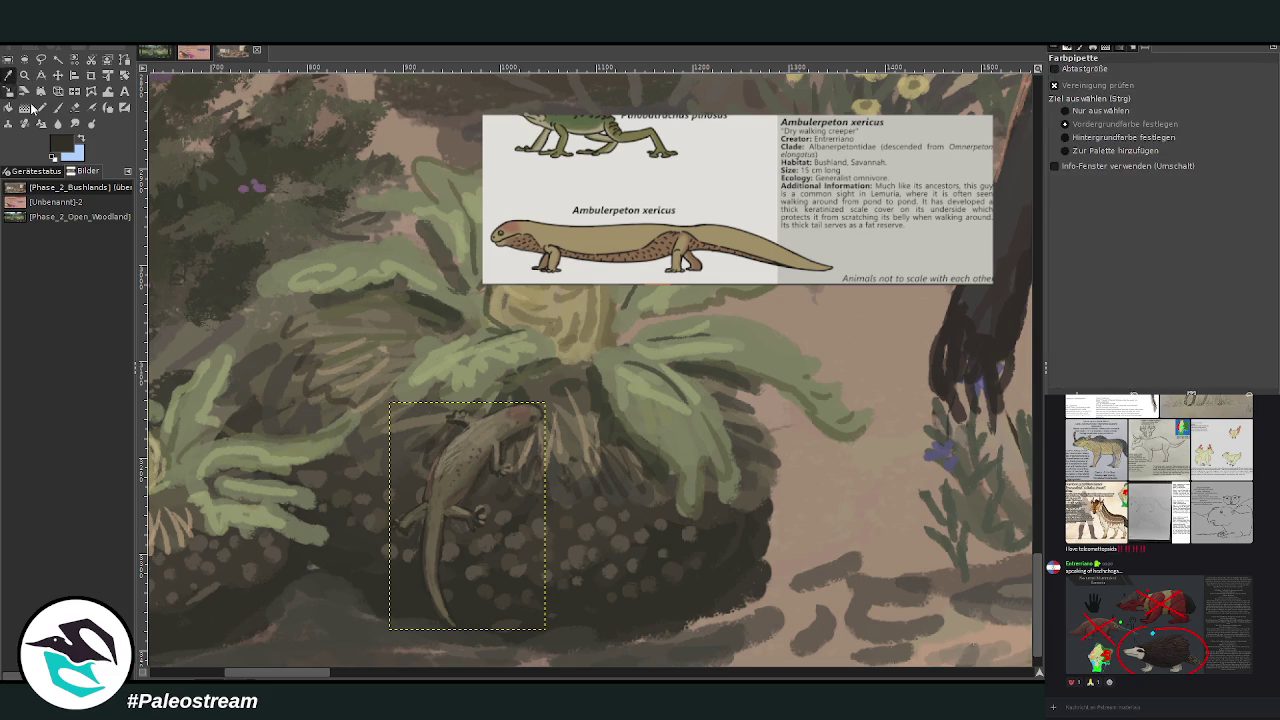
Shrink the boxed lizard slightly, shift it right, and zoom back out toward the whole painting
left_click(419, 527)
mouse_move(451, 523)
left_mouse_down()
mouse_move(461, 545)
mouse_move(508, 486)
mouse_move(491, 514)
left_mouse_up()
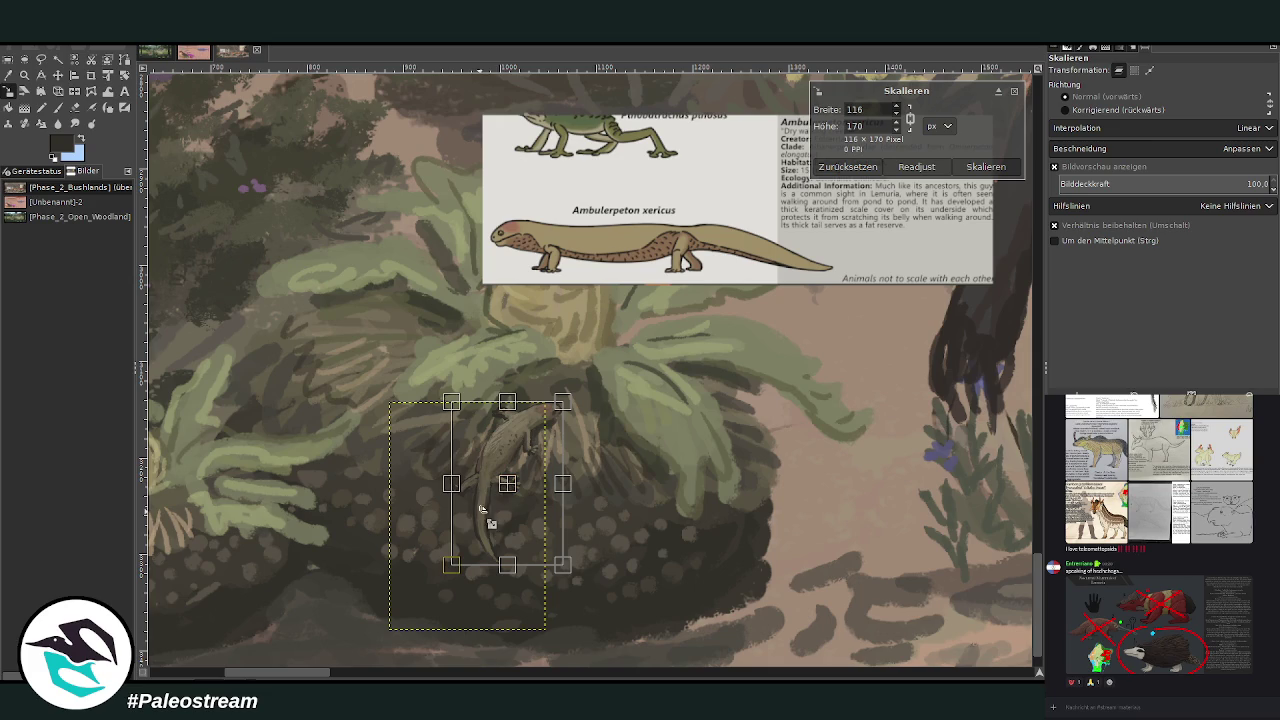
key("Return")
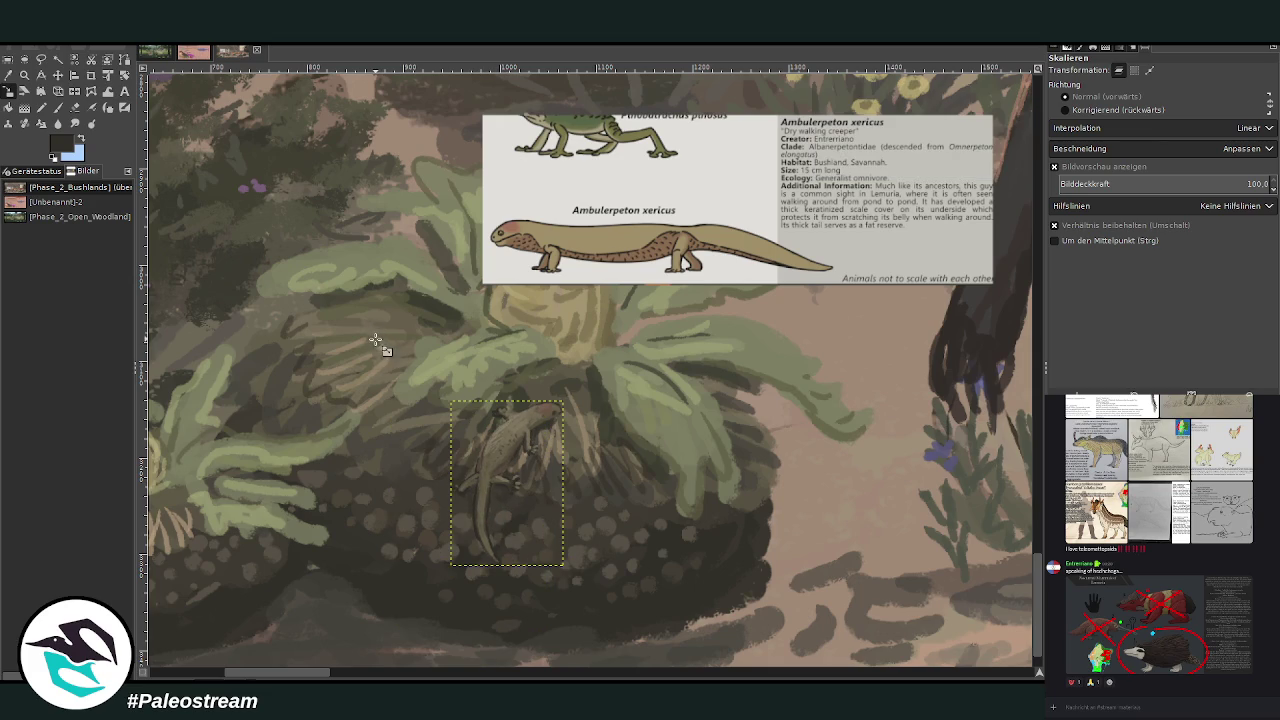
left_click(8, 76)
key("p")
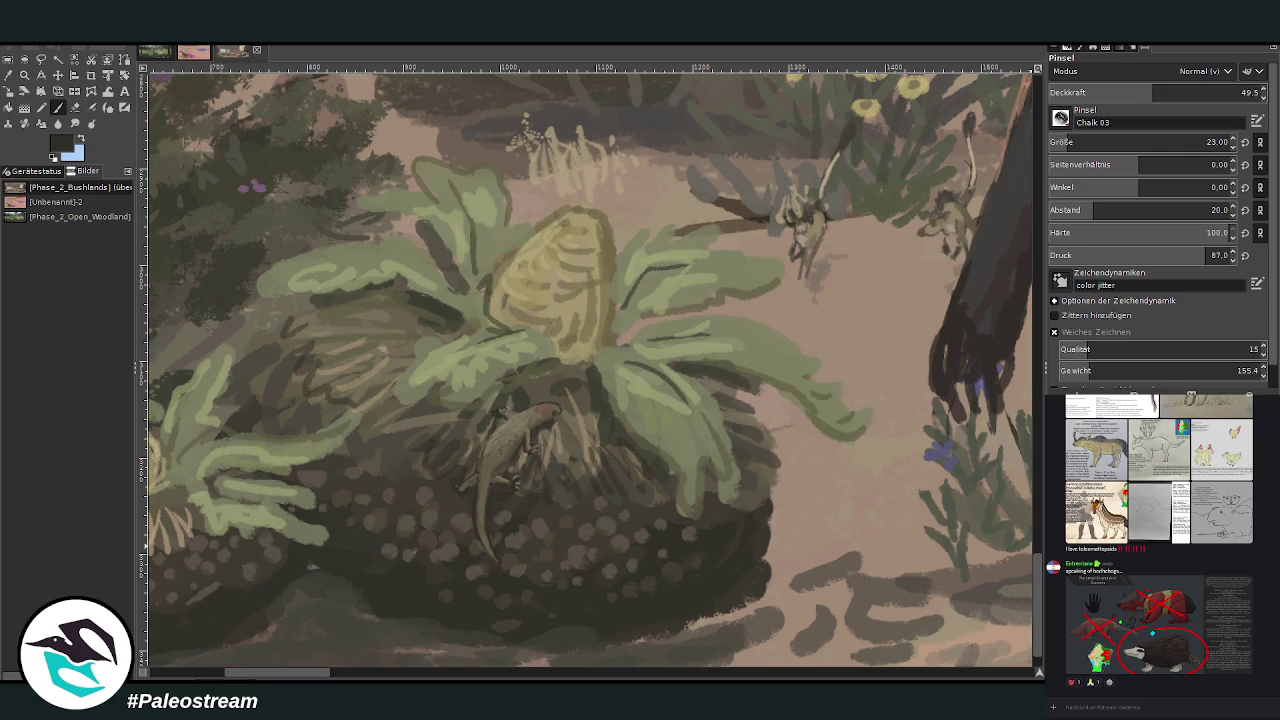
key("minus")
key("minus")
key("minus")
Zoom out to the whole painting, then zoom in on the info cards and herd
key("minus")
key("minus")
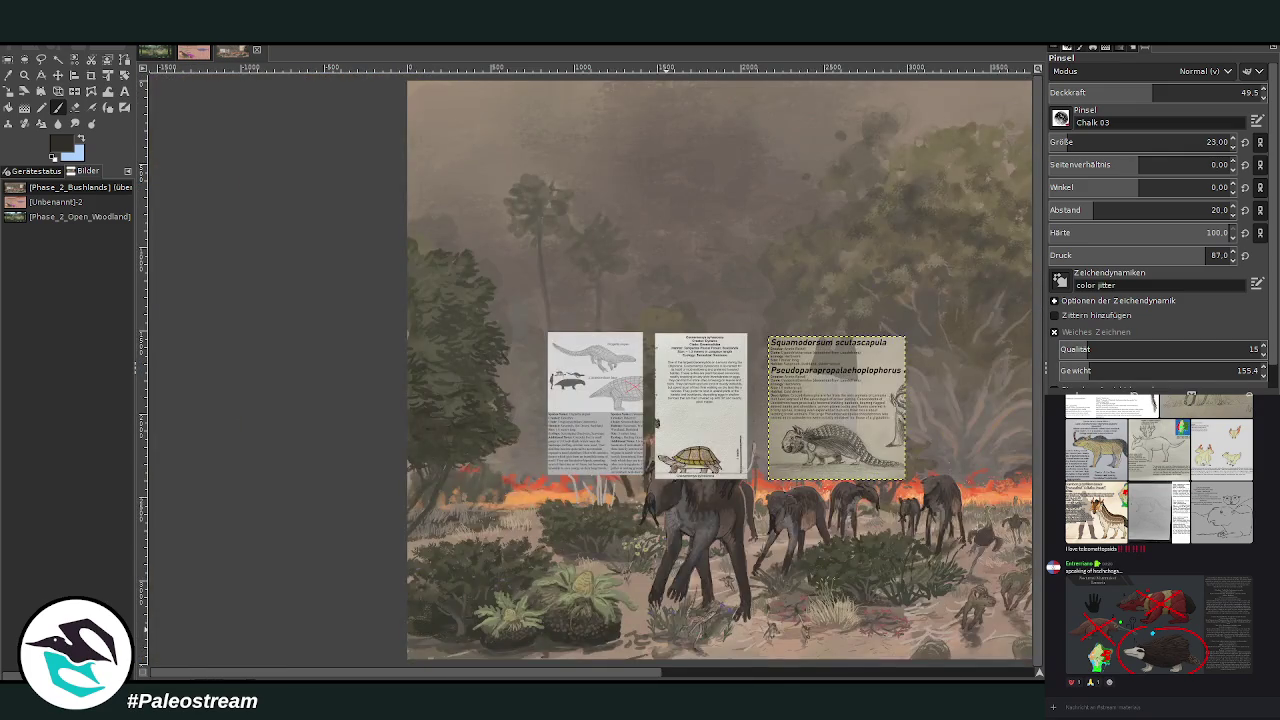
key("minus")
scroll(590, 370, "right", 5)
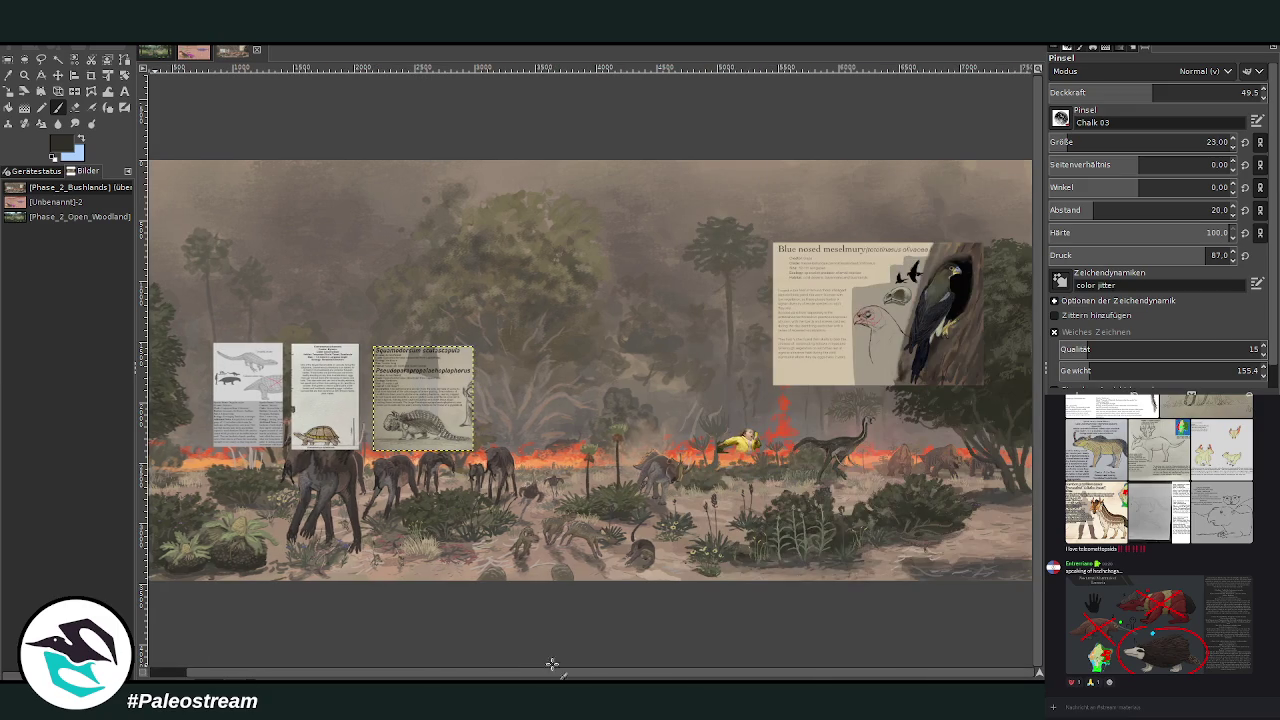
left_click(24, 75)
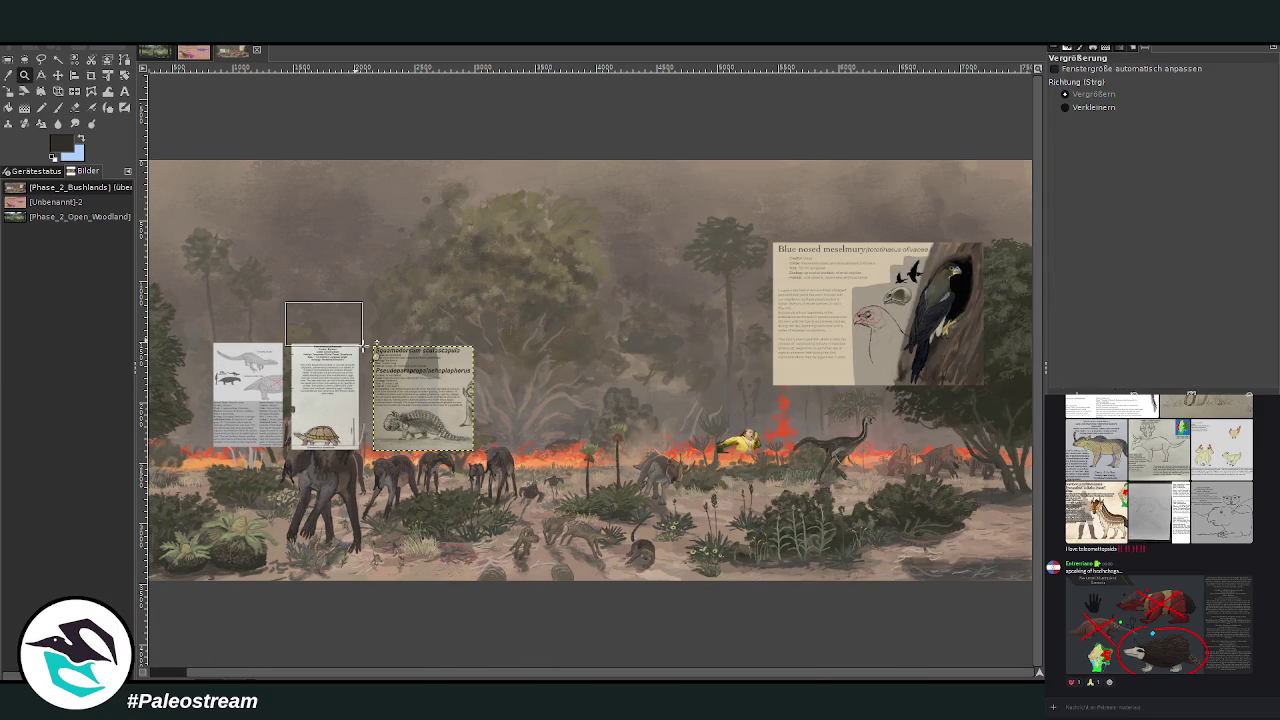
left_click_drag(288, 303, 578, 622)
left_click_drag(316, 120, 830, 630)
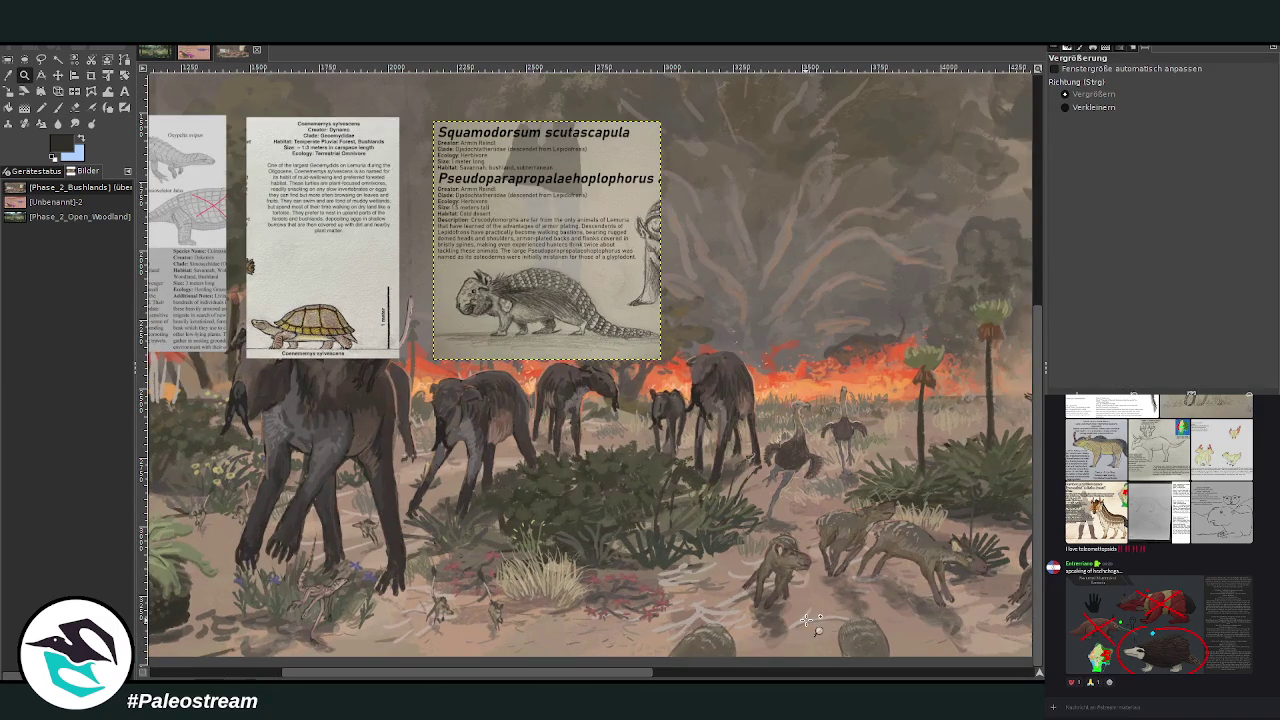
Sample the beige ground colour and set the brush to Lighten only, size 379, opacity 7.9
key("o")
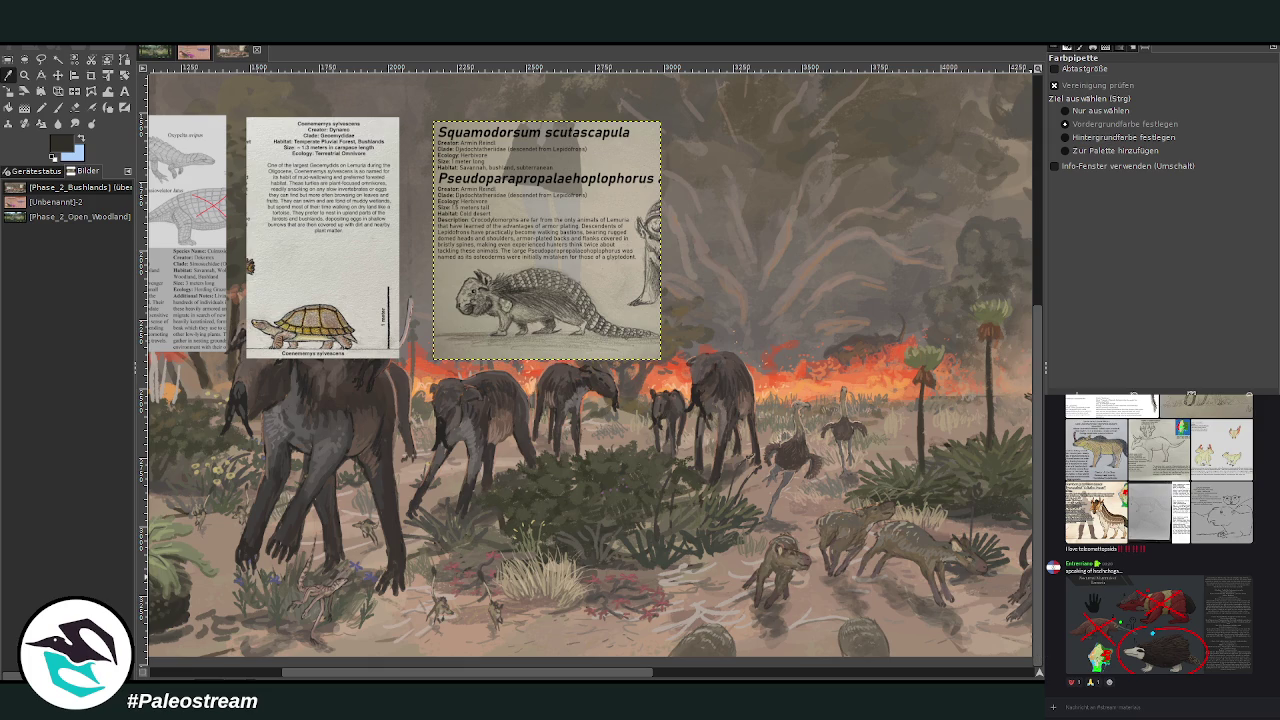
key("Page_Down")
key("Page_Down")
key("Page_Down")
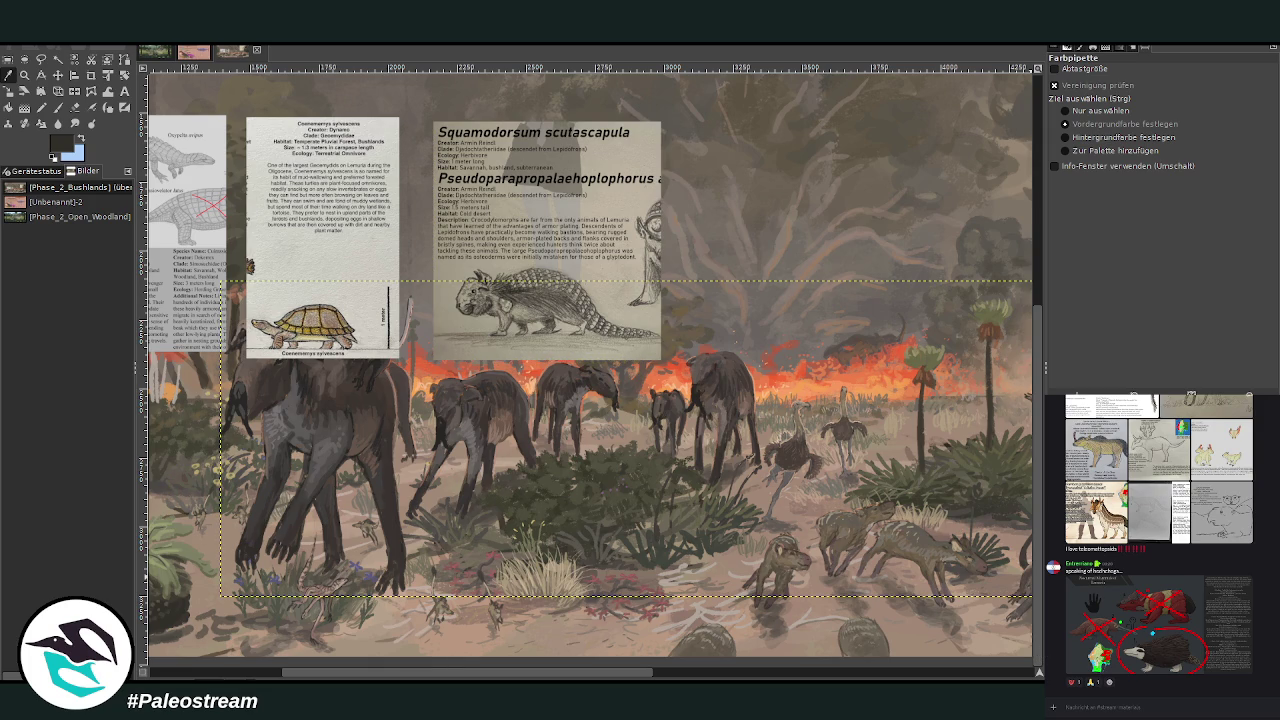
left_click(566, 364)
left_click(58, 107)
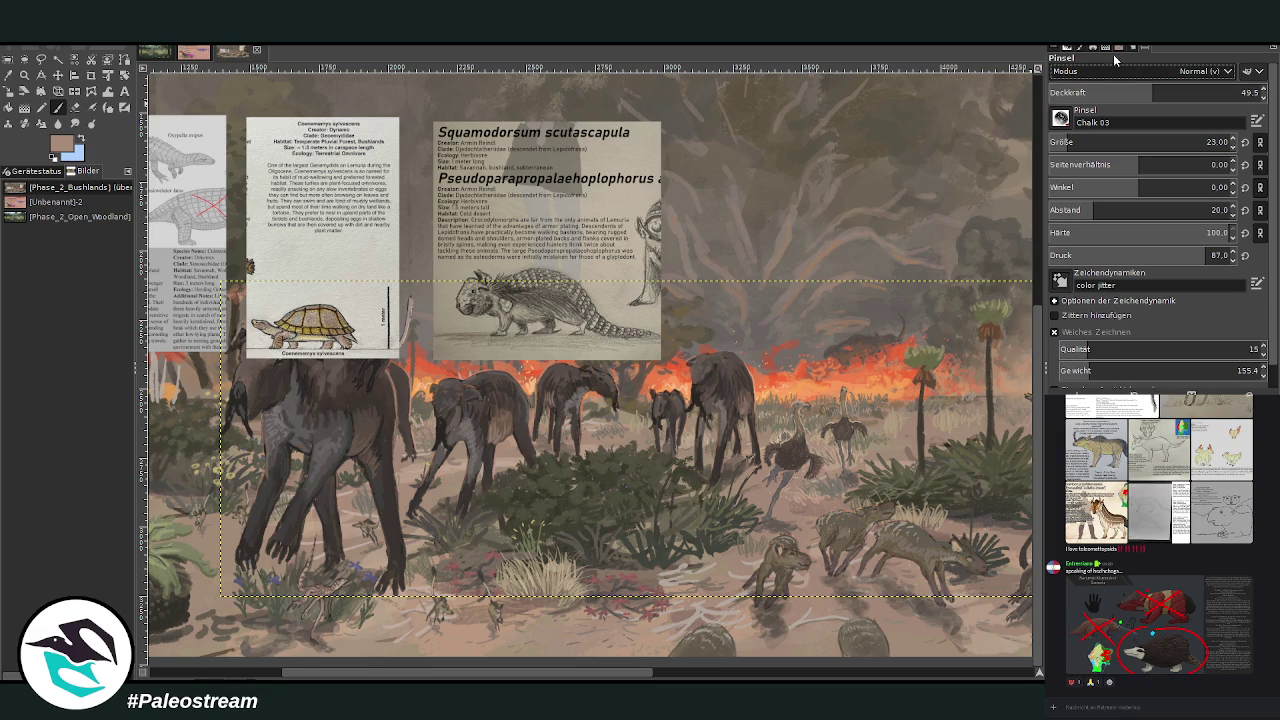
scroll(1150, 71, "down", 5)
left_click(1150, 142)
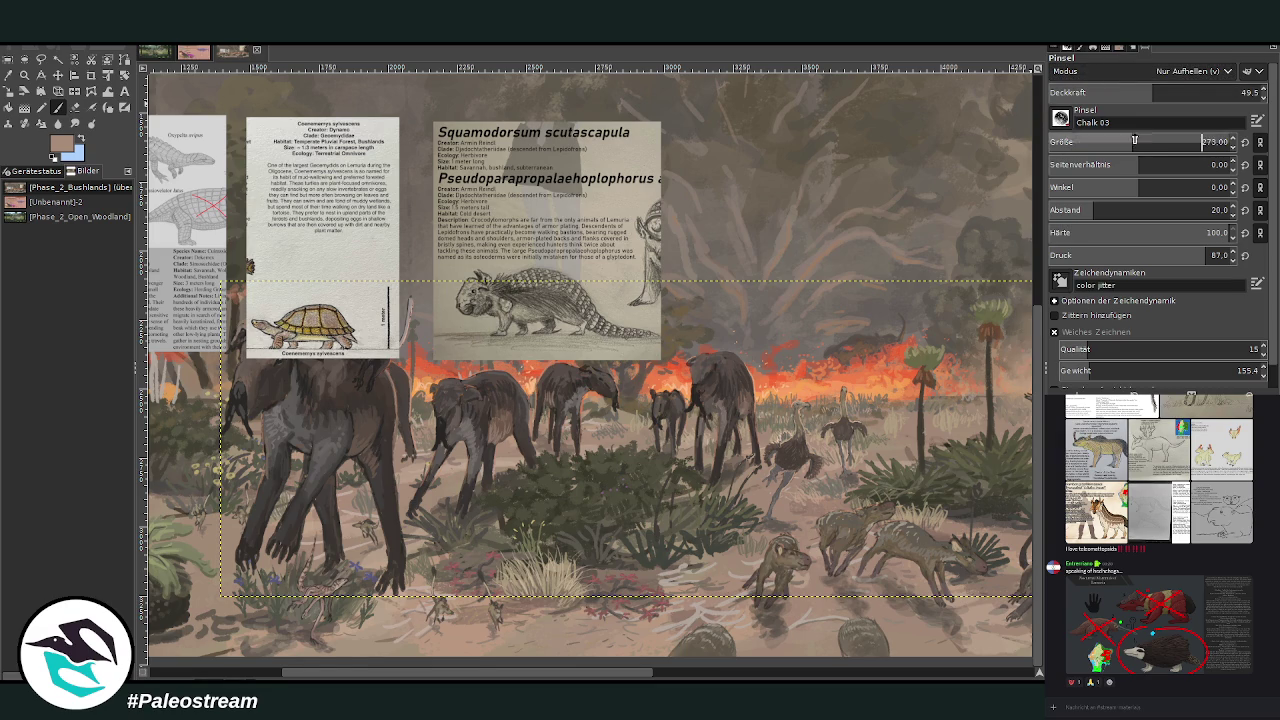
left_click(1089, 96)
left_click_drag(1089, 93, 978, 103)
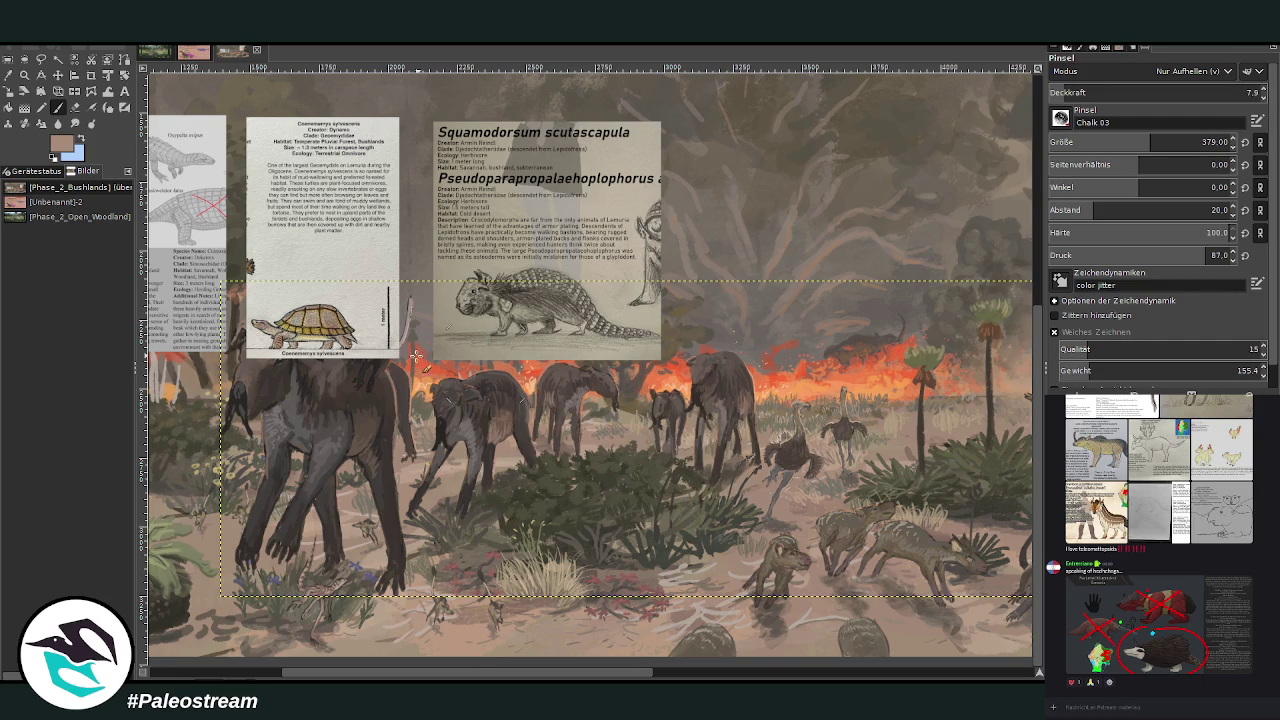
scroll(470, 480, "down", 2)
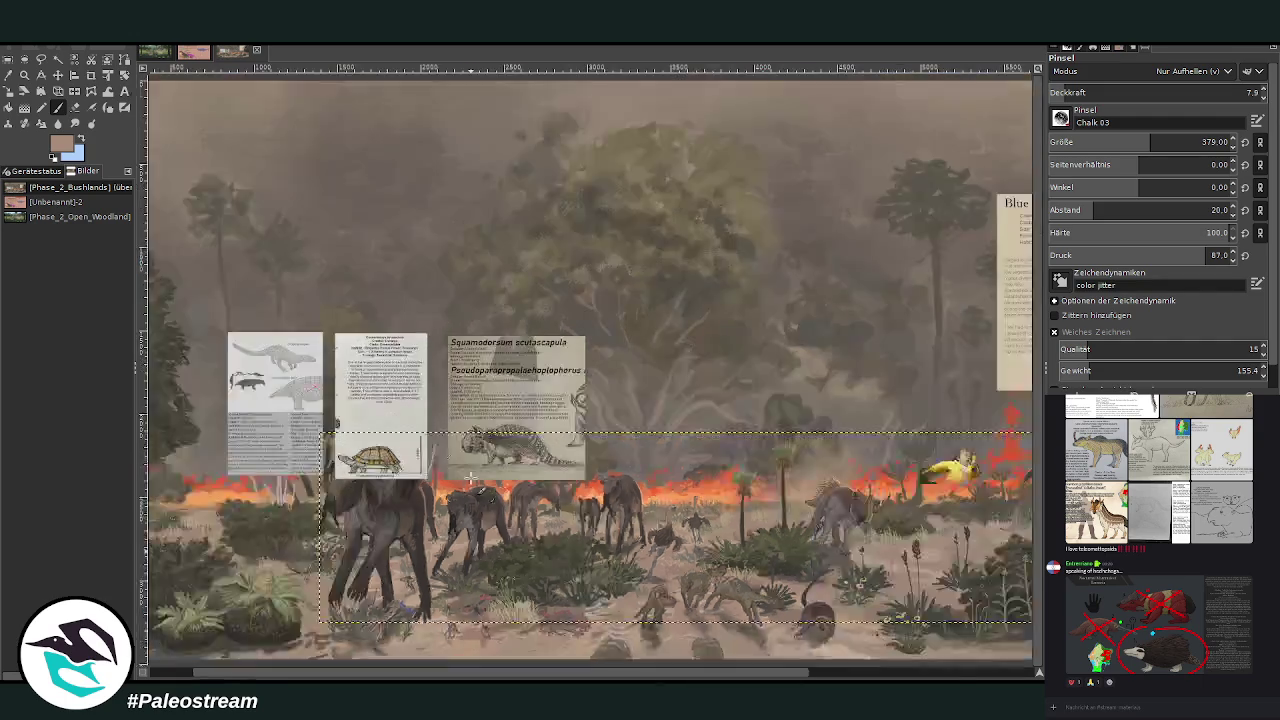
scroll(470, 480, "down", 2)
scroll(470, 480, "down", 2)
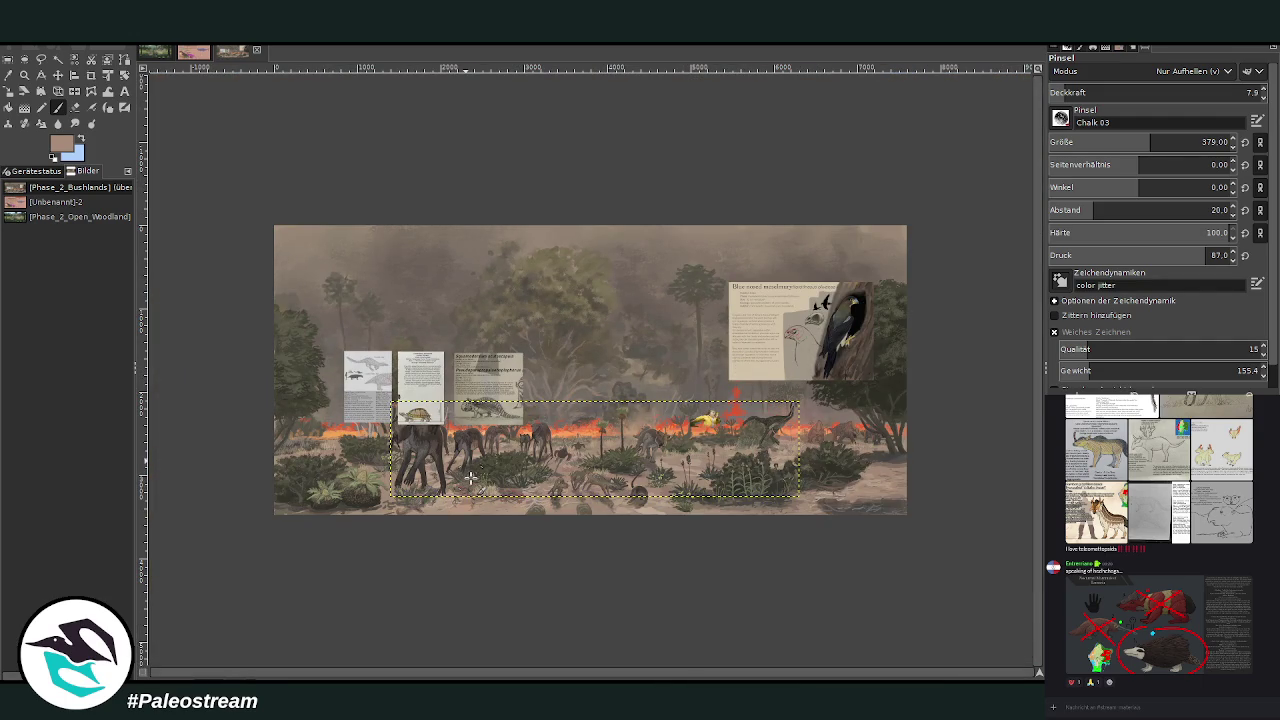
Zoom in on the fire and long-necked theropod, lay a faint stroke, then zoom into the forest scene
left_click(25, 76)
left_click_drag(652, 344, 840, 514)
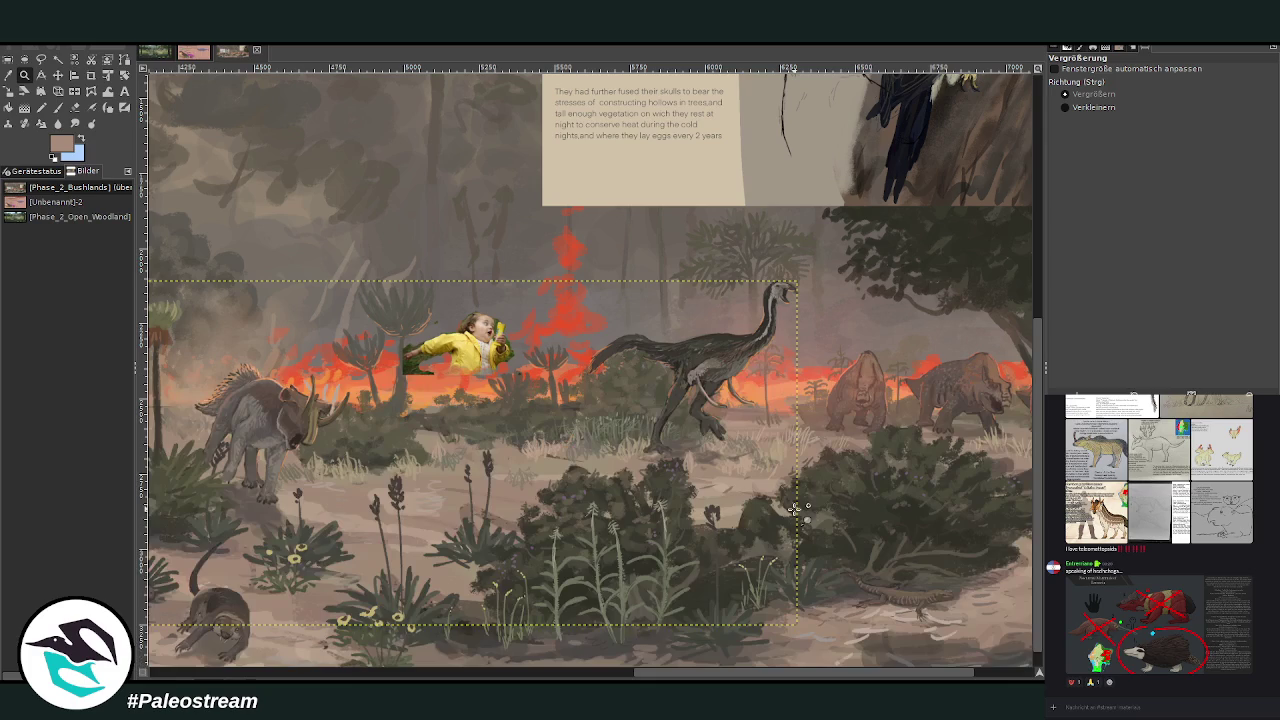
key("p")
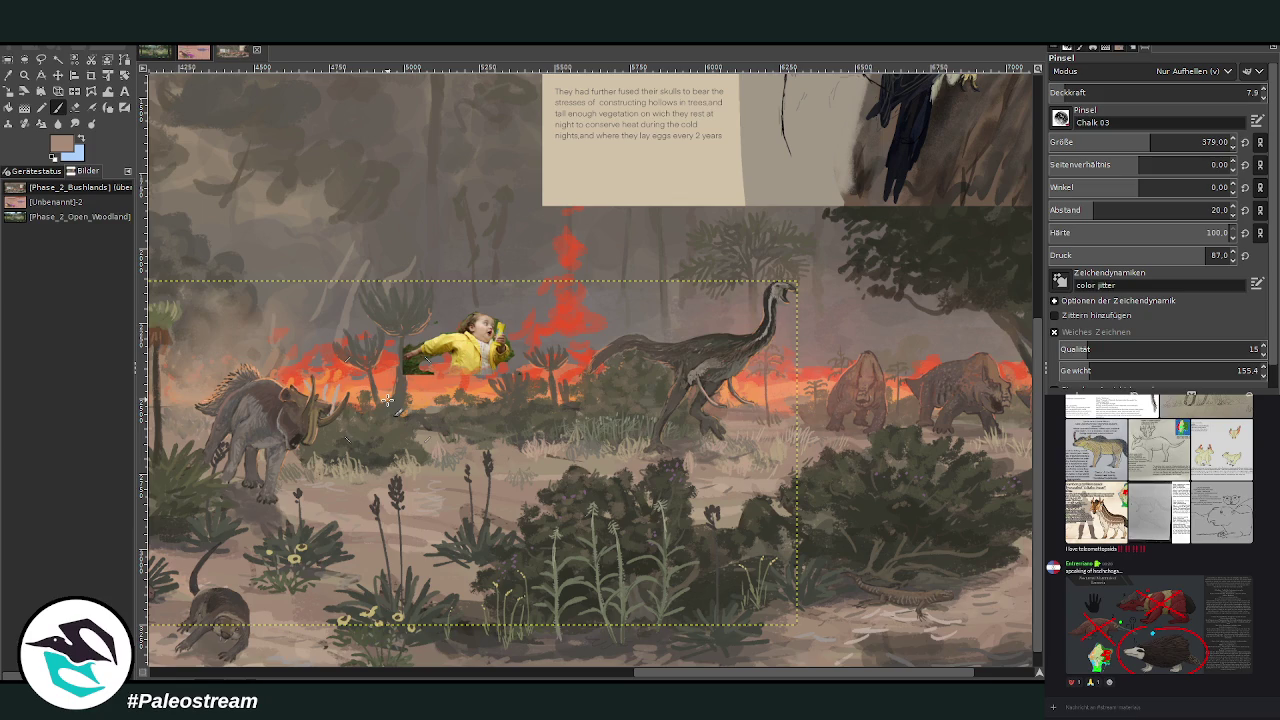
left_click_drag(678, 677, 556, 613)
left_click(57, 75)
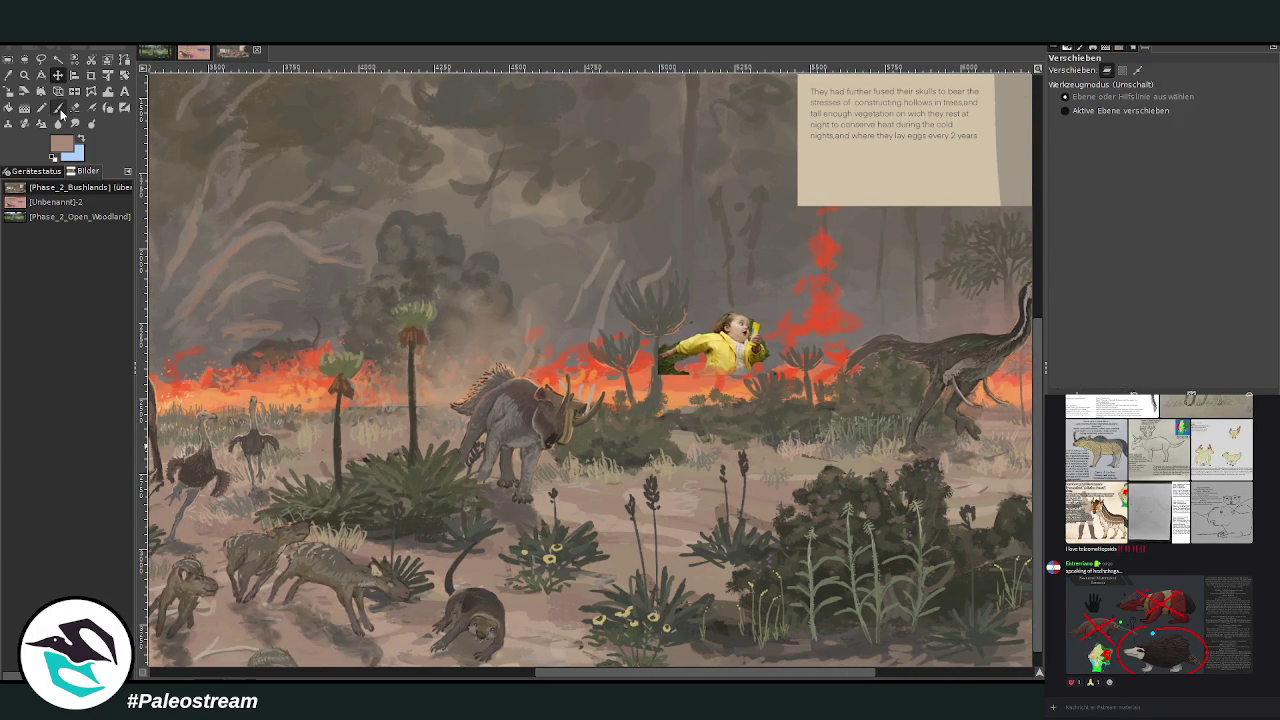
left_click(57, 107)
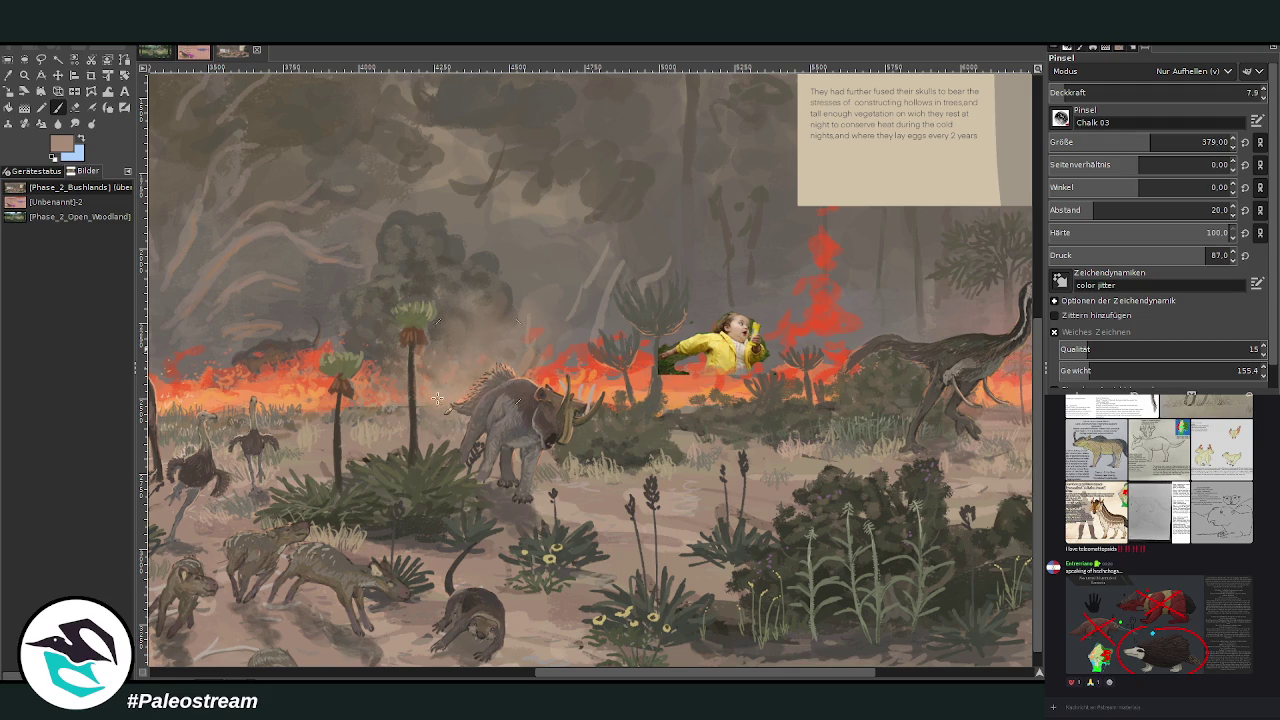
scroll(336, 481, "down", 3)
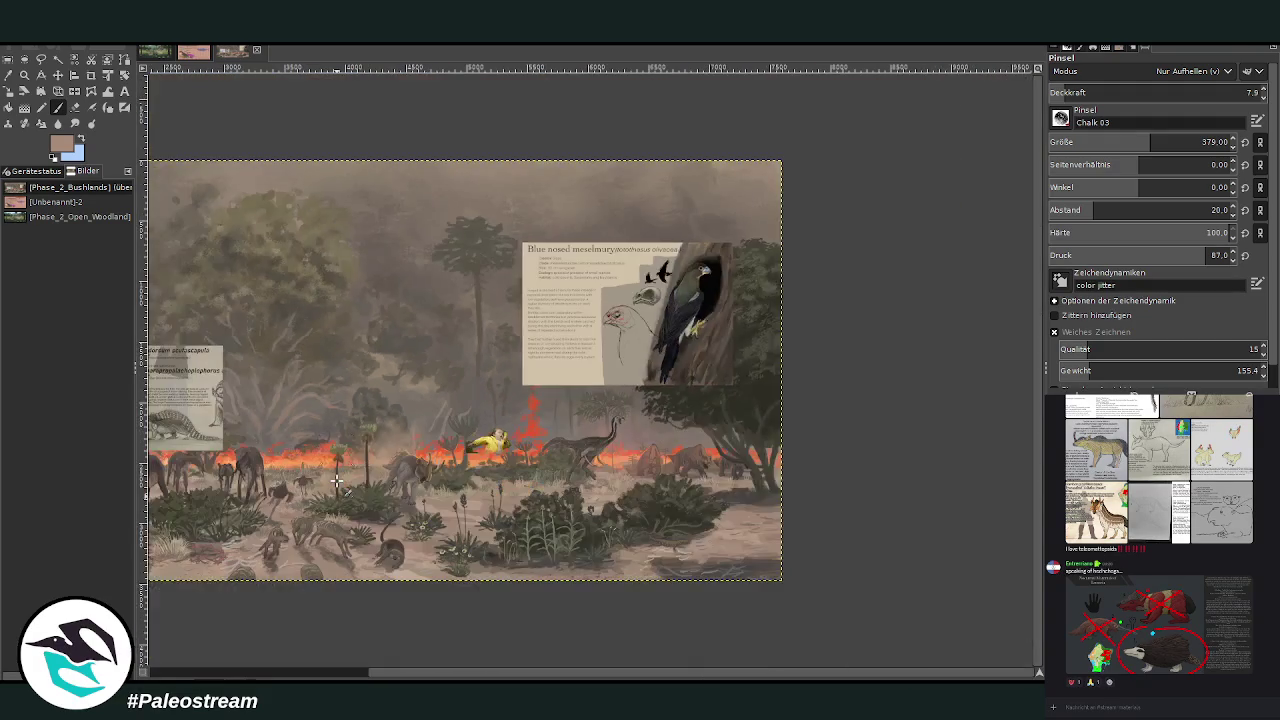
scroll(336, 481, "down", 2)
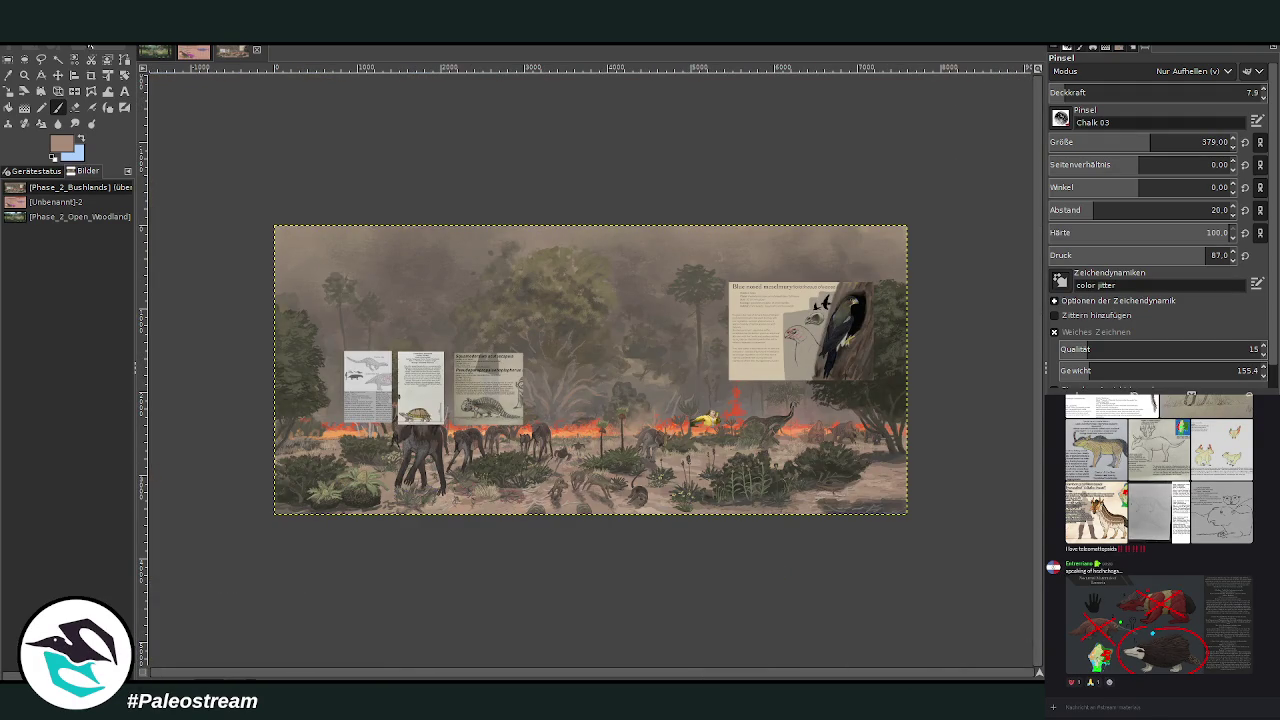
key("z")
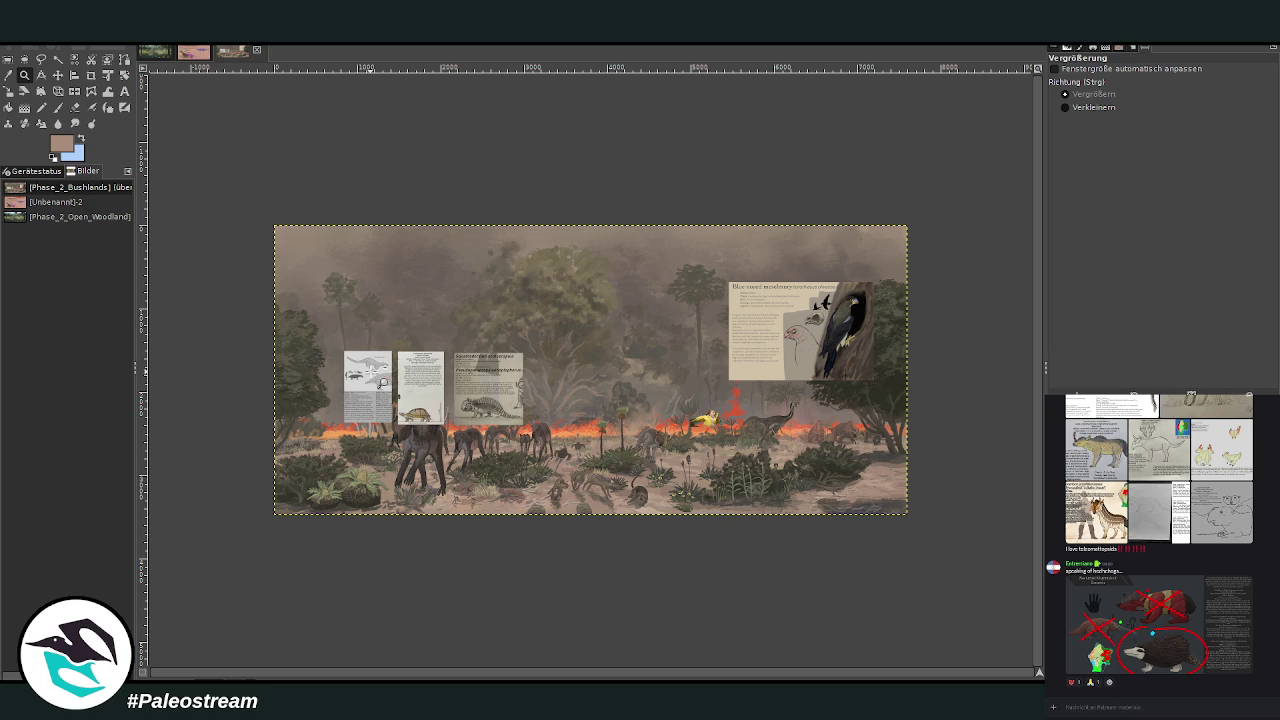
left_click_drag(412, 198, 612, 348)
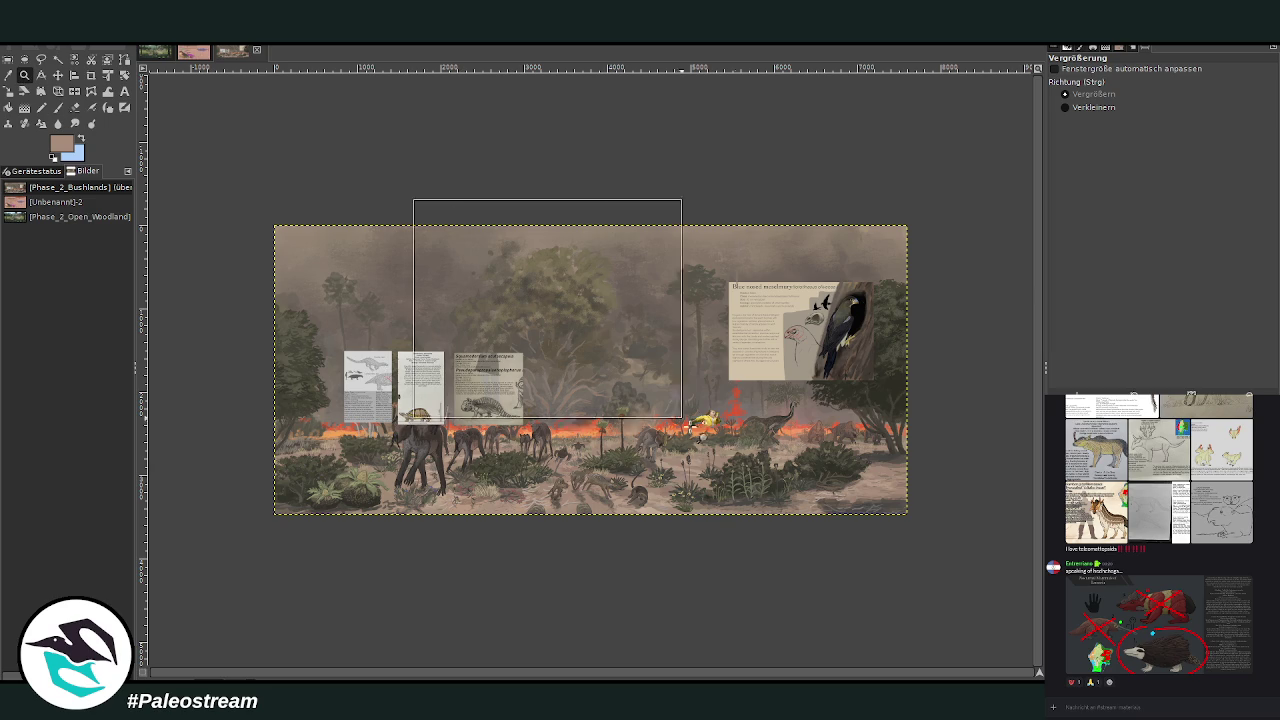
Move the Blue nosed meselmury card left and down and scale it smaller
key("m")
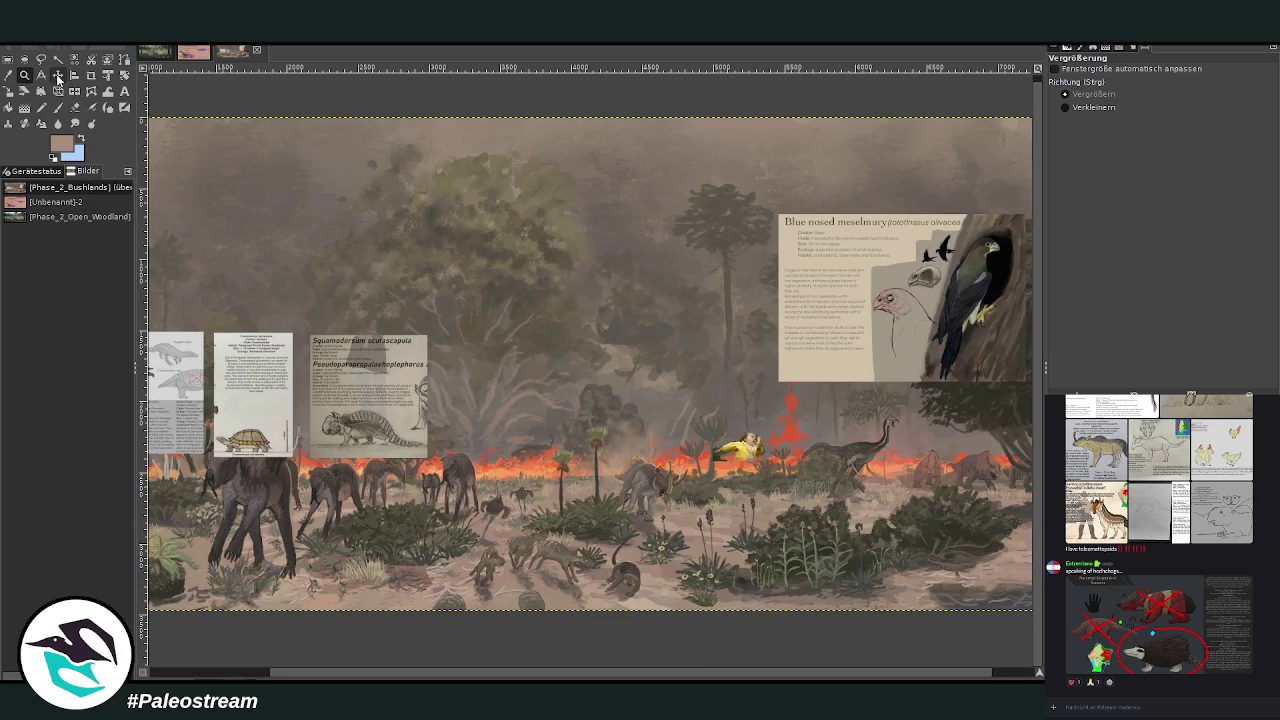
left_click_drag(854, 294, 546, 372)
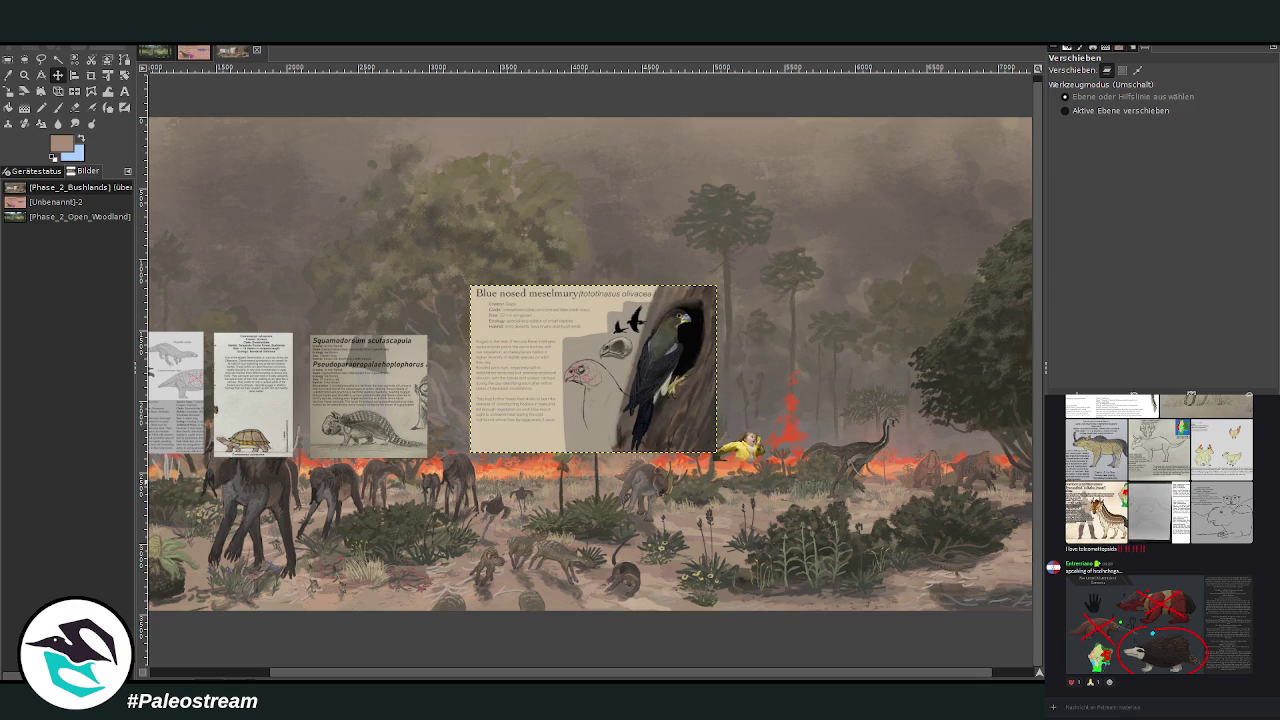
left_click(24, 75)
left_click_drag(450, 224, 740, 492)
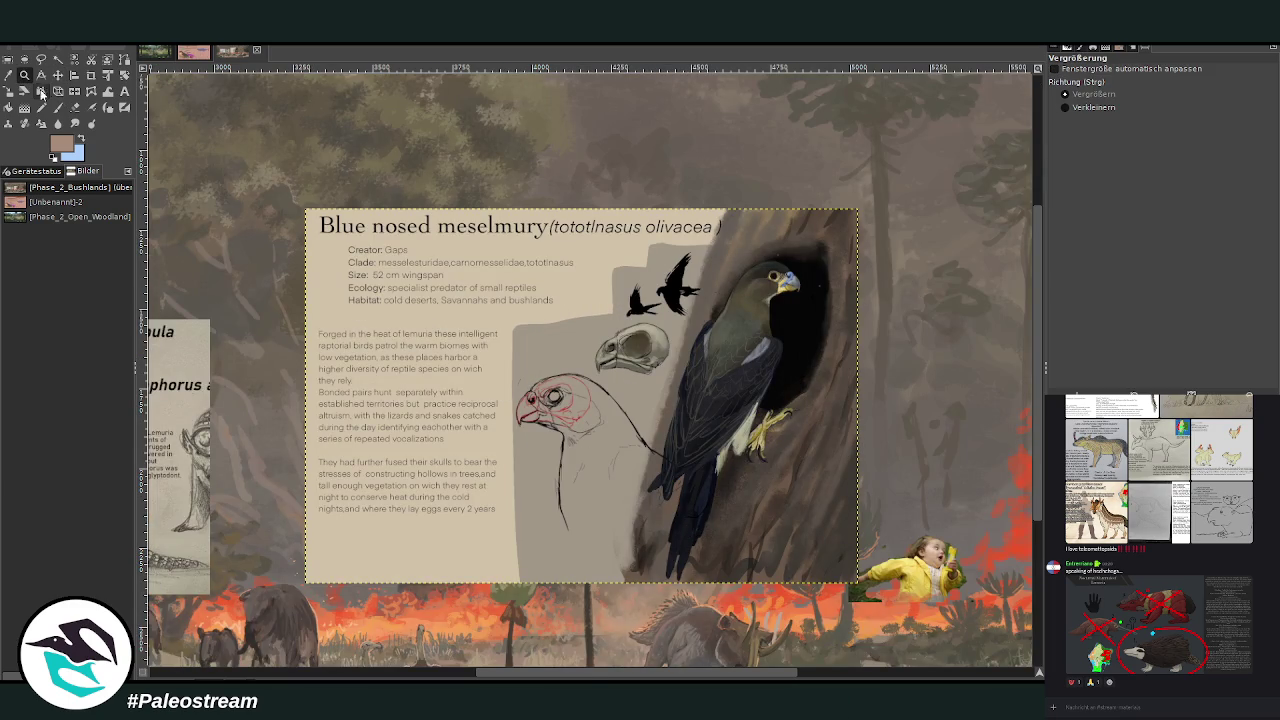
left_click(44, 90)
mouse_move(576, 394)
left_mouse_down()
mouse_move(421, 281)
mouse_move(525, 245)
left_mouse_up()
left_click(986, 166)
Shift the turtle, Squamodorsum and Oxypelta cards lower and raise the meselmury card over the forest
key("z")
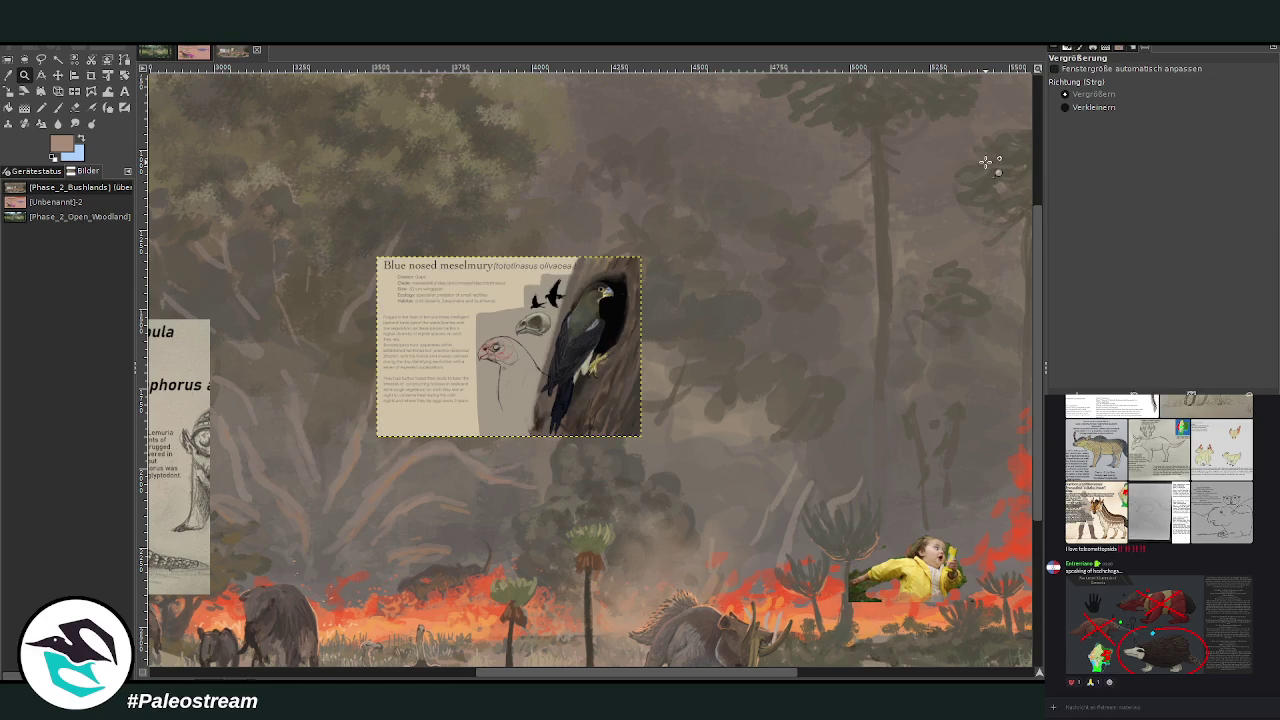
key("shift+s")
scroll(590, 370, "left", 10)
scroll(590, 370, "left", 1)
key("m")
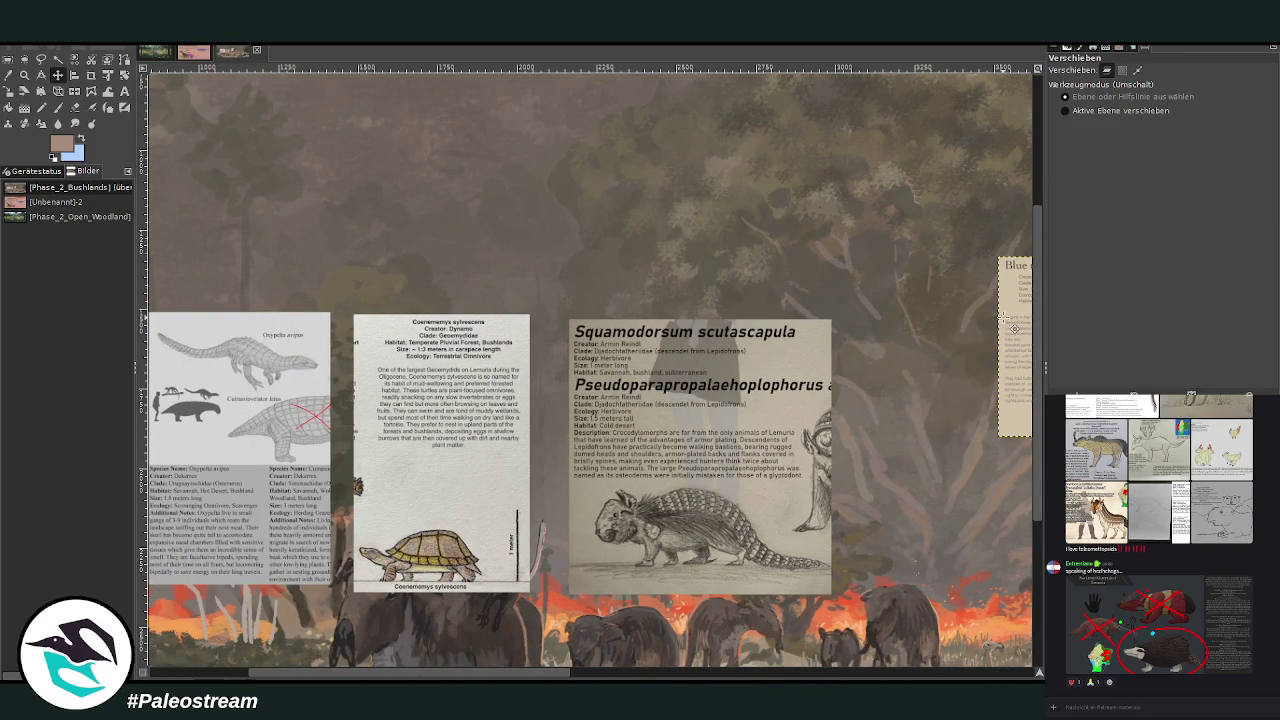
left_click_drag(1014, 330, 454, 346)
mouse_move(520, 375)
left_mouse_down()
mouse_move(660, 495)
mouse_move(806, 574)
left_mouse_up()
left_click_drag(250, 380, 370, 614)
left_click_drag(536, 563, 568, 660)
left_click_drag(724, 420, 616, 527)
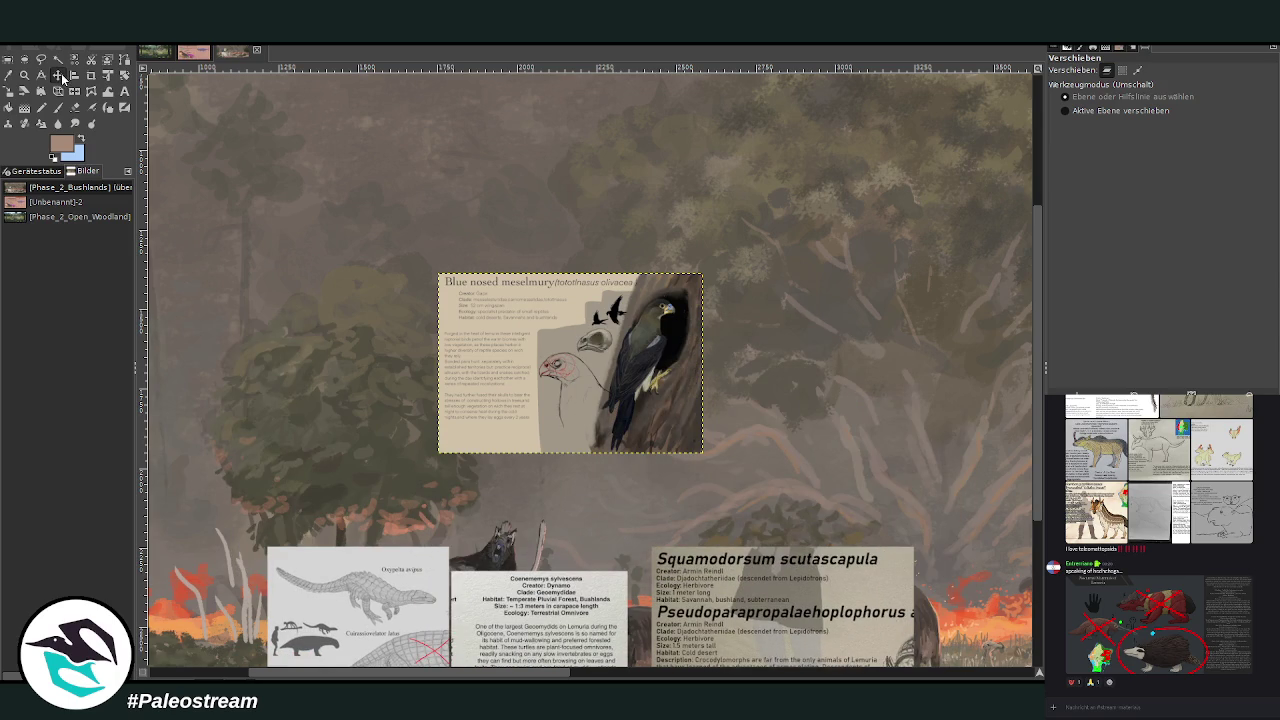
mouse_move(557, 330)
left_mouse_down()
mouse_move(607, 294)
mouse_move(670, 302)
left_mouse_up()
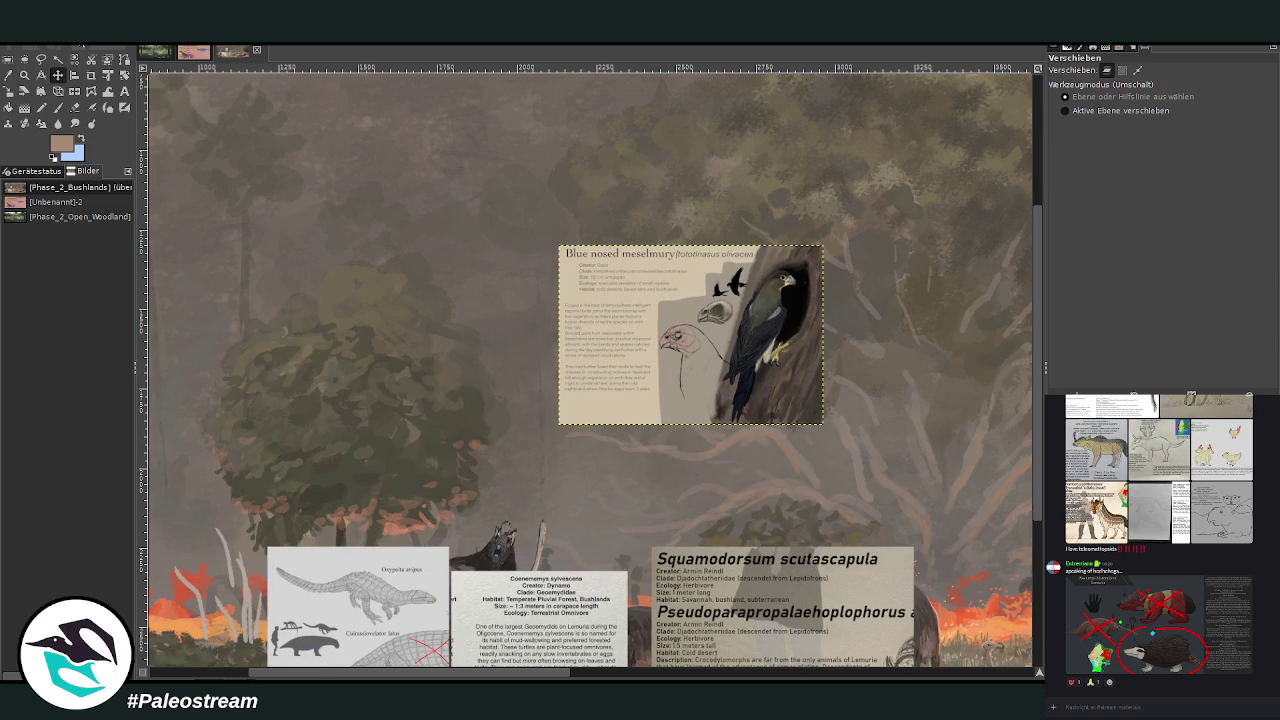
key("z")
left_click_drag(276, 118, 834, 551)
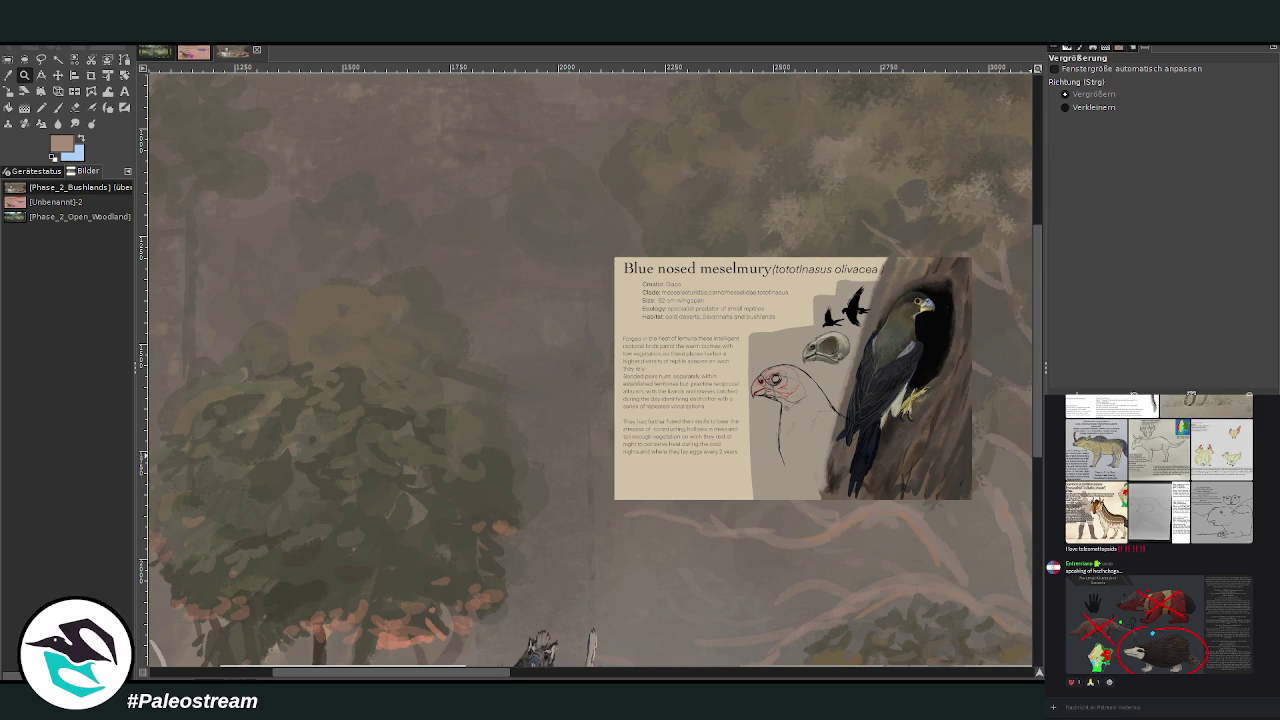
Sample a dark colour and paint the bird's dark body in the sky at normal mode, size 76
key("p")
key("o")
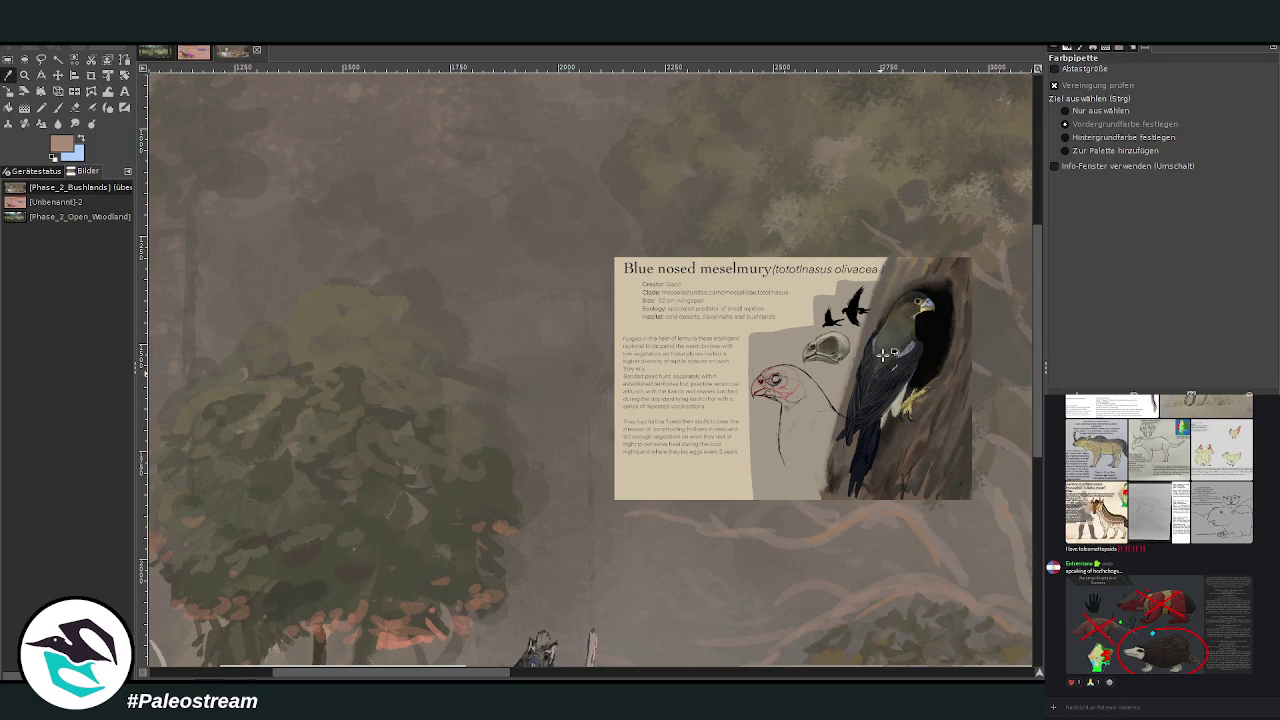
left_click(890, 348)
left_click(81, 138)
left_click(883, 368)
key("p")
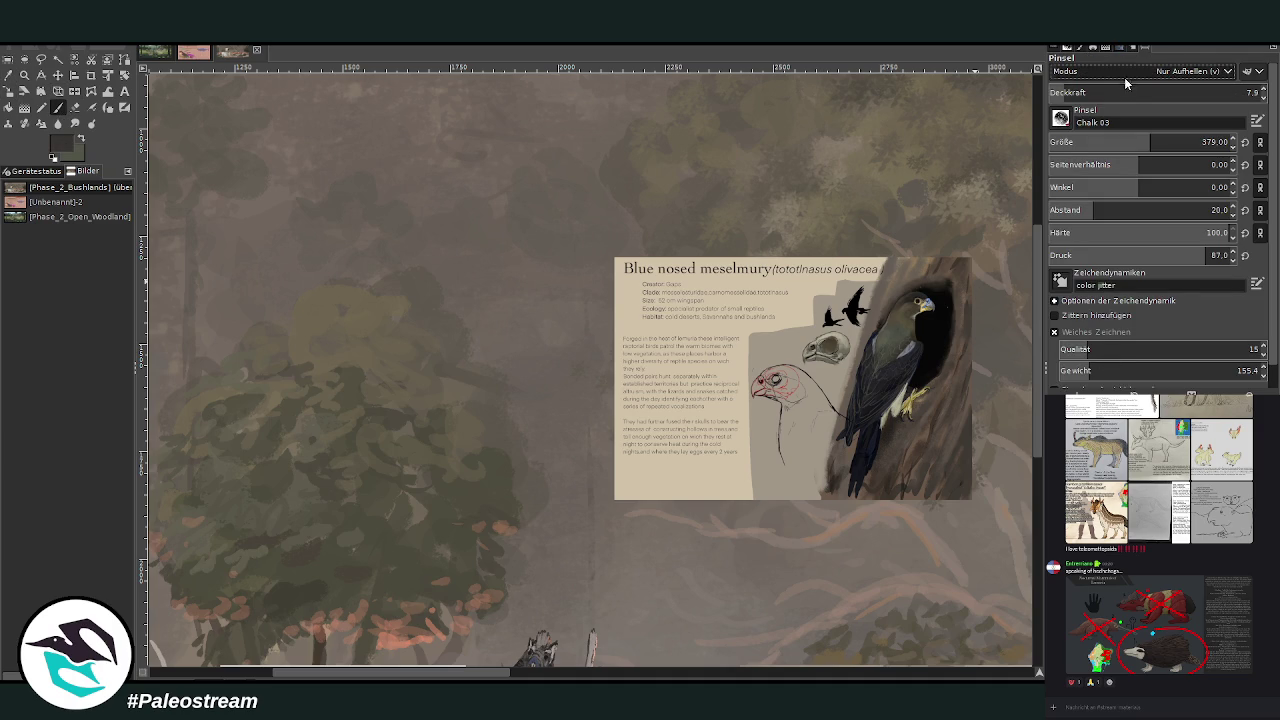
left_click(1070, 142)
type("76")
key("Return")
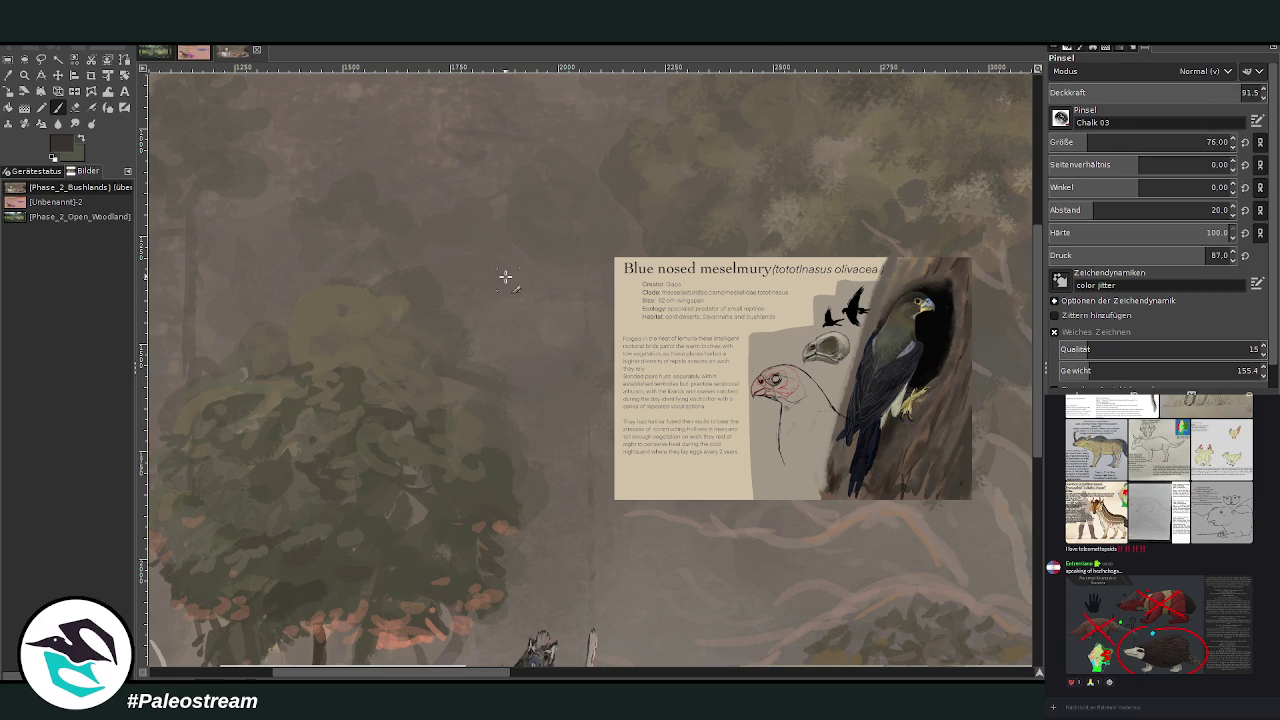
left_click_drag(497, 251, 512, 254)
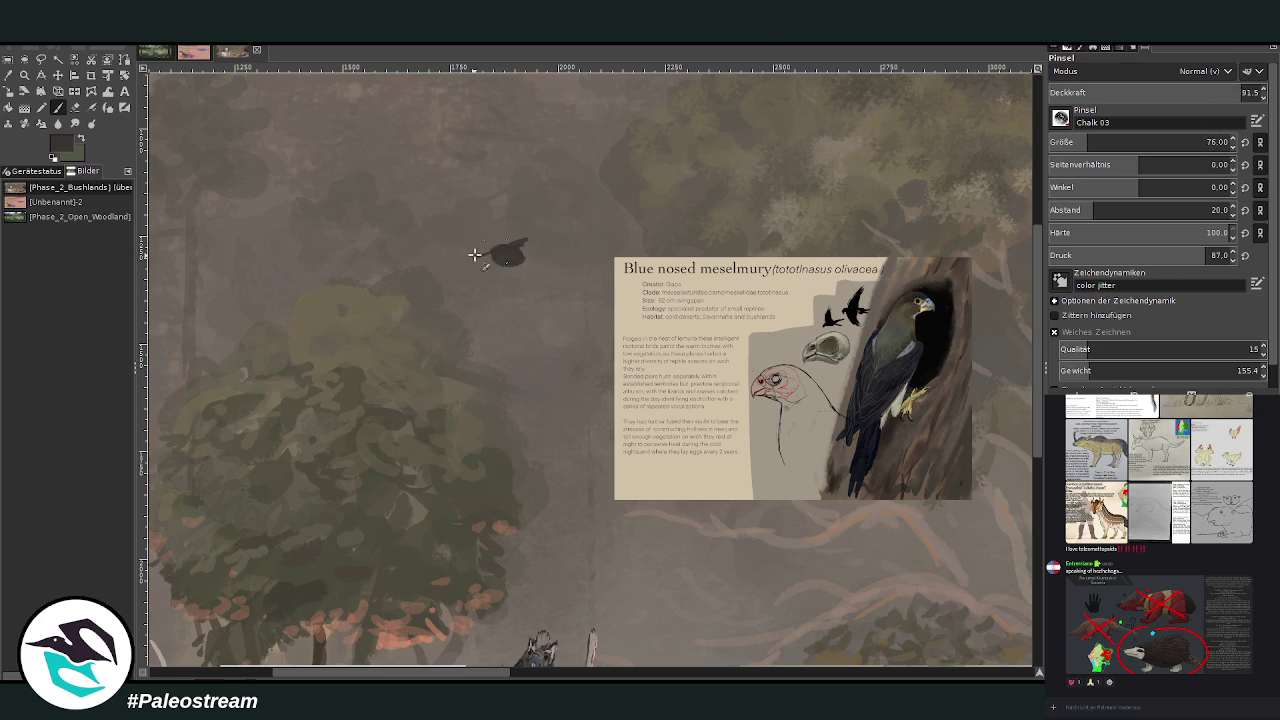
mouse_move(471, 257)
left_mouse_down()
mouse_move(513, 246)
mouse_move(477, 251)
left_mouse_up()
At brush size 52, paint the tapered right wing, the head and beak, and the upswept wingtip
left_click(1210, 142)
type("52")
key("Return")
mouse_move(515, 246)
left_mouse_down()
mouse_move(448, 250)
mouse_move(575, 219)
left_mouse_up()
left_click_drag(444, 250, 390, 246)
left_click_drag(569, 229, 603, 209)
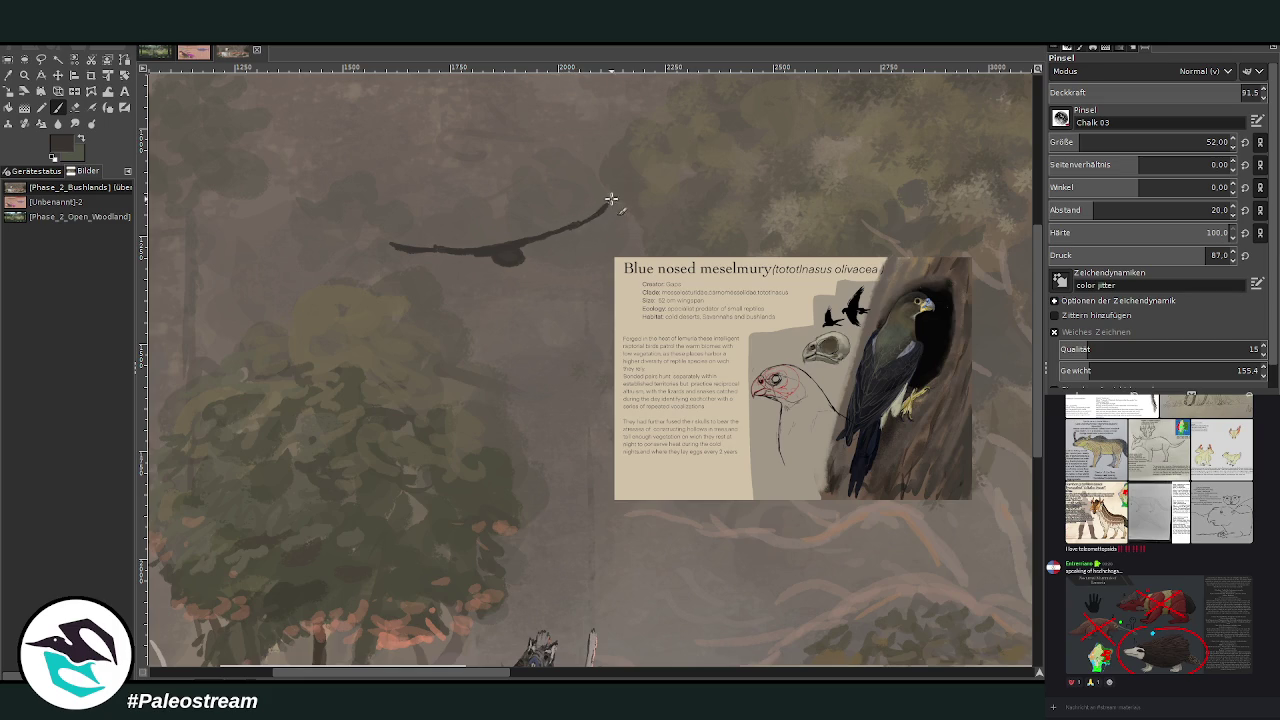
Thicken the right wing, darken the body line, then paint a light grey-tan band along body and wing
mouse_move(611, 200)
left_mouse_down()
mouse_move(543, 237)
mouse_move(558, 242)
mouse_move(515, 250)
left_mouse_up()
mouse_move(416, 249)
left_mouse_down()
mouse_move(531, 251)
mouse_move(423, 251)
mouse_move(571, 226)
mouse_move(518, 251)
left_mouse_up()
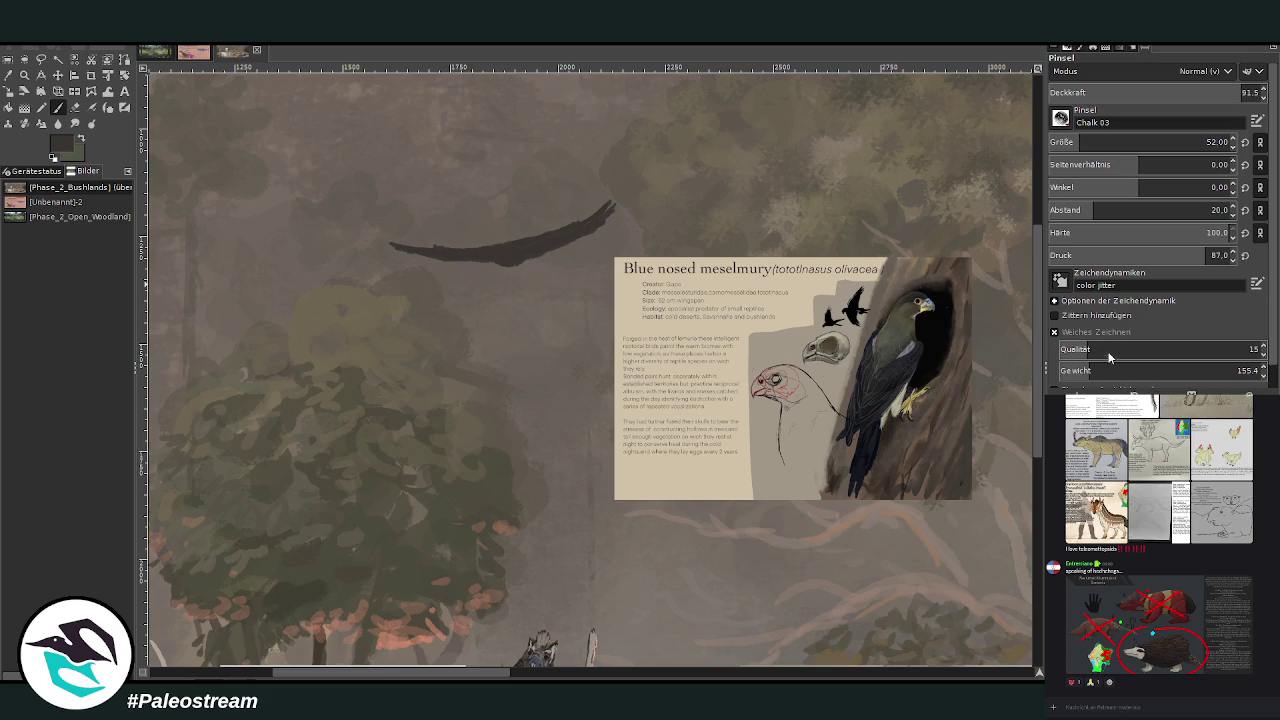
left_click(1004, 322, "ctrl")
left_click_drag(508, 257, 497, 253)
mouse_move(566, 233)
left_mouse_down()
mouse_move(530, 250)
mouse_move(570, 235)
mouse_move(452, 248)
left_mouse_up()
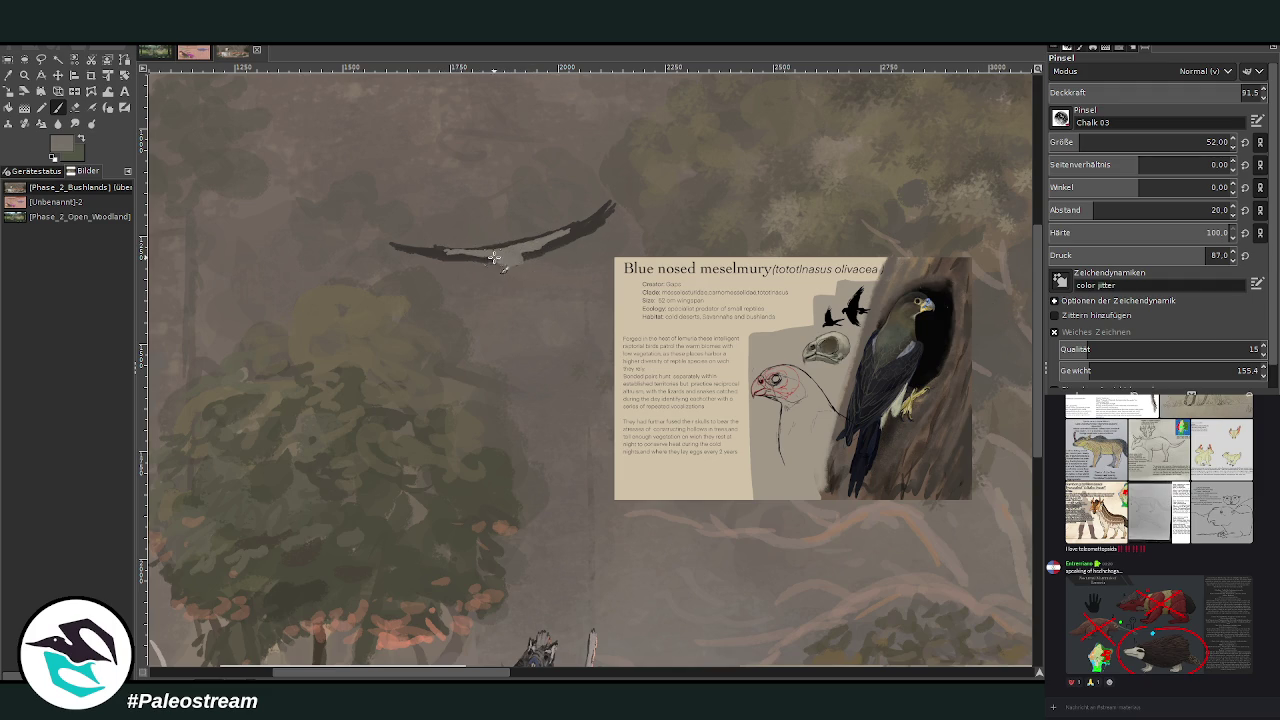
Rework the belly with sampled darker and lighter tones, shrink the brush to 14, and zoom in on the bird
left_click(941, 242, "ctrl")
mouse_move(505, 250)
left_mouse_down()
mouse_move(570, 232)
mouse_move(548, 245)
left_mouse_up()
left_click_drag(459, 255, 437, 251)
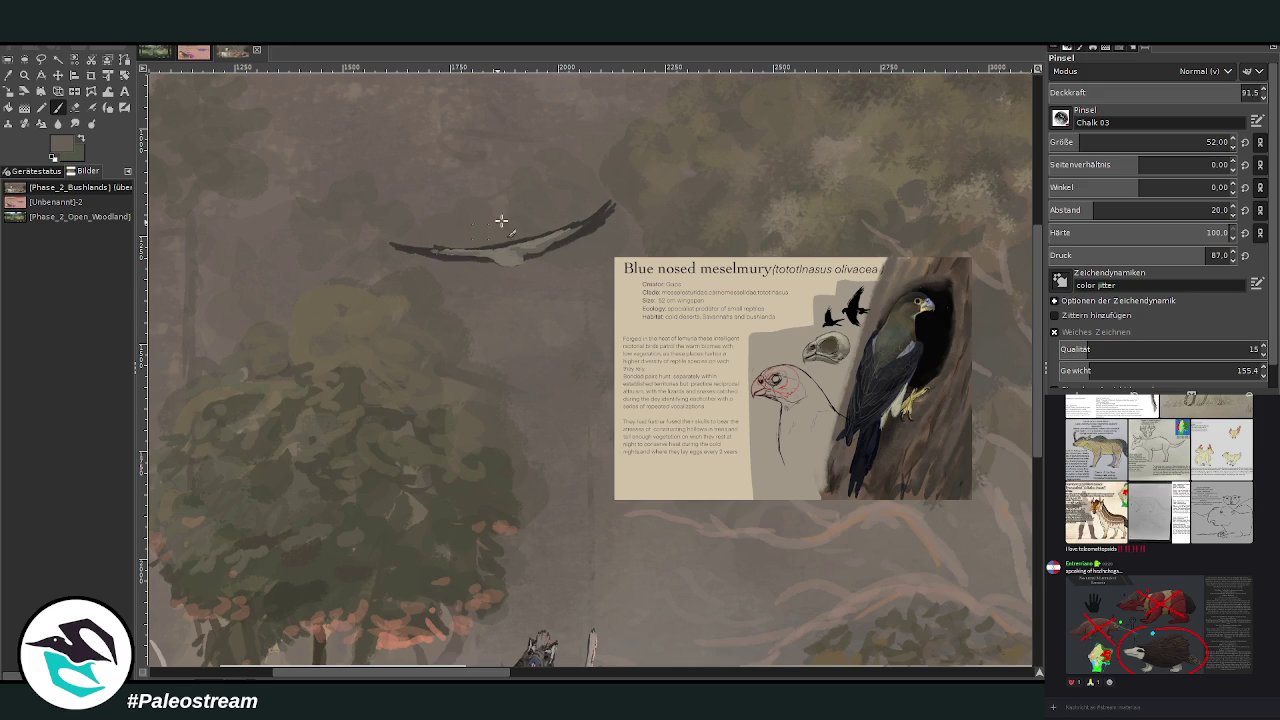
left_click(997, 331, "ctrl")
left_click(1062, 142)
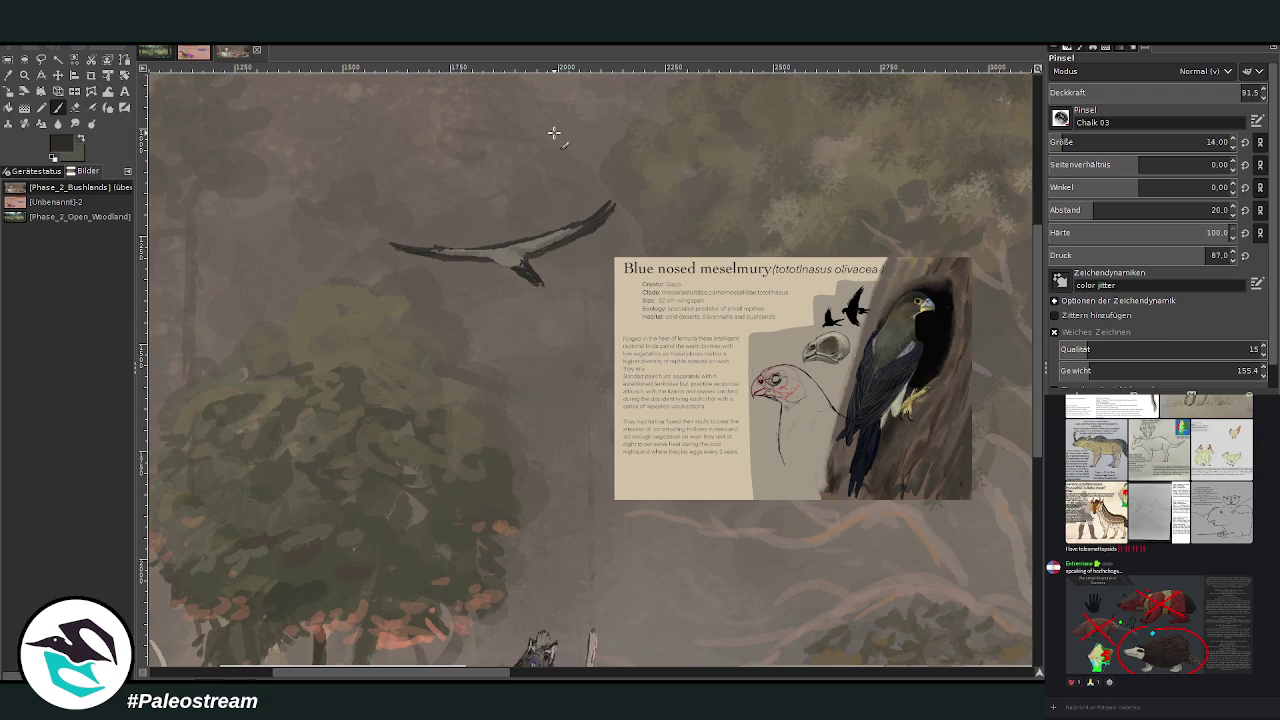
key("z")
left_click_drag(328, 84, 940, 585)
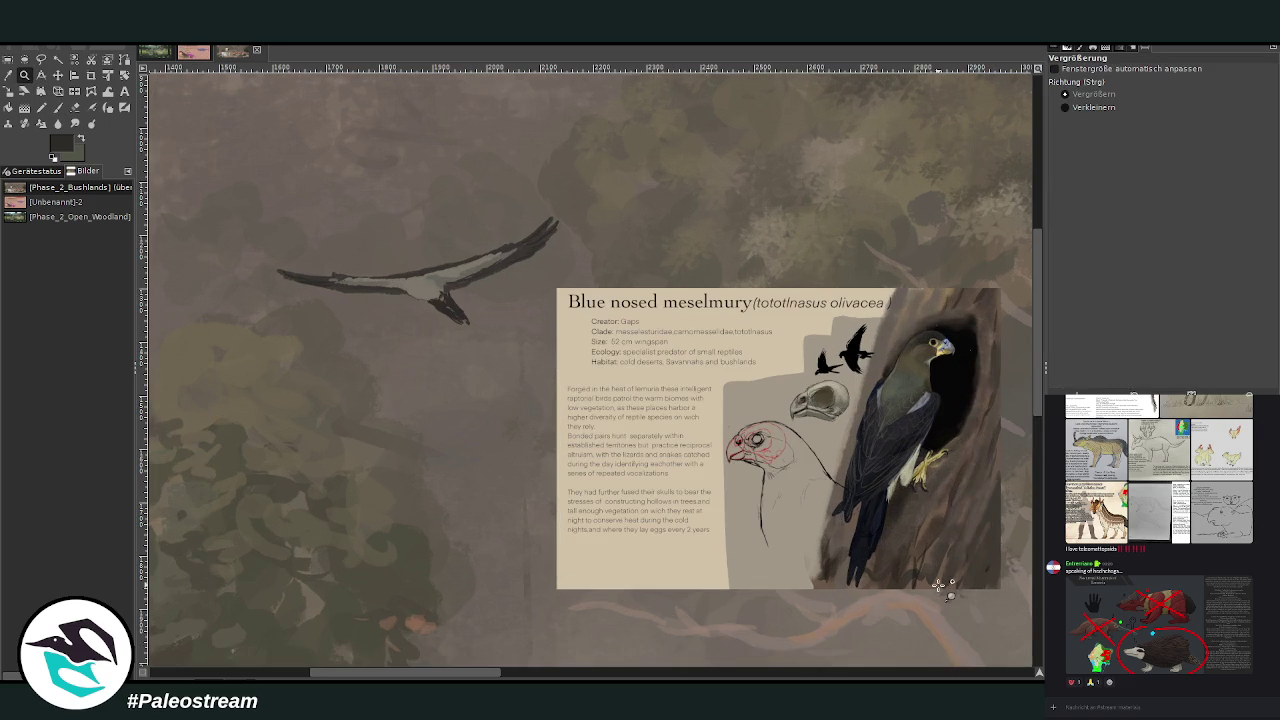
Paint an olive-green patch on the soaring bird's back
key("p")
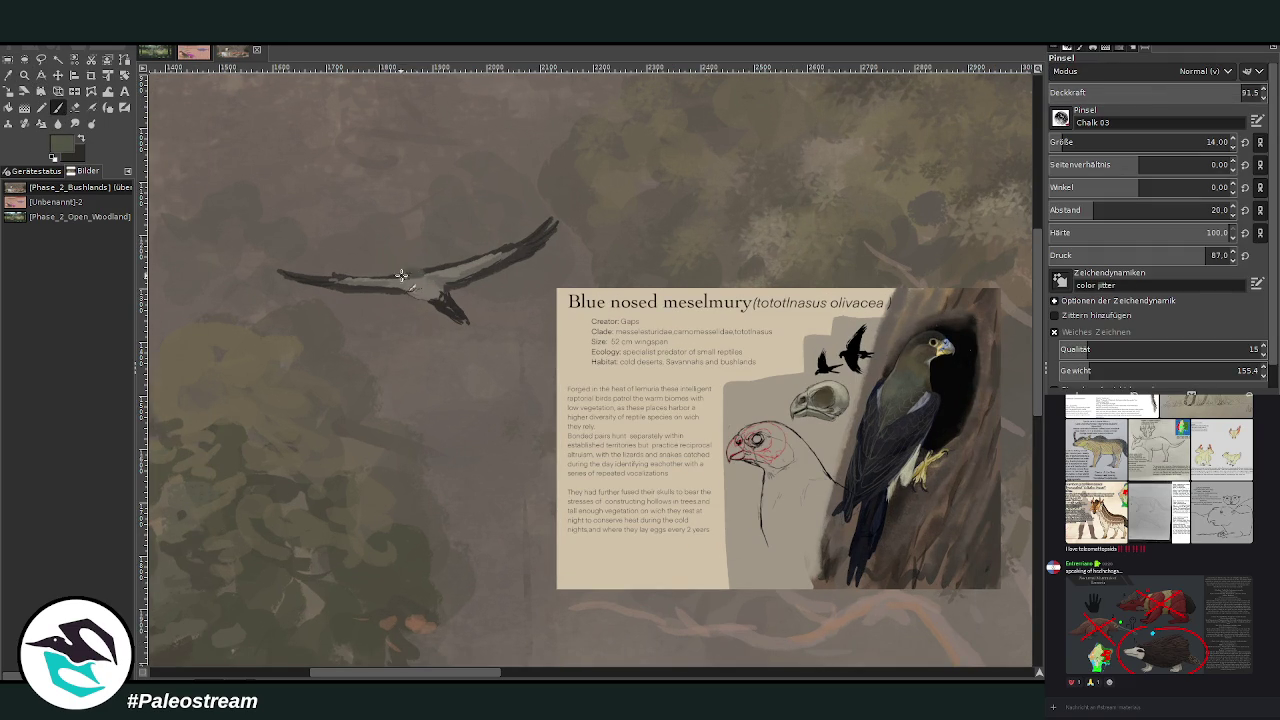
left_click_drag(401, 268, 423, 268)
mouse_move(403, 273)
left_mouse_down()
mouse_move(390, 279)
mouse_move(436, 280)
left_mouse_up()
Paint grey over part of the olive-green wing patch and zoom in closer on the bird
left_click(8, 75)
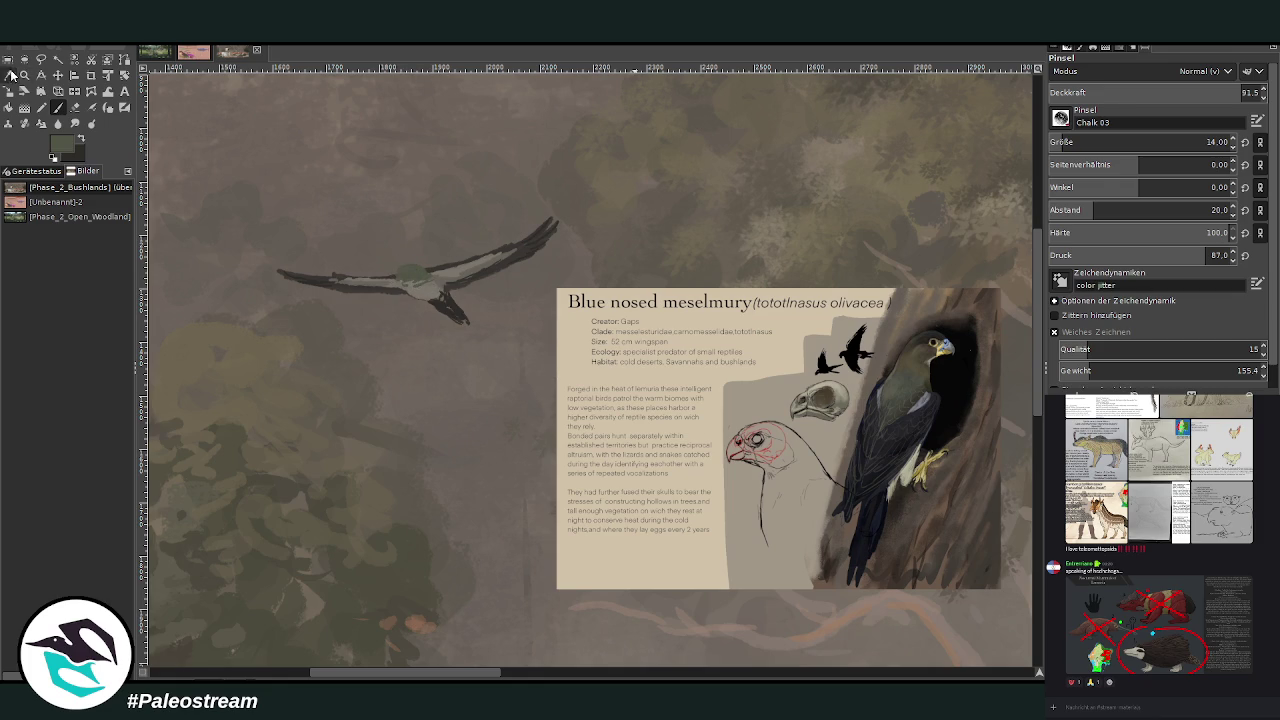
left_click(57, 108)
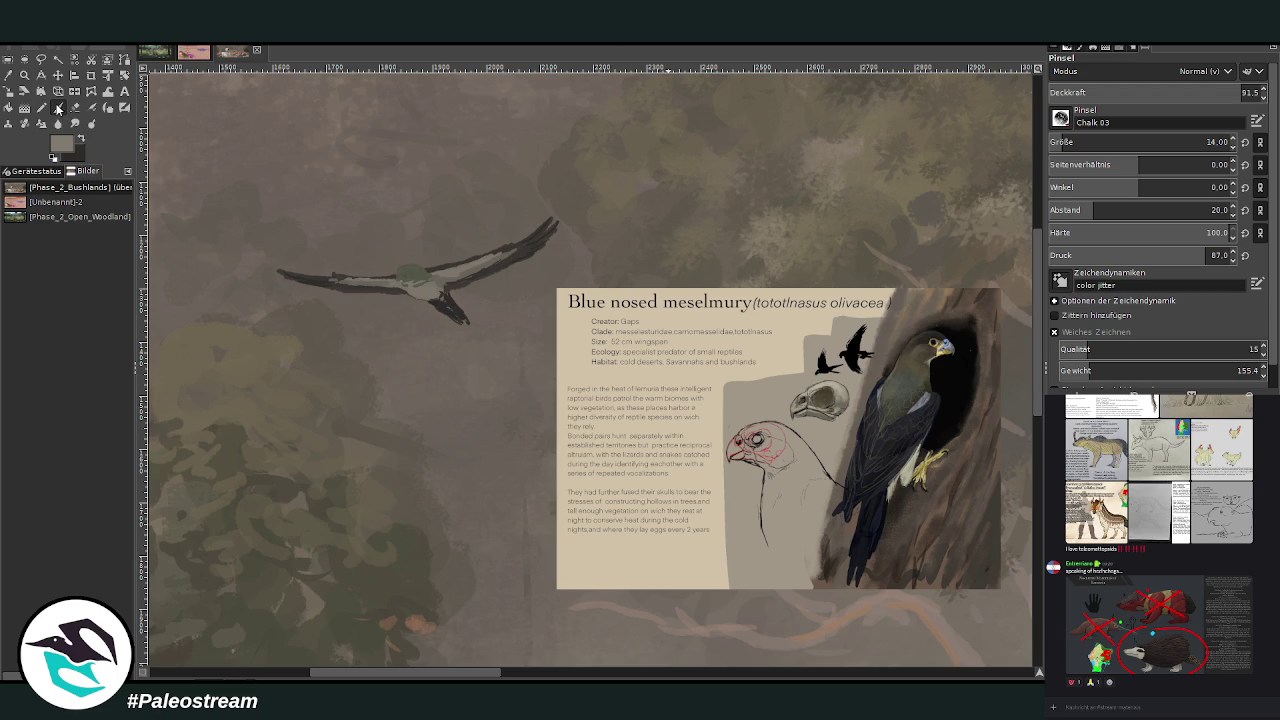
left_click_drag(418, 284, 417, 283)
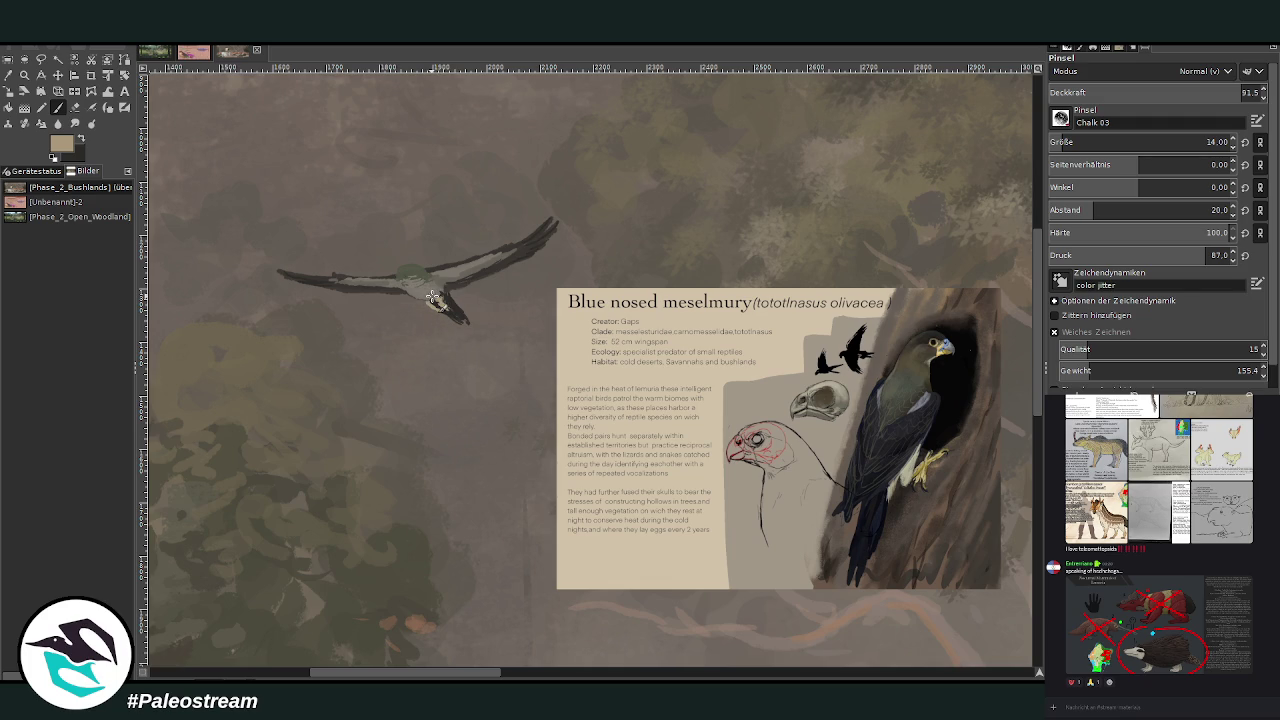
key("z")
left_click_drag(303, 146, 971, 614)
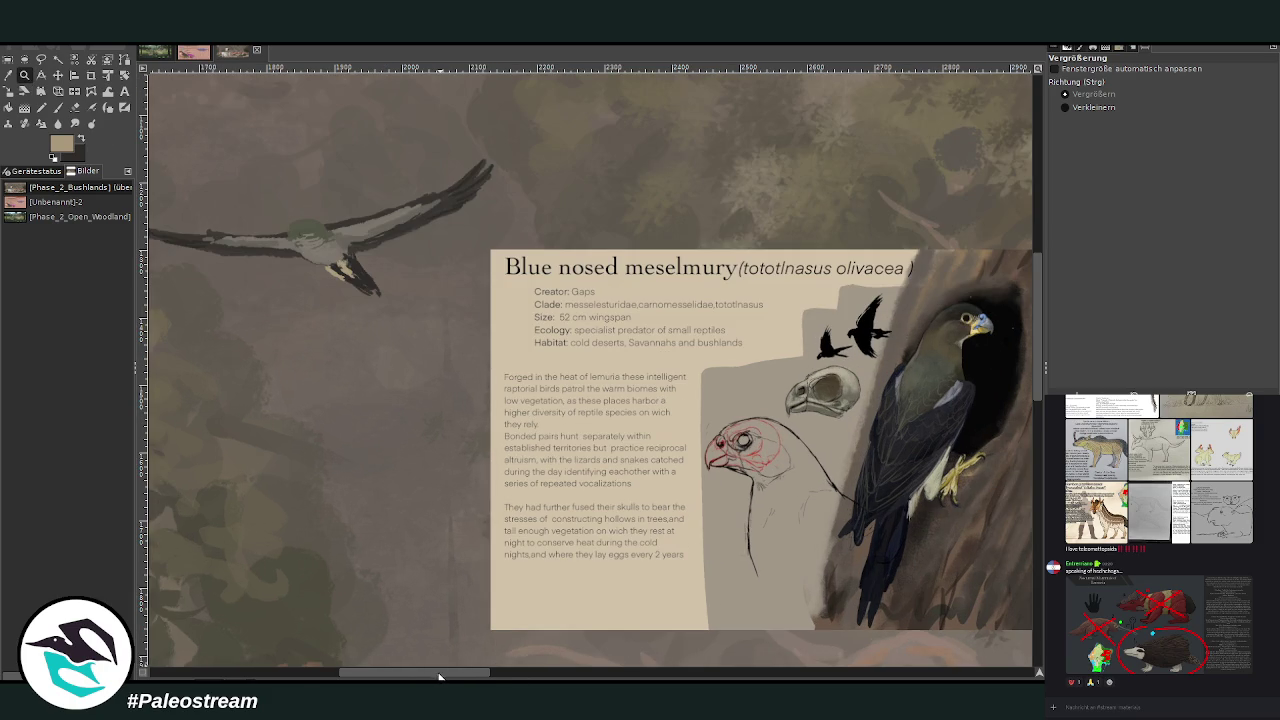
Sample a dark brown and reshape the bird's head and back patches with a size-20 brush
left_click_drag(443, 672, 450, 677)
key("o")
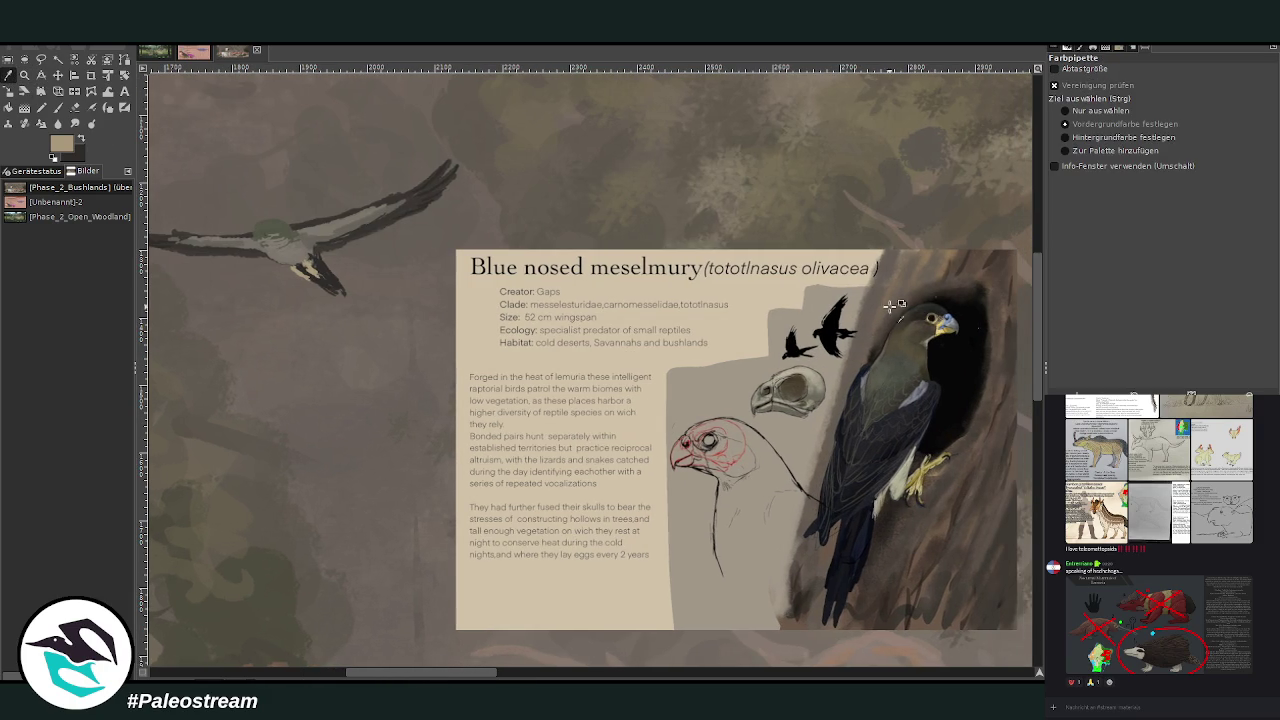
left_click(917, 320)
key("p")
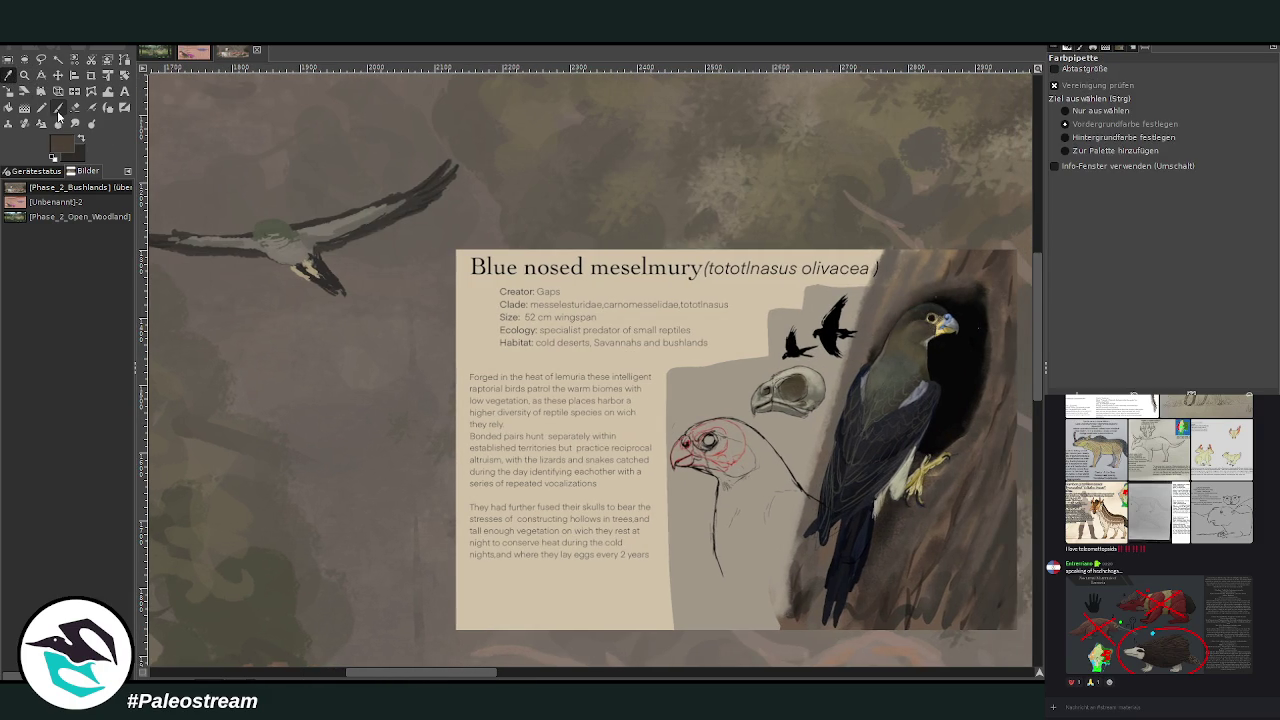
left_click_drag(268, 232, 258, 215)
scroll(1140, 142, "up", 6)
left_click(1228, 92)
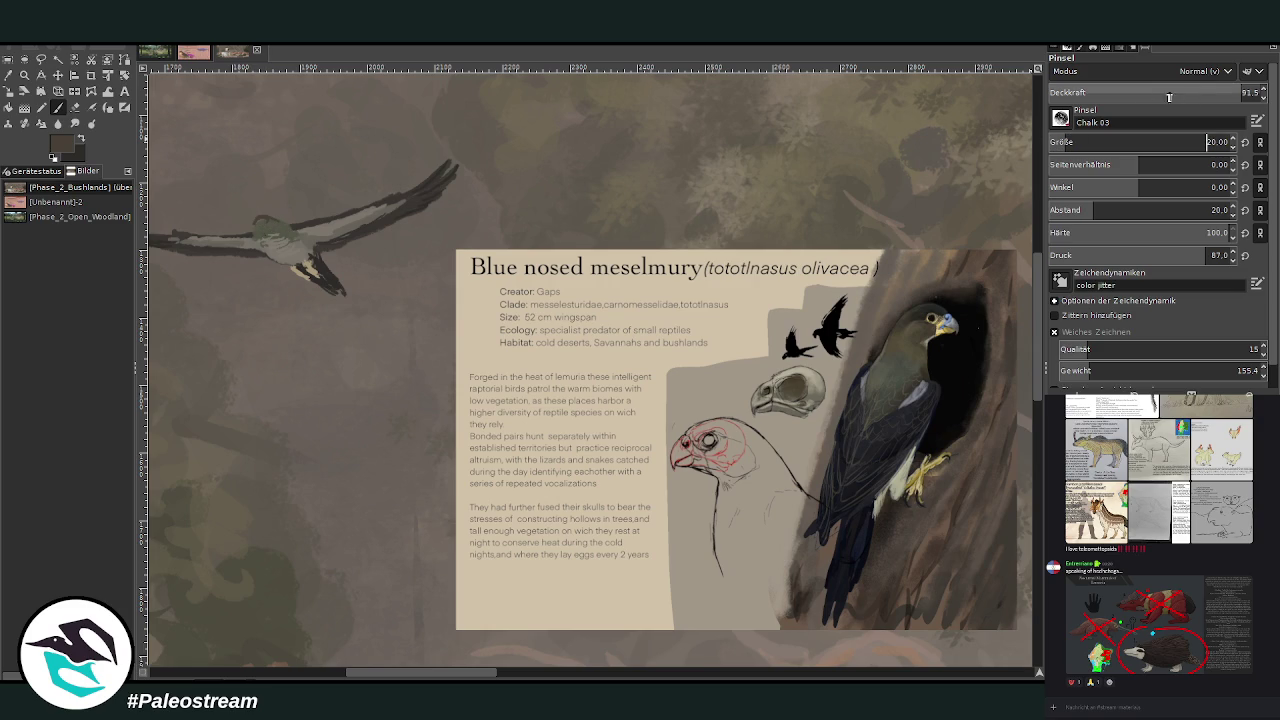
left_click_drag(268, 220, 252, 230)
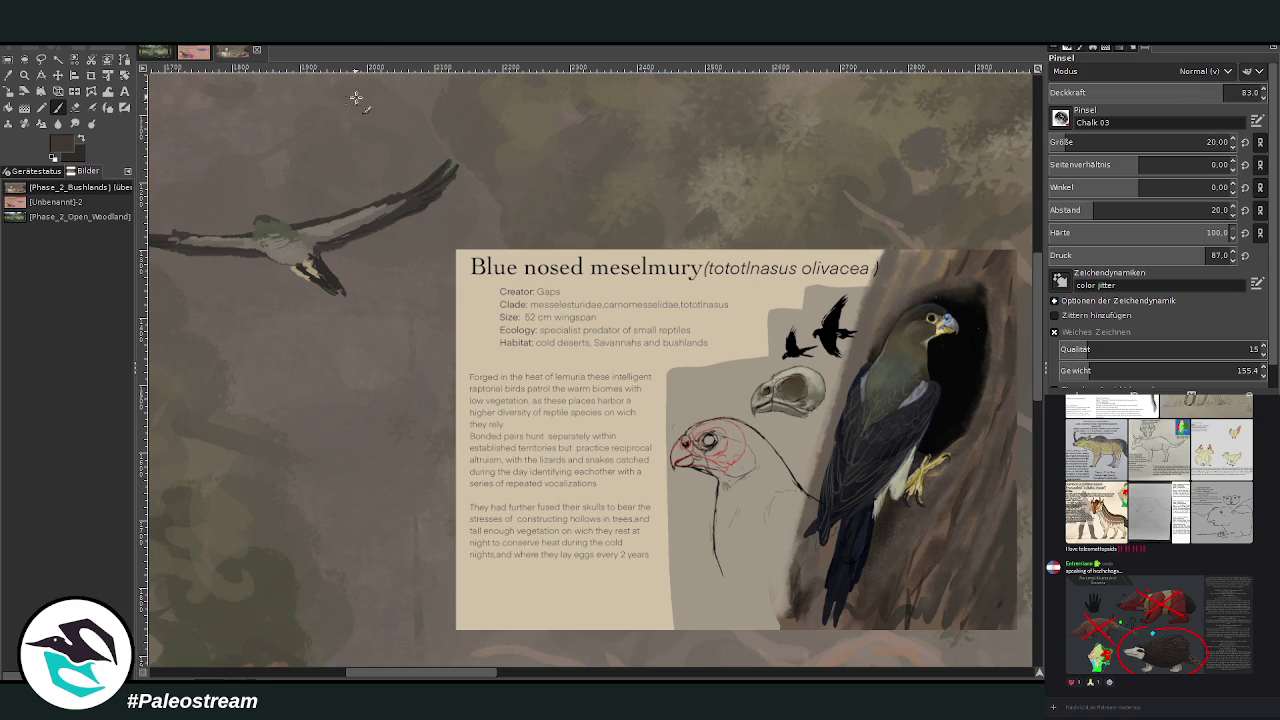
At about 60 opacity, repaint the back patch larger and darker with a brown stroke on top
left_click_drag(252, 222, 263, 220)
key("ctrl+z")
left_click(1178, 91)
mouse_move(262, 225)
left_mouse_down()
mouse_move(274, 218)
mouse_move(236, 236)
left_mouse_up()
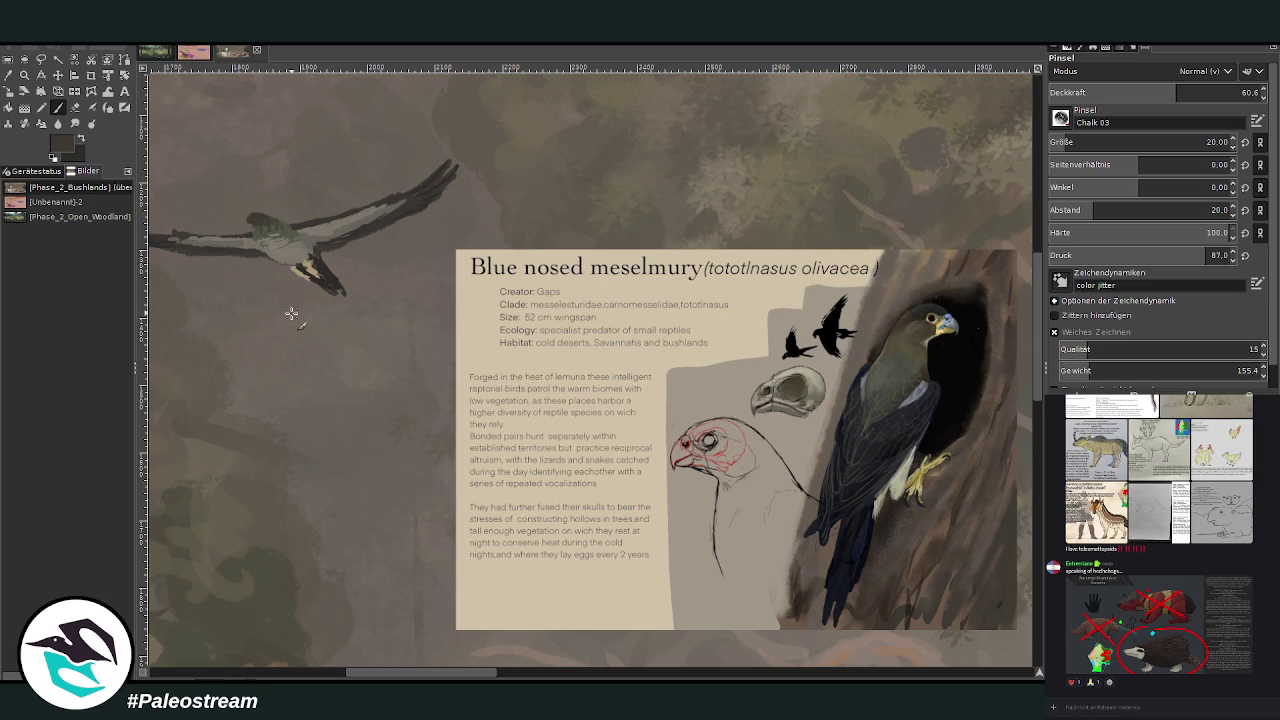
left_click_drag(255, 215, 264, 214)
Dab light blue onto the bird's head and repaint it darker at 73.5 opacity
key("x")
left_click(1024, 288, "ctrl")
left_click_drag(246, 218, 252, 216)
left_click(1032, 344, "ctrl")
key("greater")
key("greater")
key("greater")
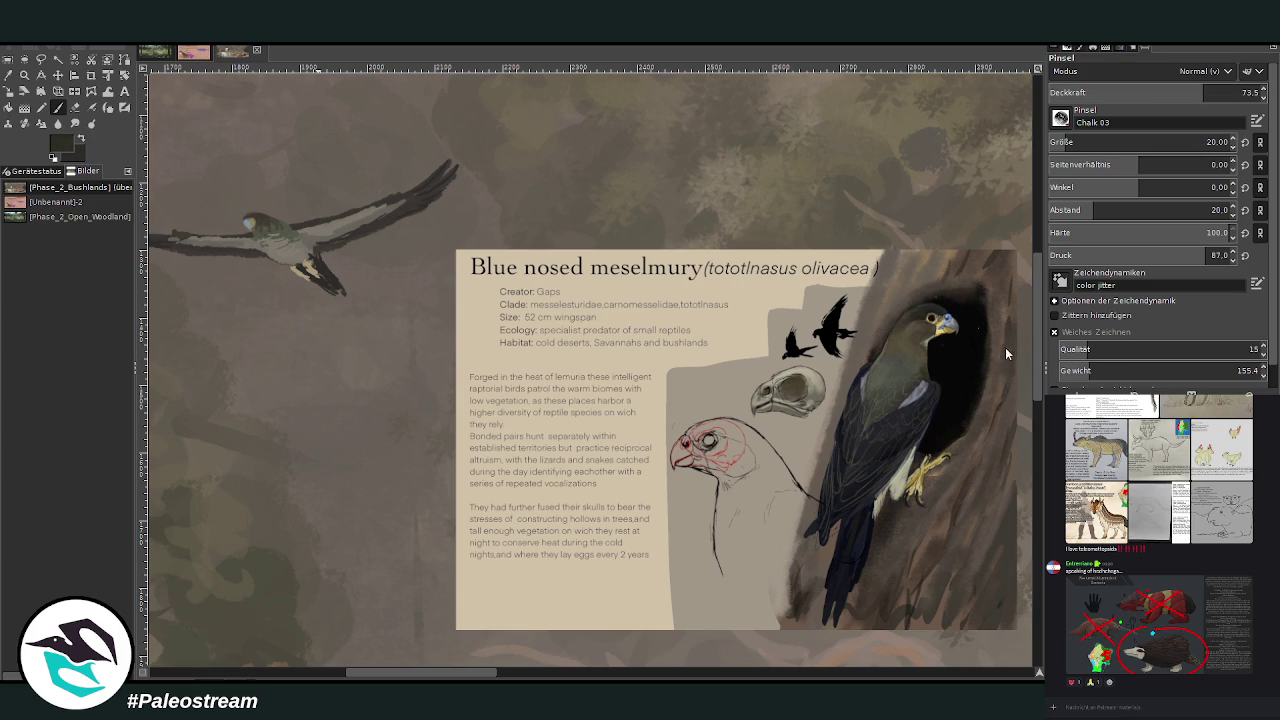
mouse_move(252, 220)
left_mouse_down()
mouse_move(257, 233)
mouse_move(238, 248)
left_mouse_up()
Chalk light grey onto the bird's belly and left wing at about 81 opacity
left_click(1001, 323, "ctrl")
left_click_drag(1107, 112, 1125, 110)
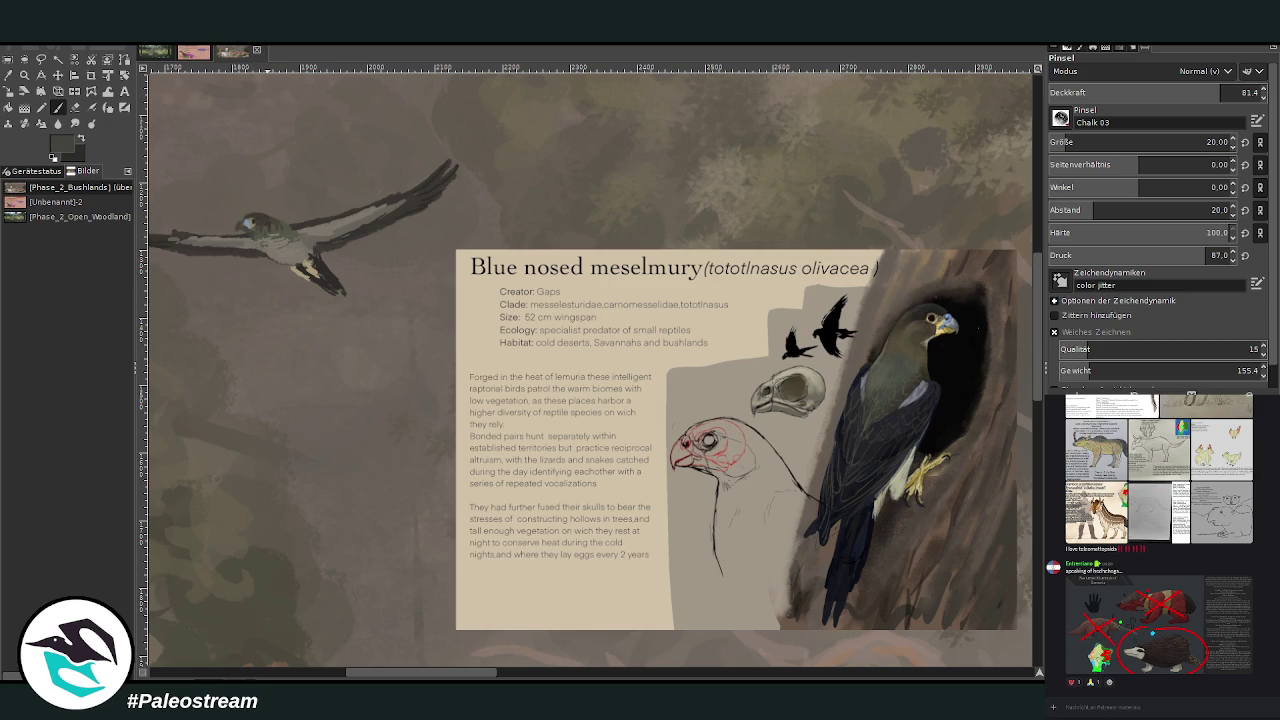
key("o")
left_click(320, 255)
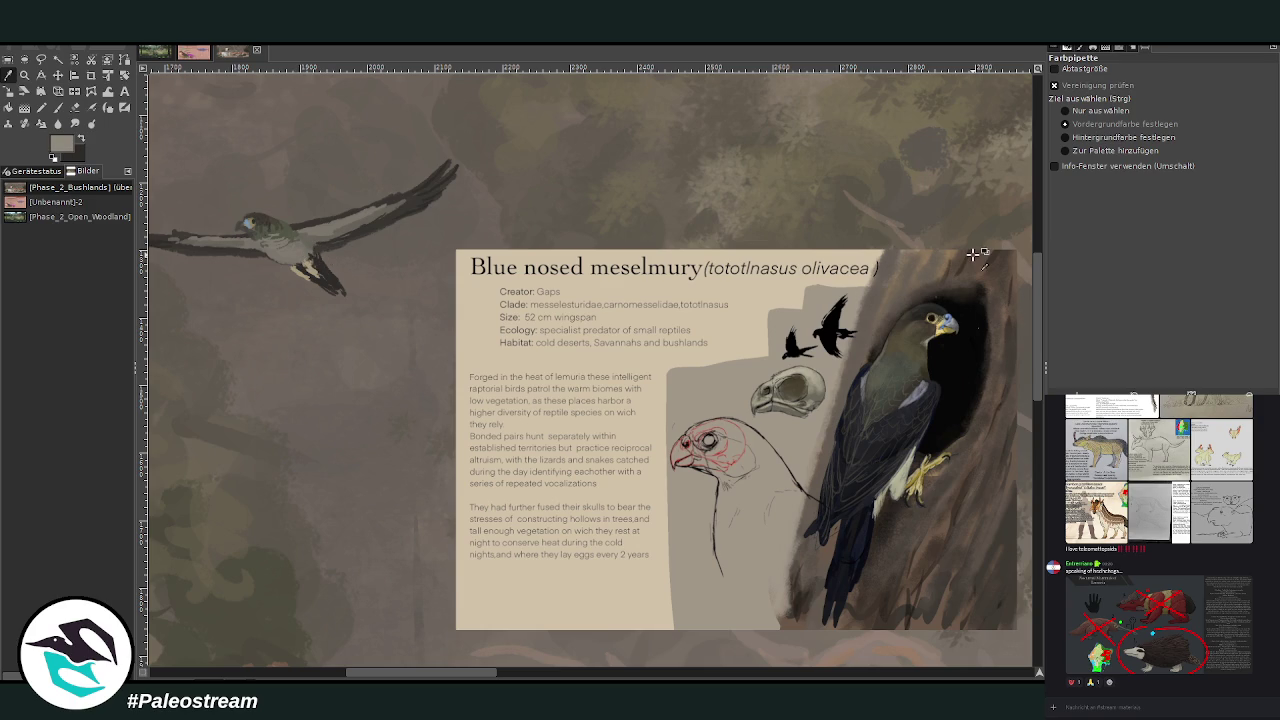
left_click(58, 107)
mouse_move(305, 261)
left_mouse_down()
mouse_move(248, 244)
mouse_move(315, 219)
left_mouse_up()
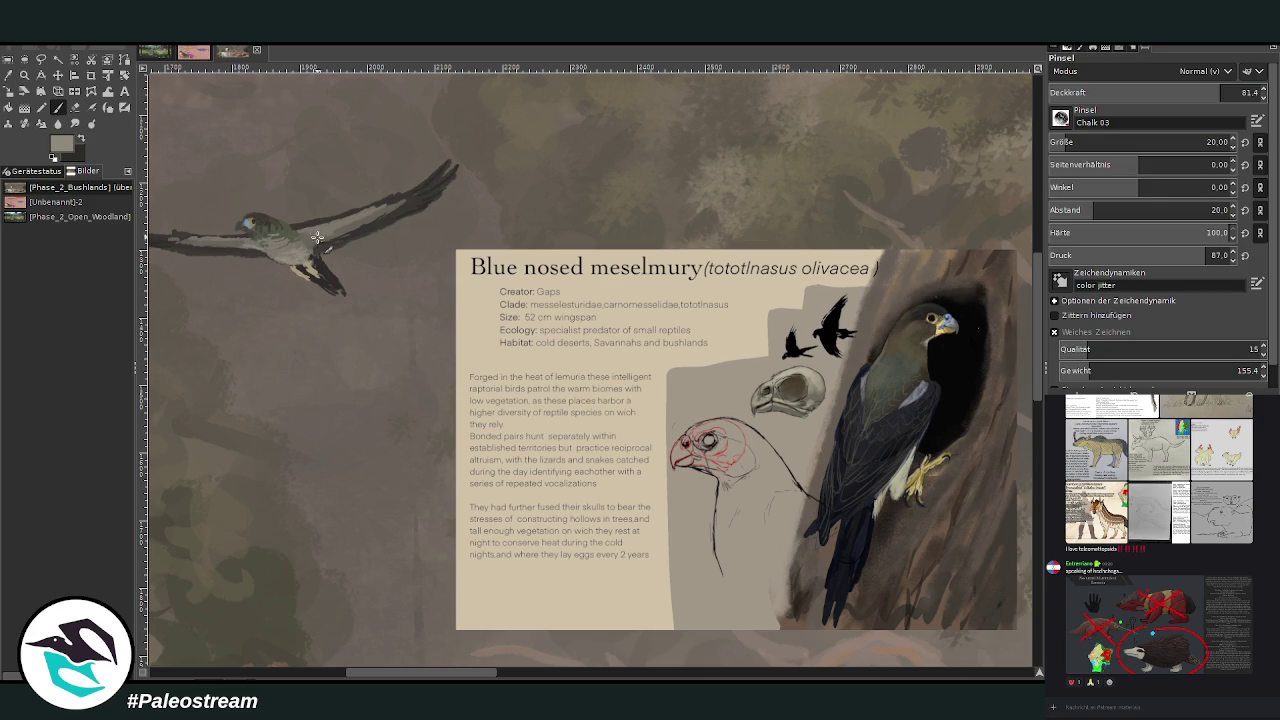
left_click_drag(234, 239, 198, 237)
left_click(214, 240)
Sample dark navy from the wing and set the brush to size 11 and 76.3 opacity
left_click(9, 75)
left_click(862, 538)
left_click(57, 107)
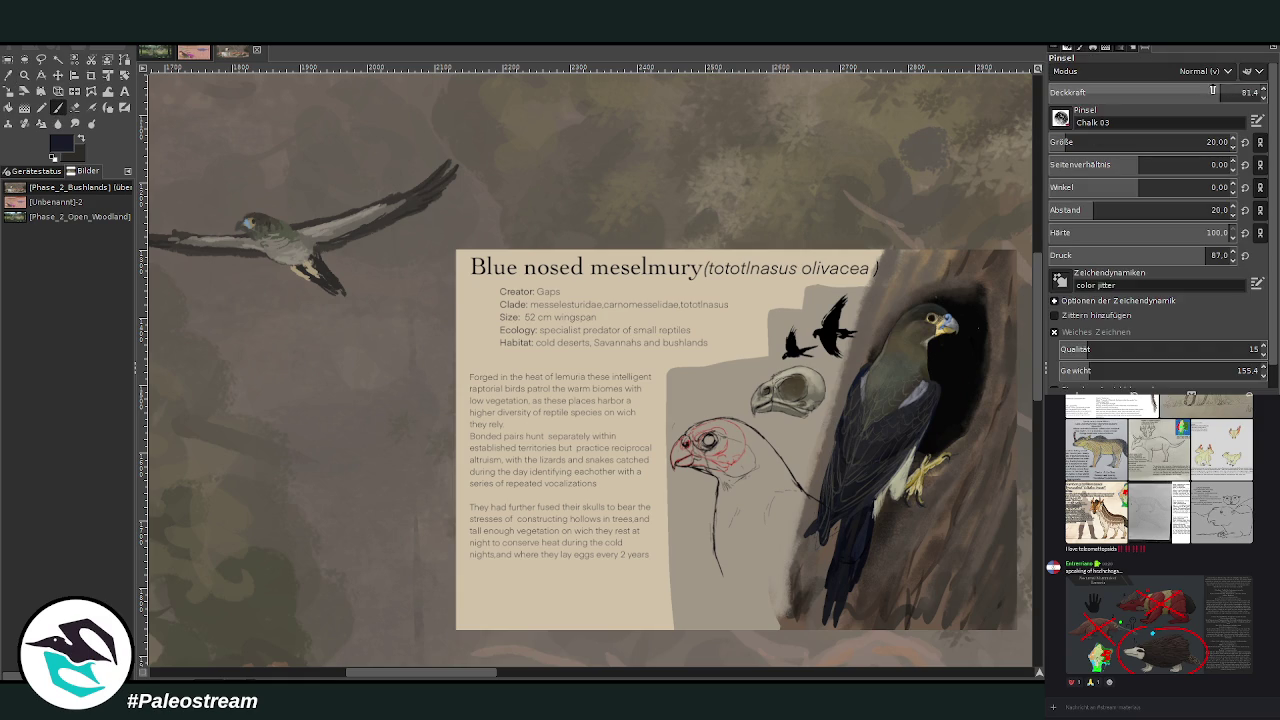
left_click(1060, 142)
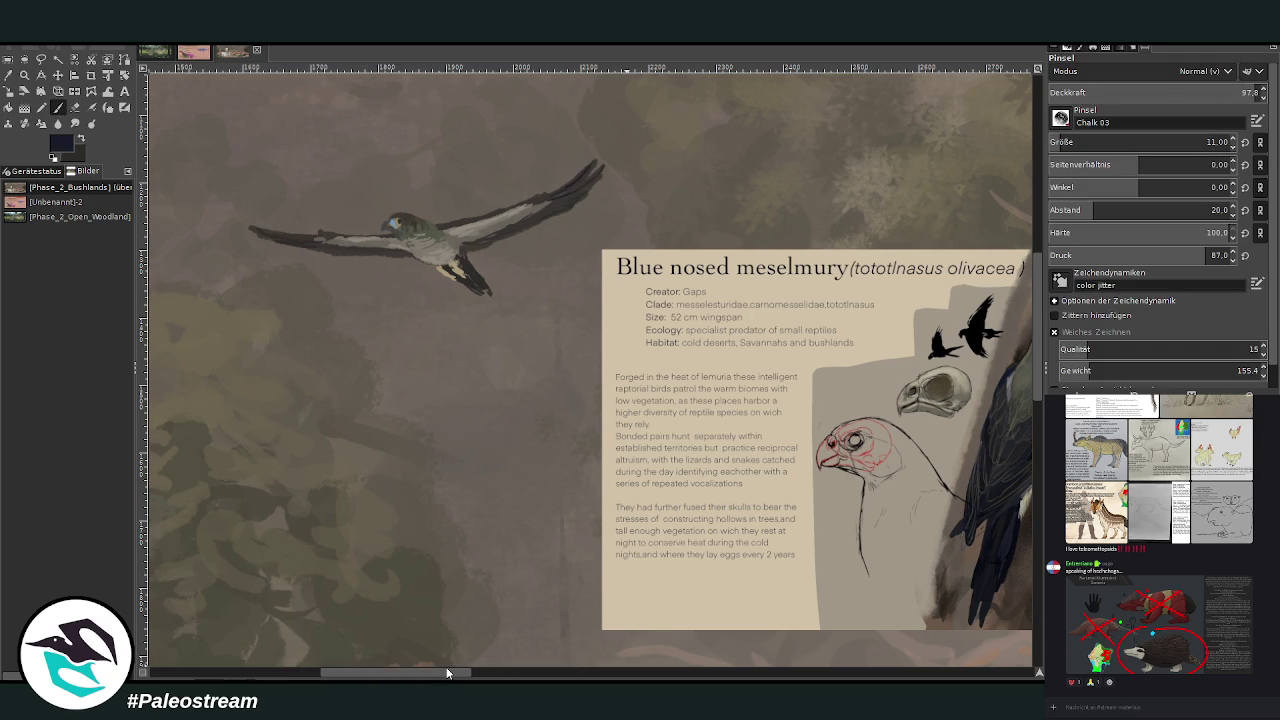
left_click_drag(470, 673, 446, 673)
left_click(1189, 94)
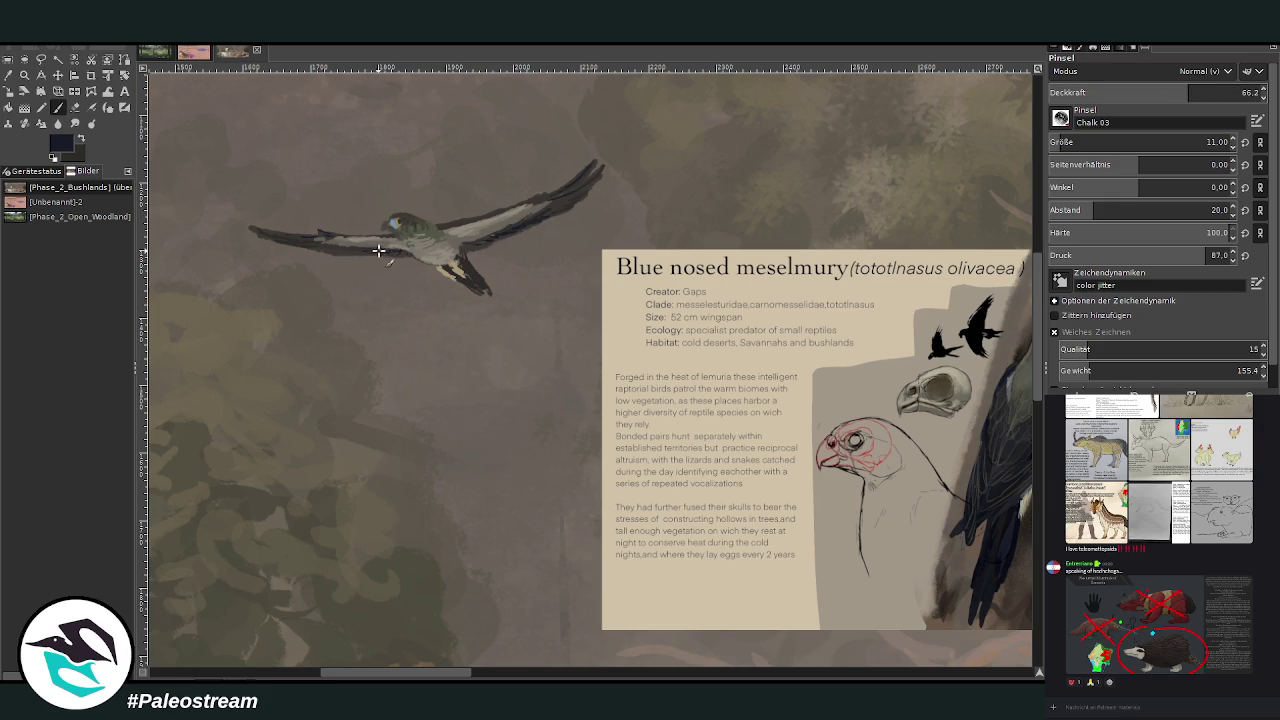
left_click_drag(441, 675, 464, 675)
left_click(1024, 342, "ctrl")
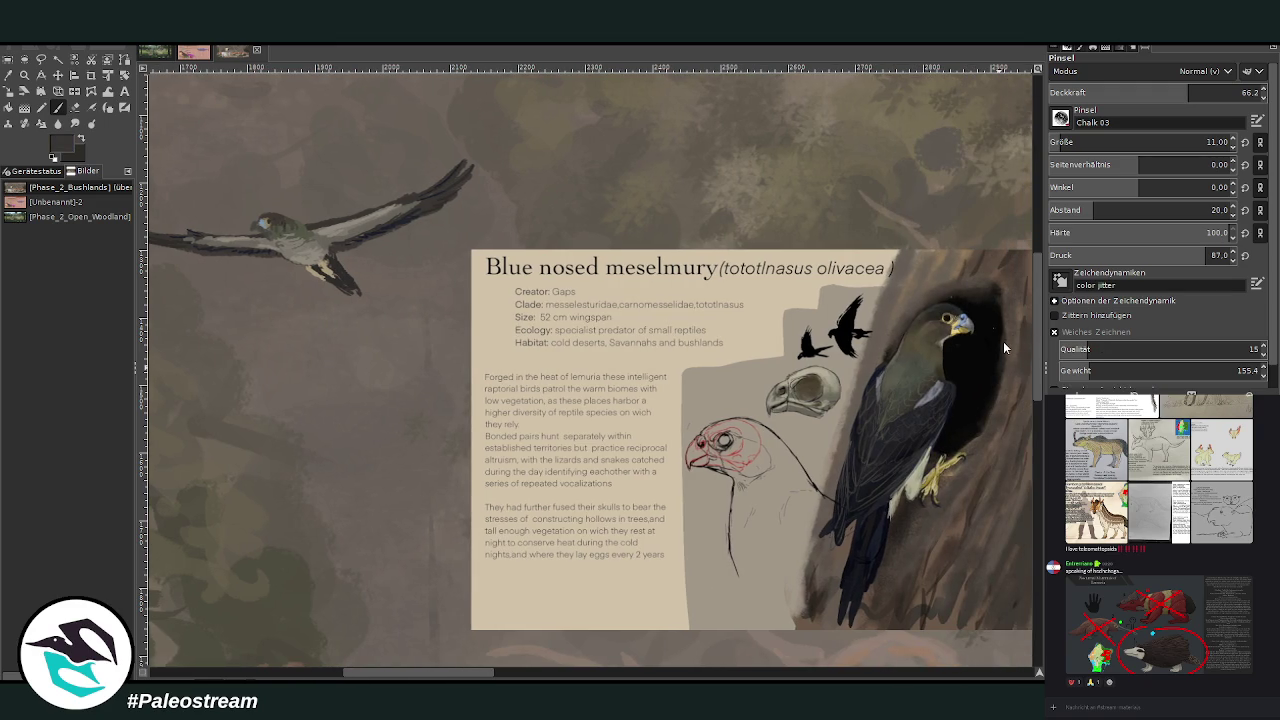
key("greater")
key("greater")
key("greater")
key("greater")
key("greater")
key("greater")
Sample yellow-ochre from the perched bird and dab it onto the flying bird's eye
left_click(8, 75)
left_click(266, 222)
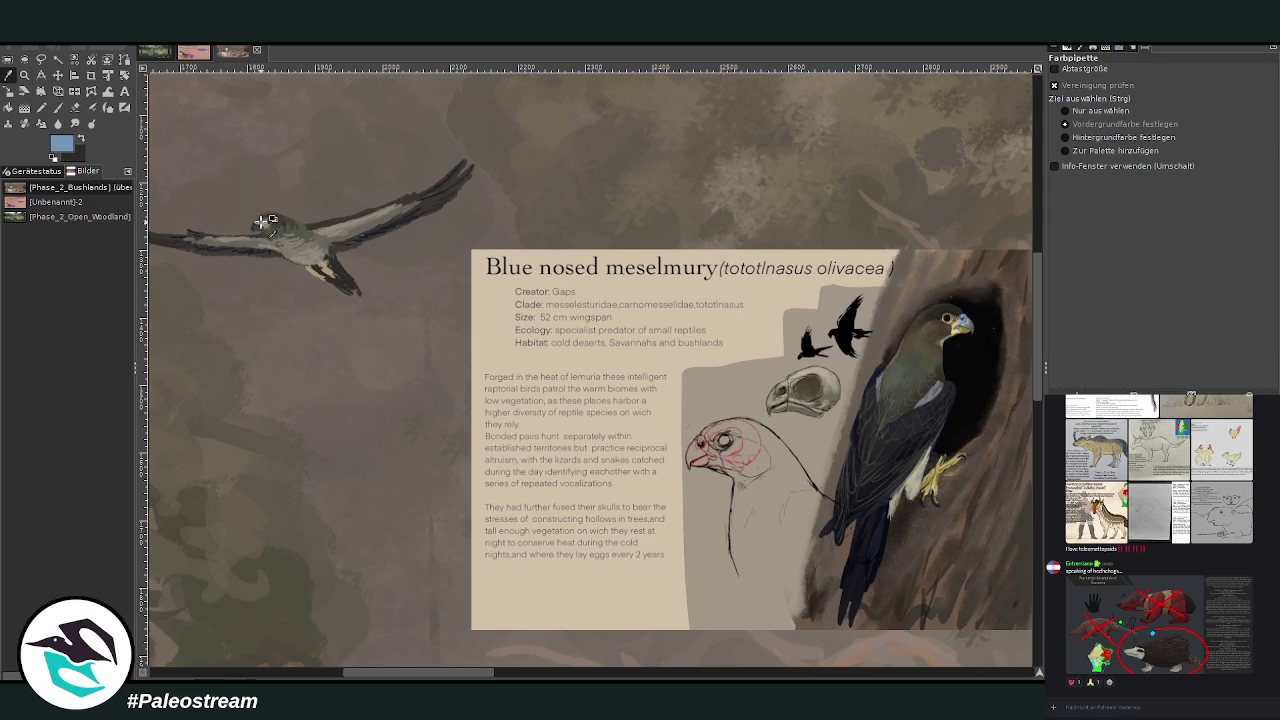
left_click(1034, 266)
left_click(58, 107)
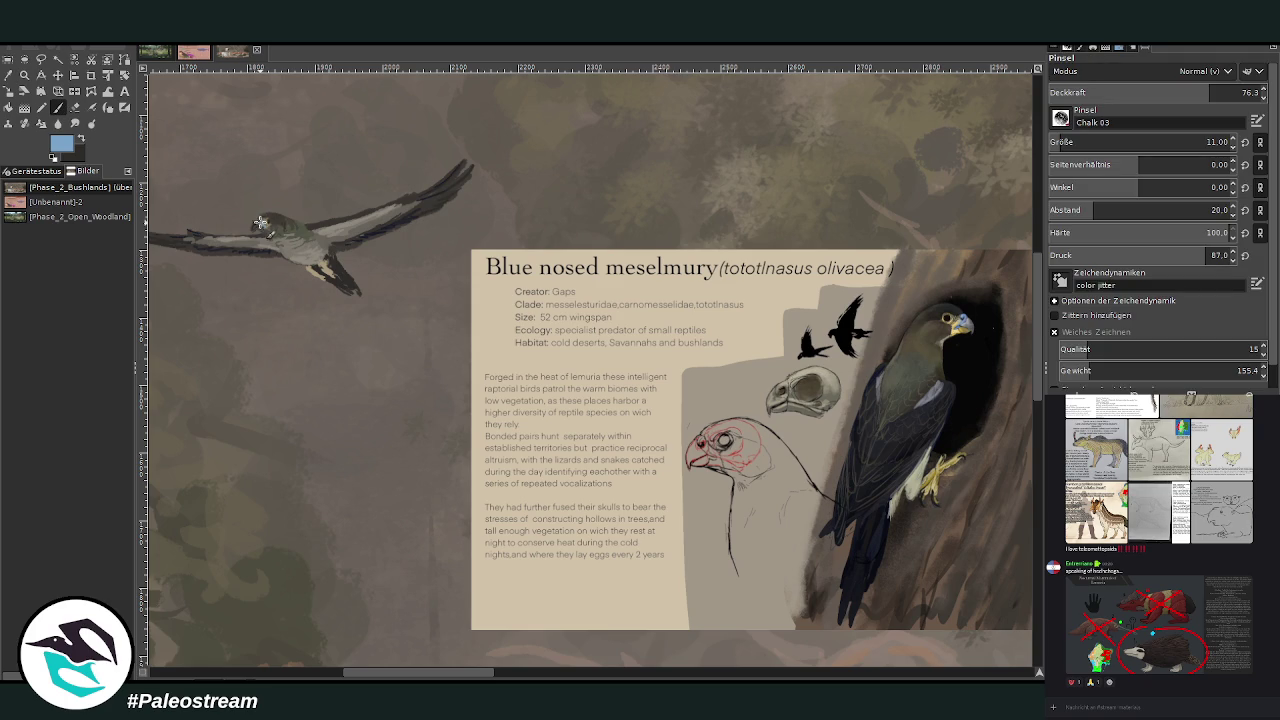
left_click(8, 75)
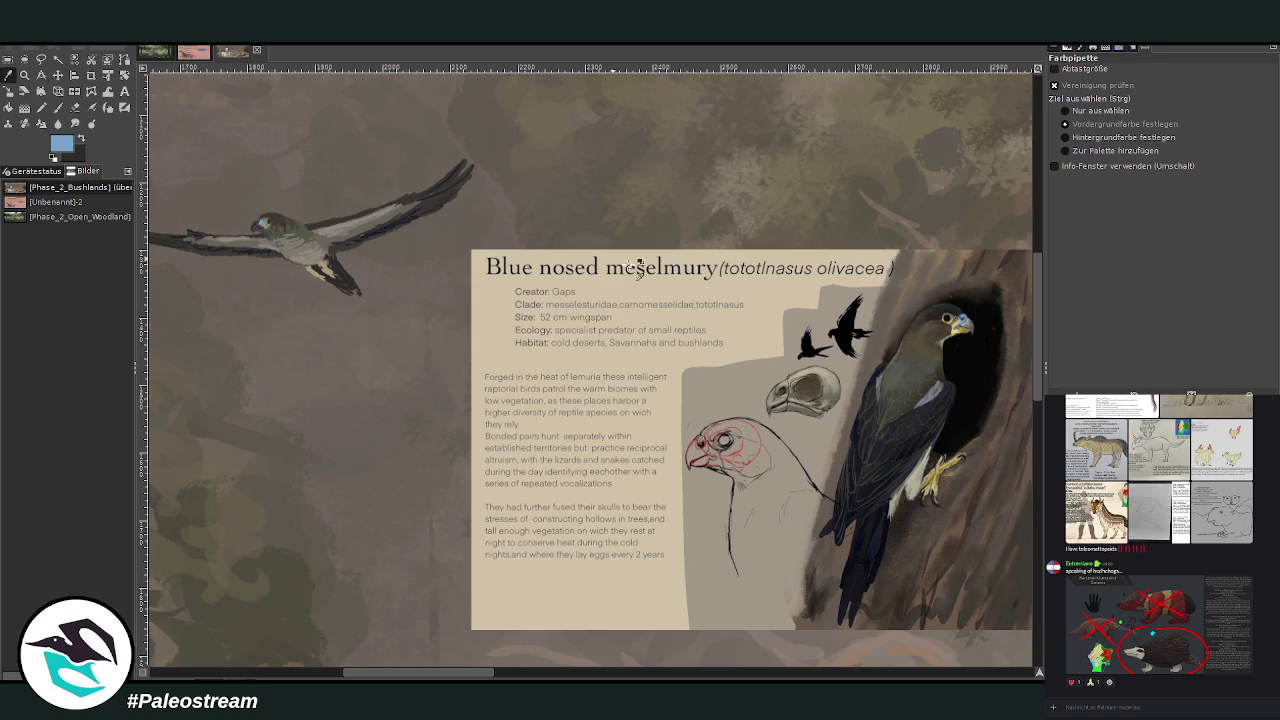
left_click(936, 470)
left_click(58, 107)
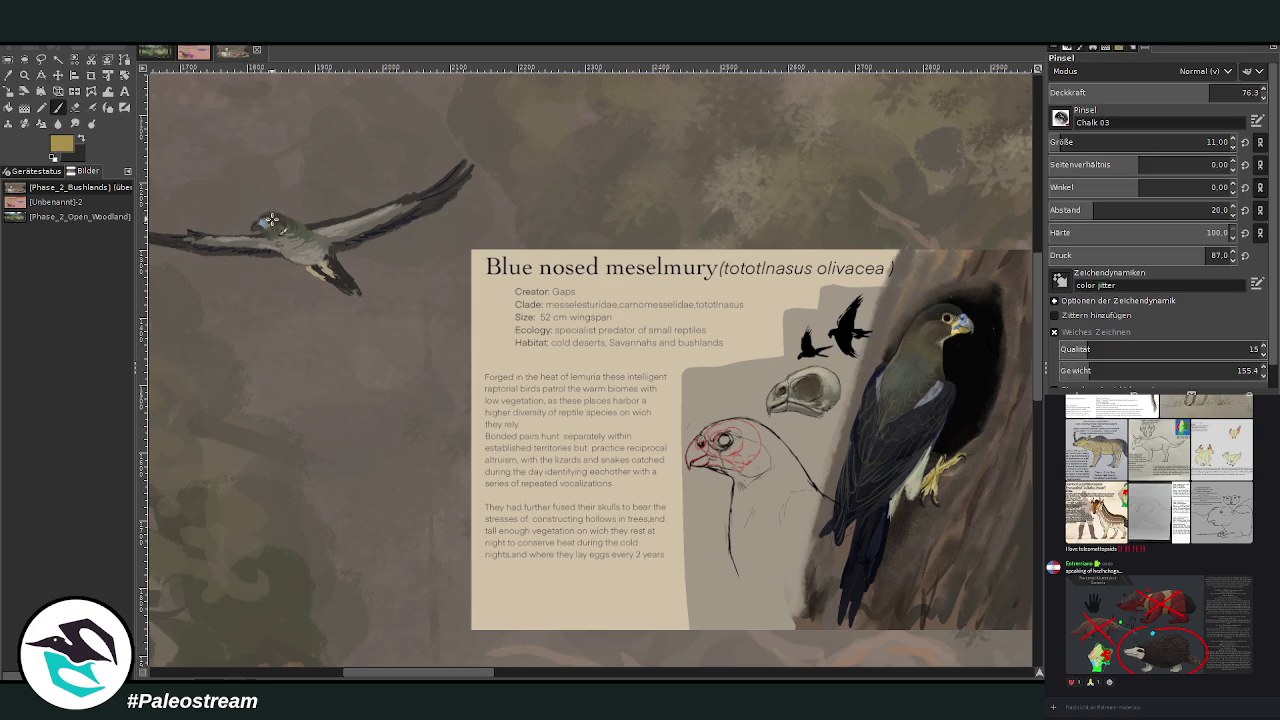
left_click_drag(264, 227, 266, 222)
key("minus")
key("minus")
key("minus")
key("minus")
key("minus")
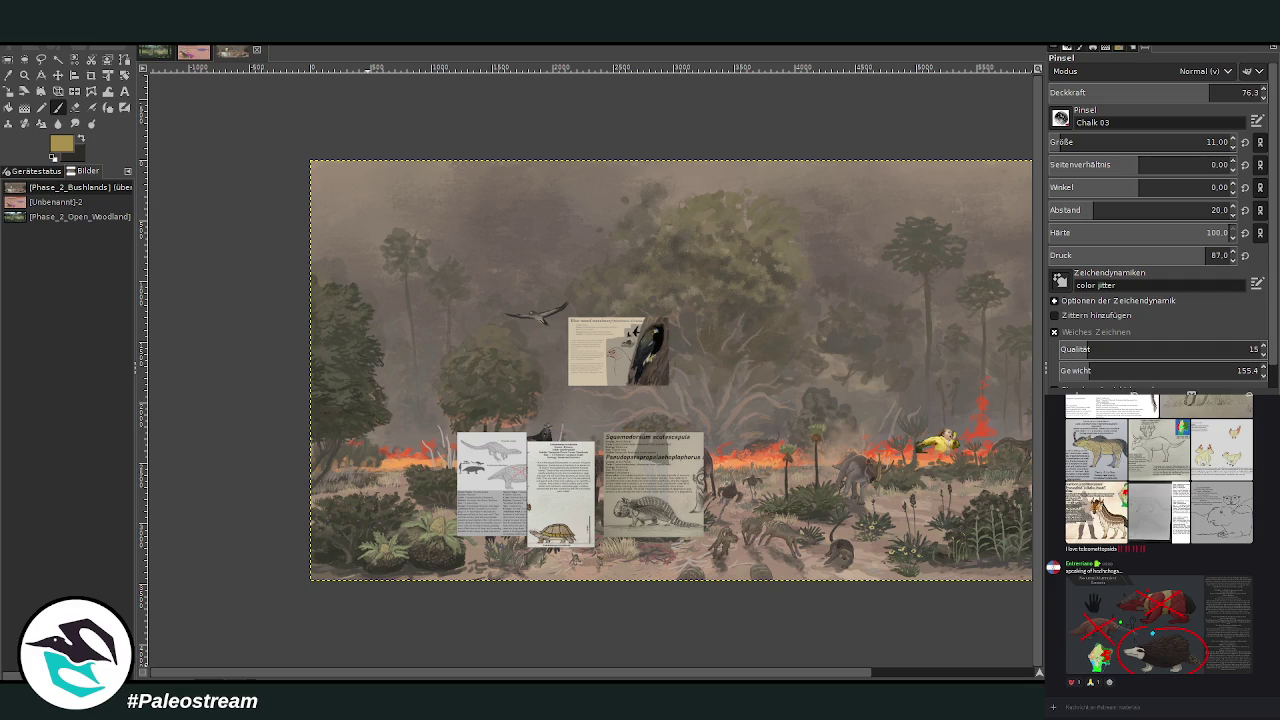
Paste the copied plesiosaur painting as a new image and zoom it to fill the view
key("z")
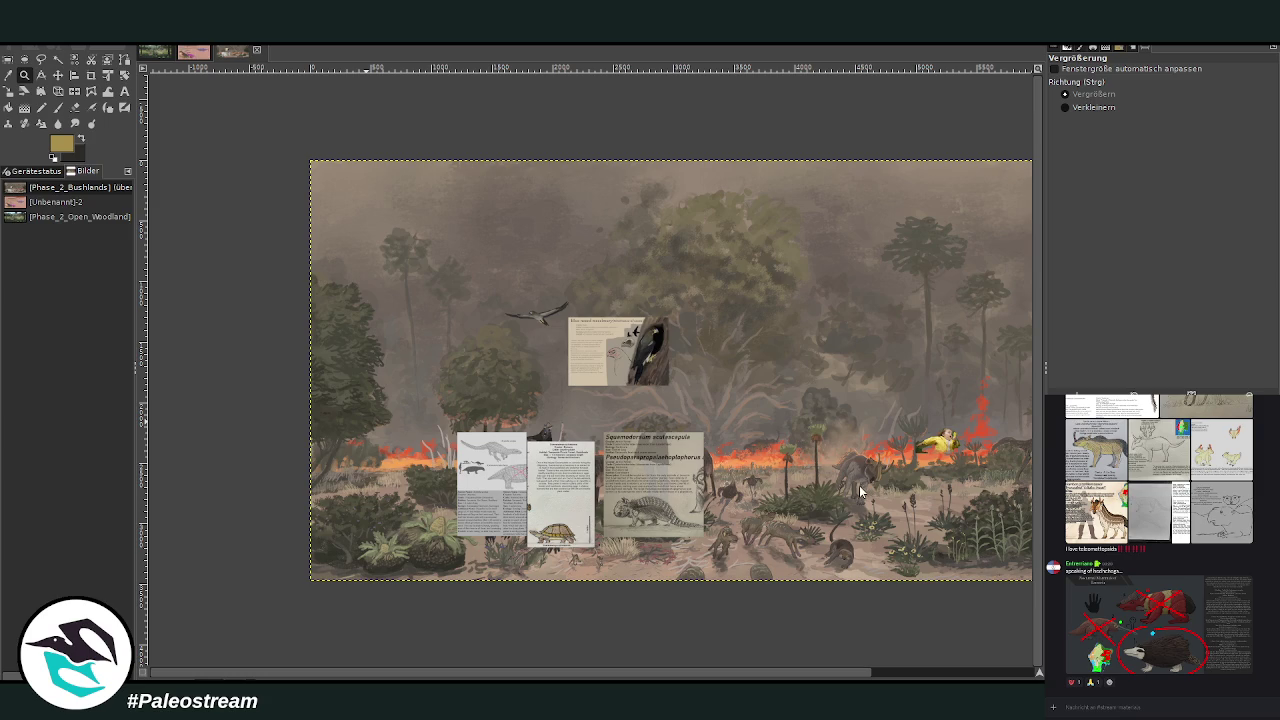
key("ctrl+shift+v")
left_click_drag(249, 200, 931, 542)
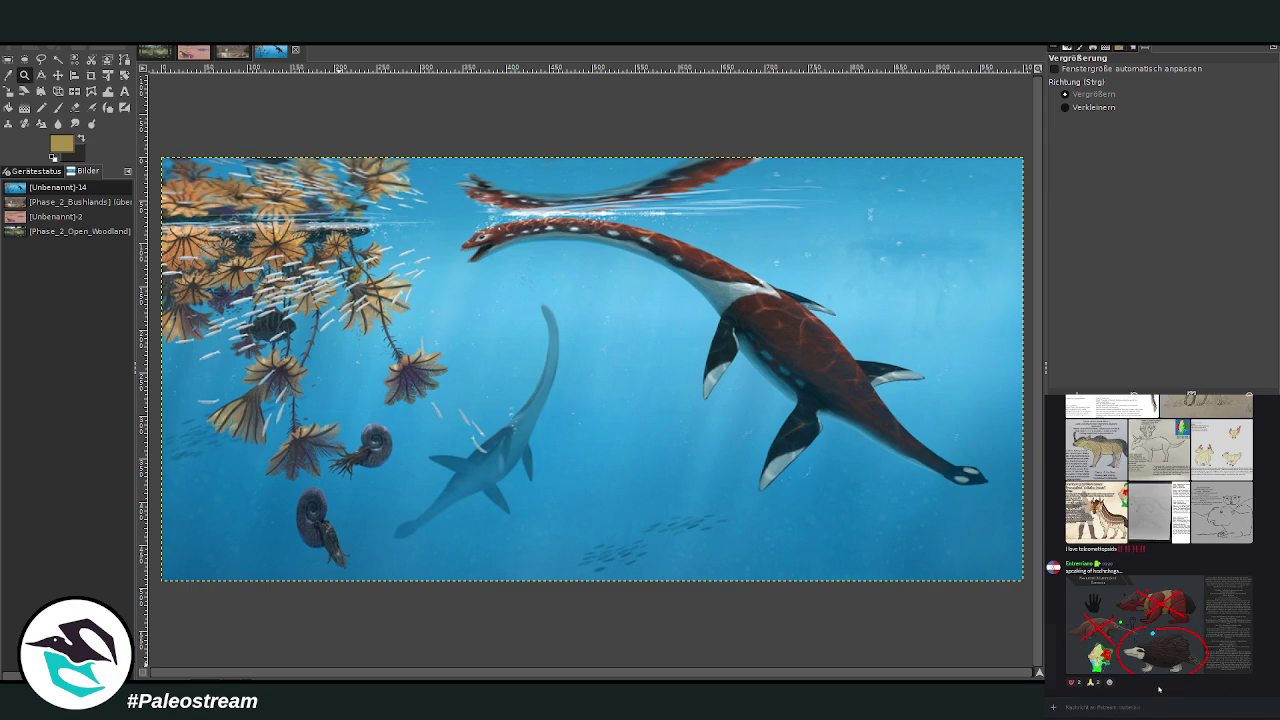
Send an image in the chat, paste three paintings as new images -15 to -17, and return to the bushland
key("ctrl+v")
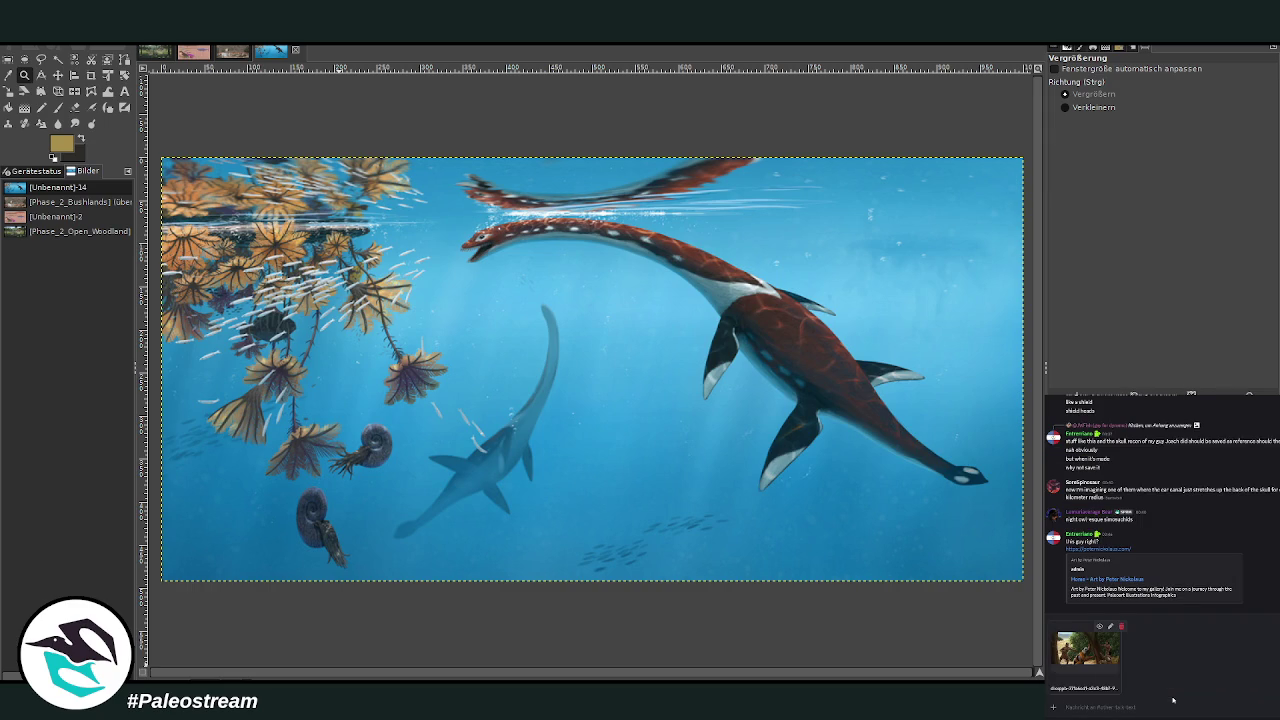
key("Return")
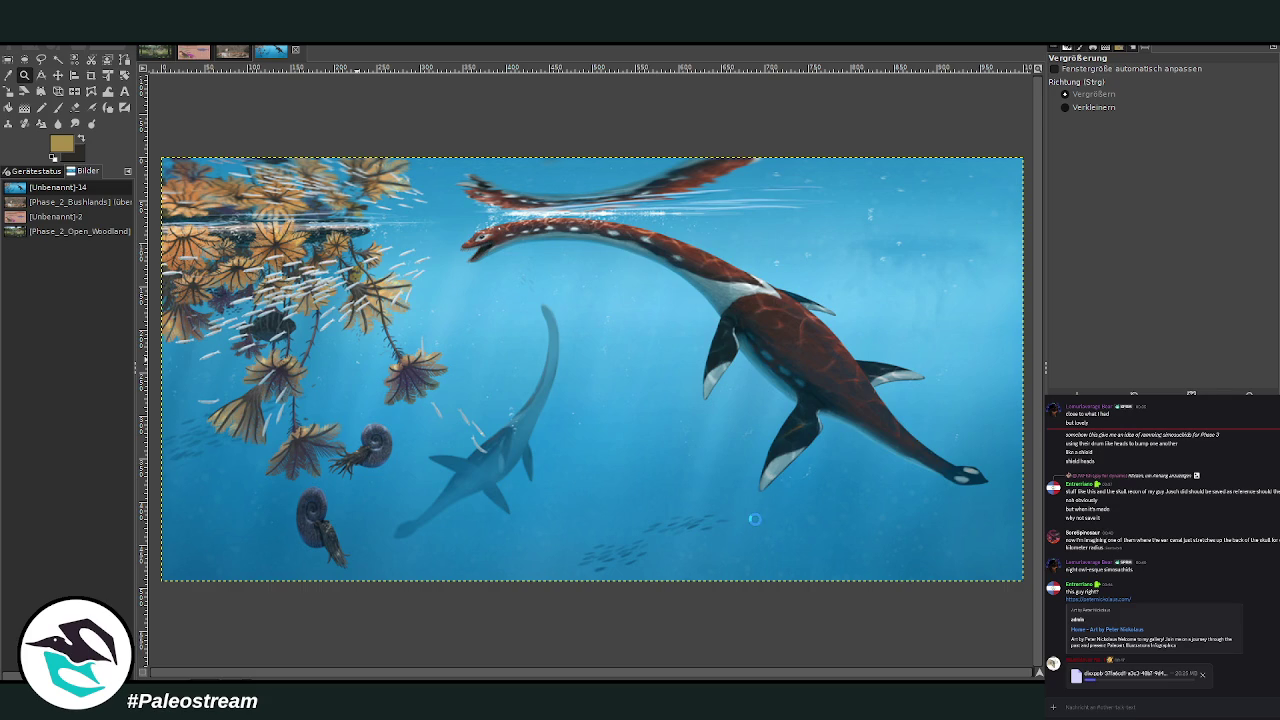
key("ctrl+shift+v")
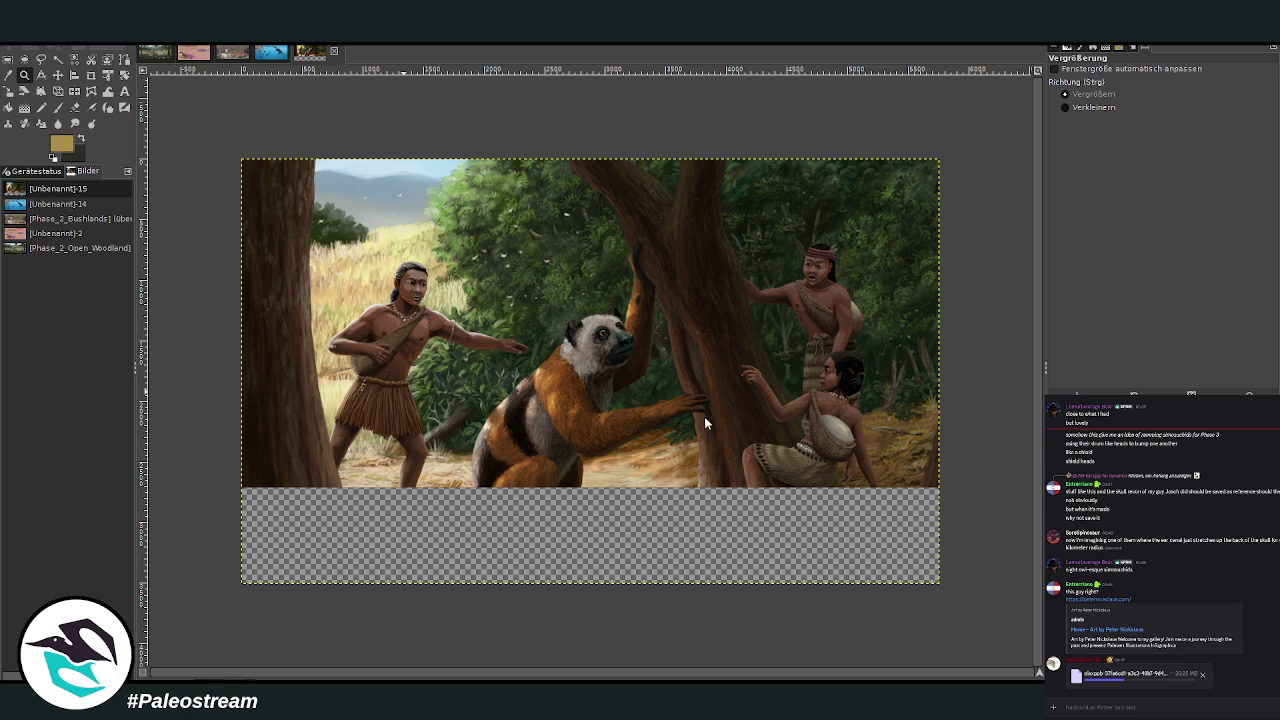
key("ctrl+shift+v")
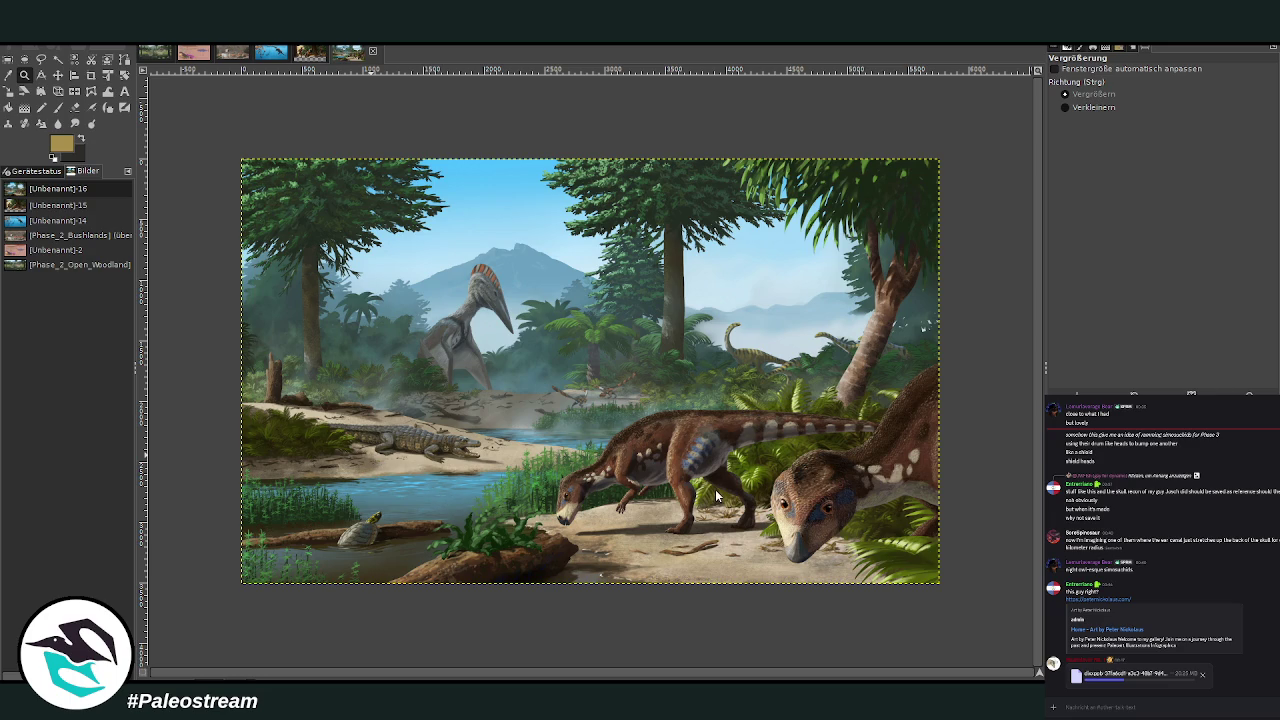
key("ctrl+shift+v")
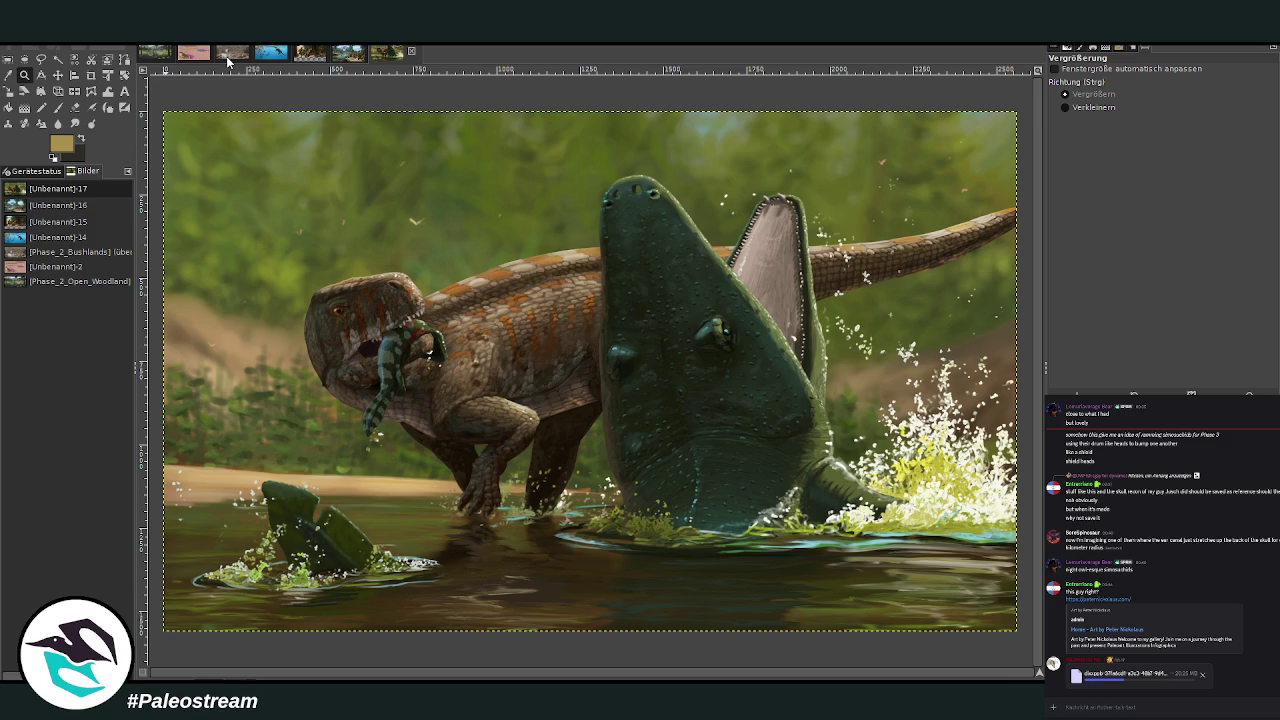
left_click(230, 56)
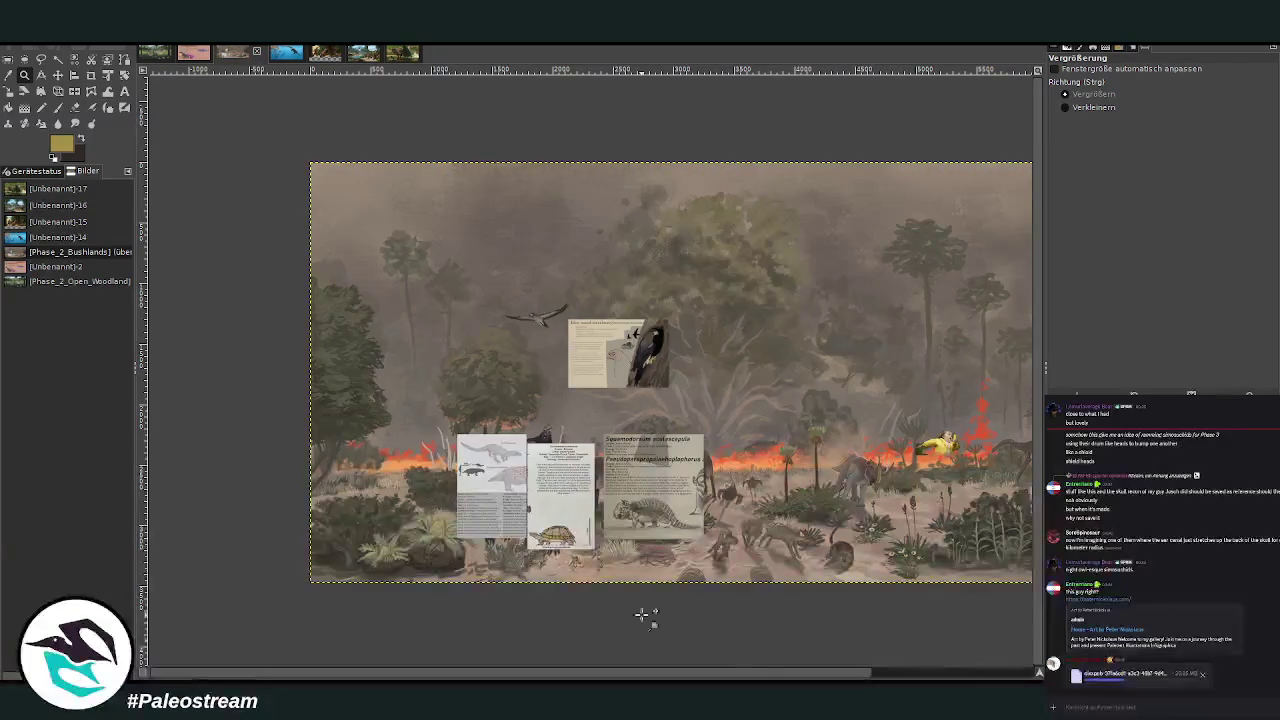
Delete the small yellow figure beside the fire line from its layer
scroll(760, 676, "right", 3)
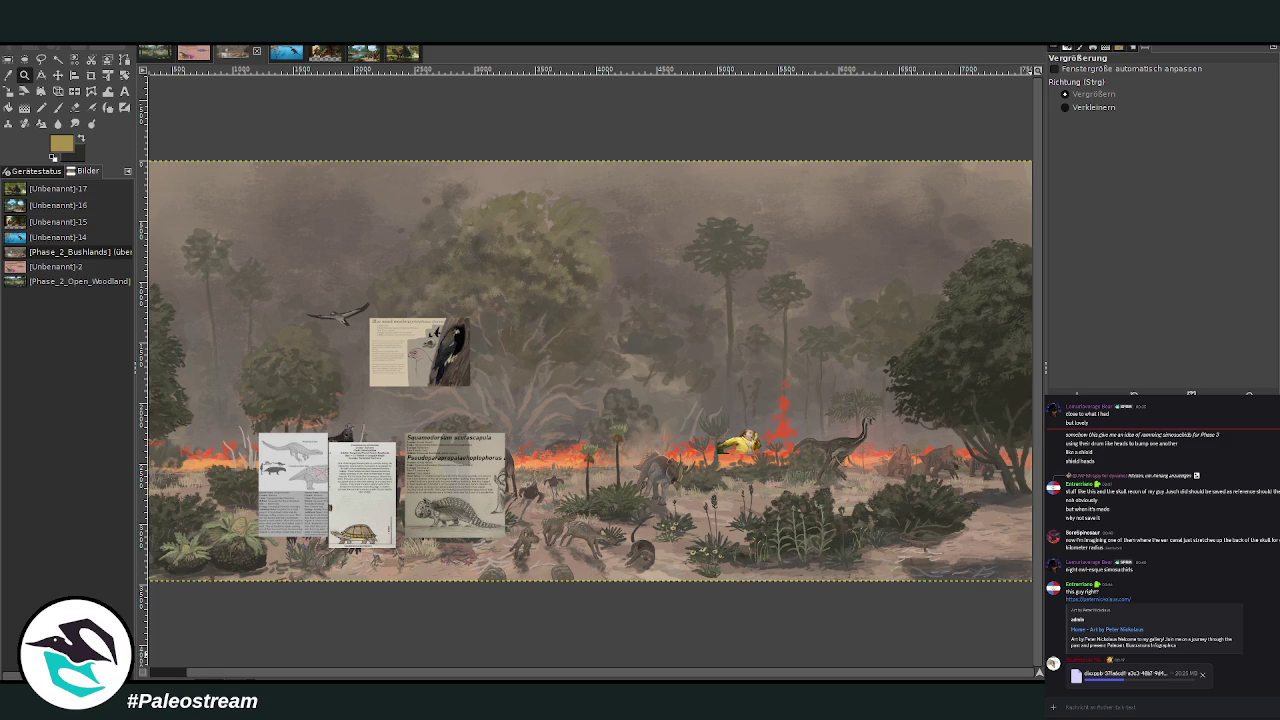
left_click(58, 75)
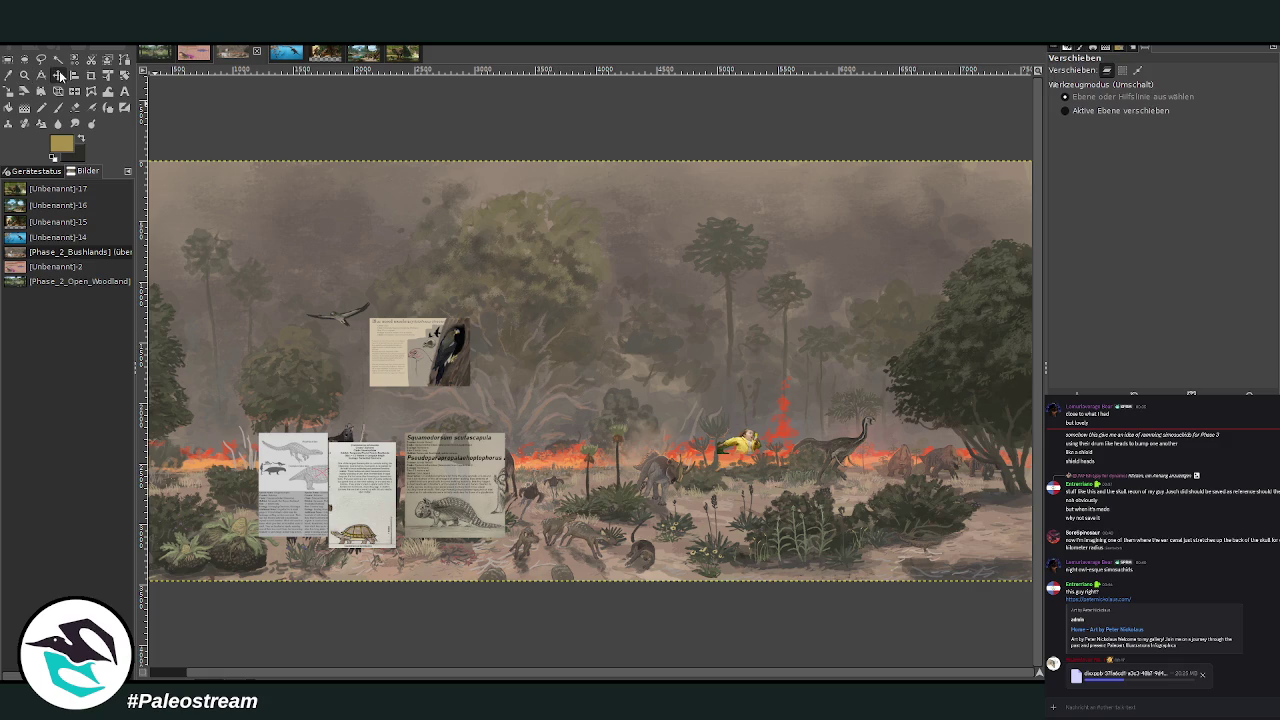
left_click(745, 442)
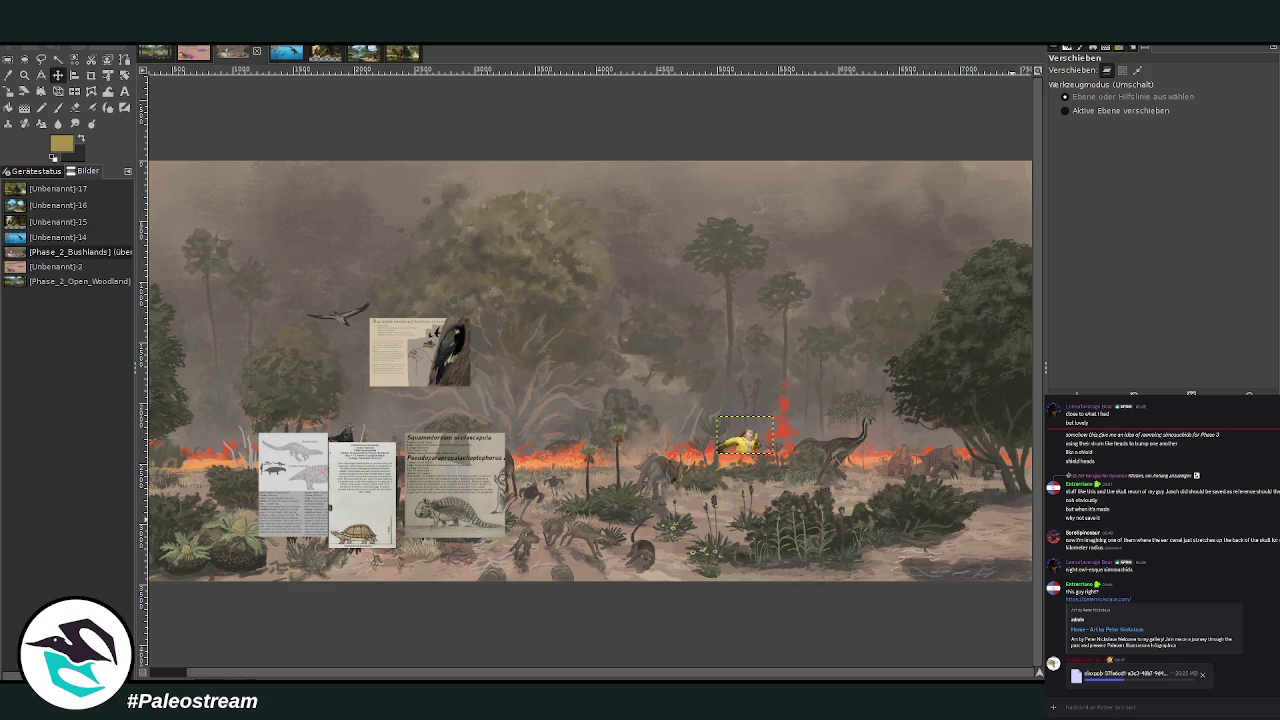
key("Delete")
Zoom in on the bird and its info card and make the flying bird's layer active
left_click(25, 75)
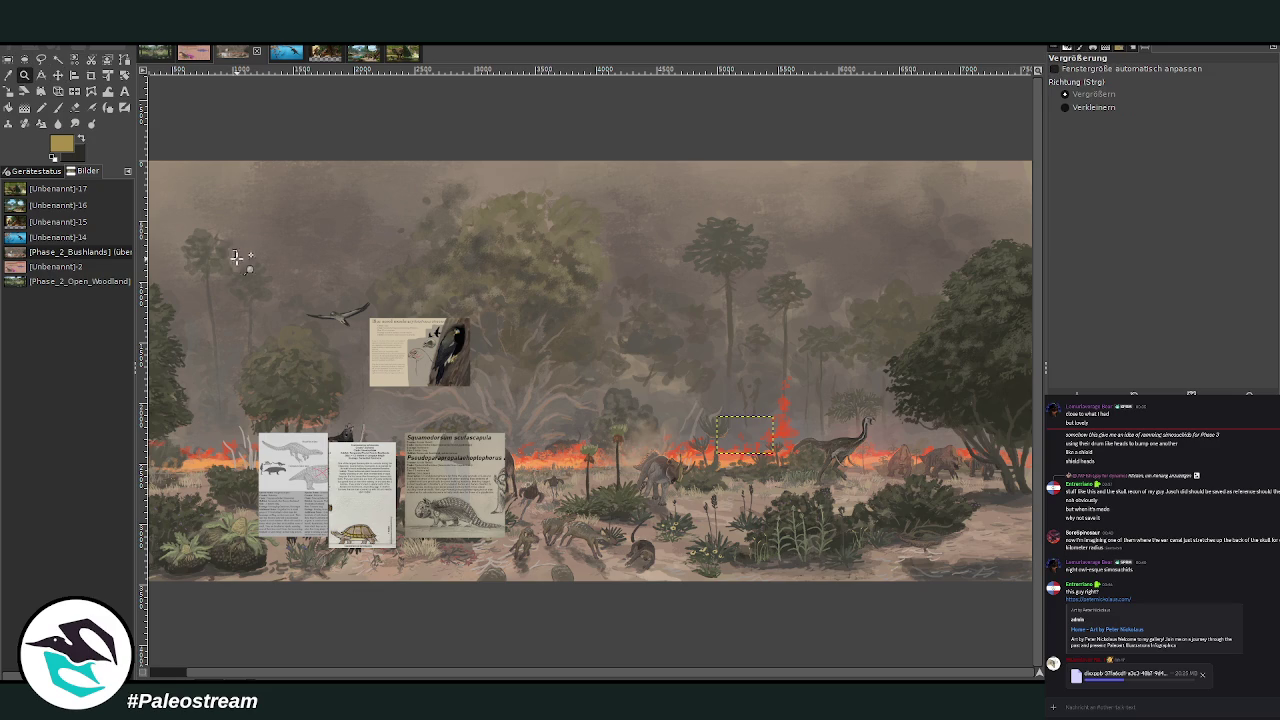
left_click_drag(235, 251, 630, 438)
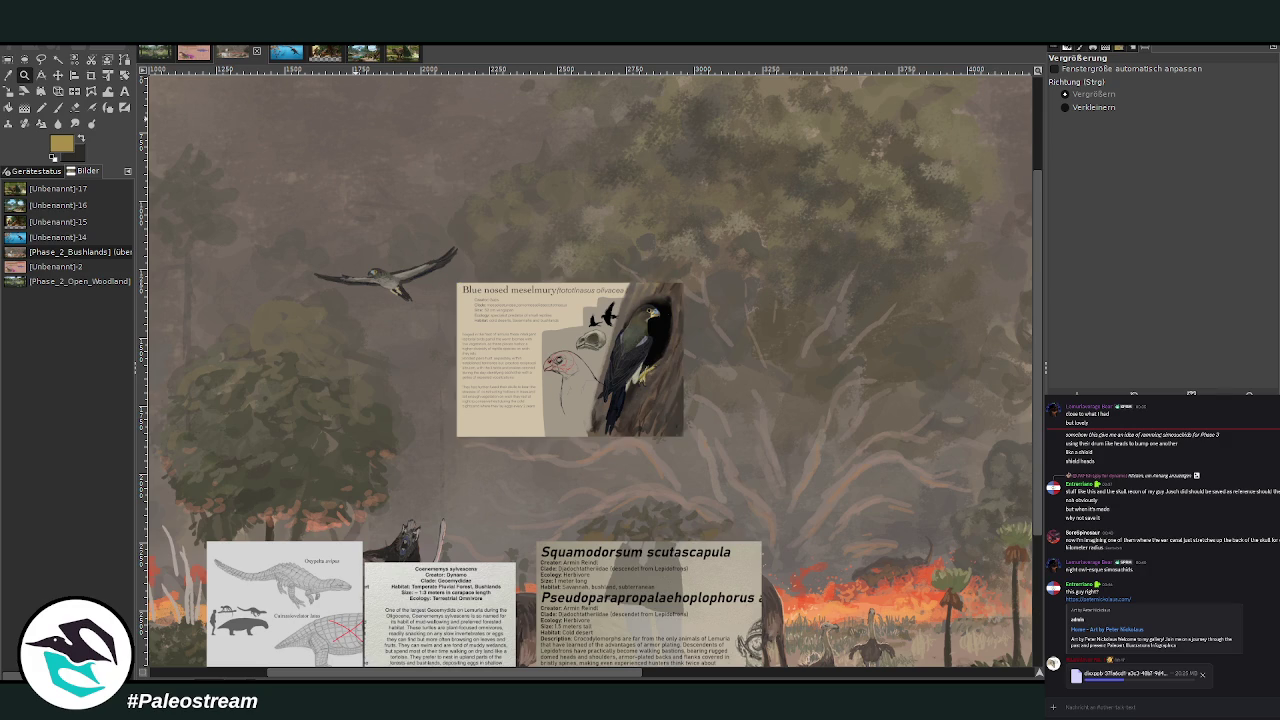
key("Page_Up")
Move the bird info card up and right, and rotate the flying bird about -12°
left_click(57, 75)
left_click_drag(600, 431, 770, 262)
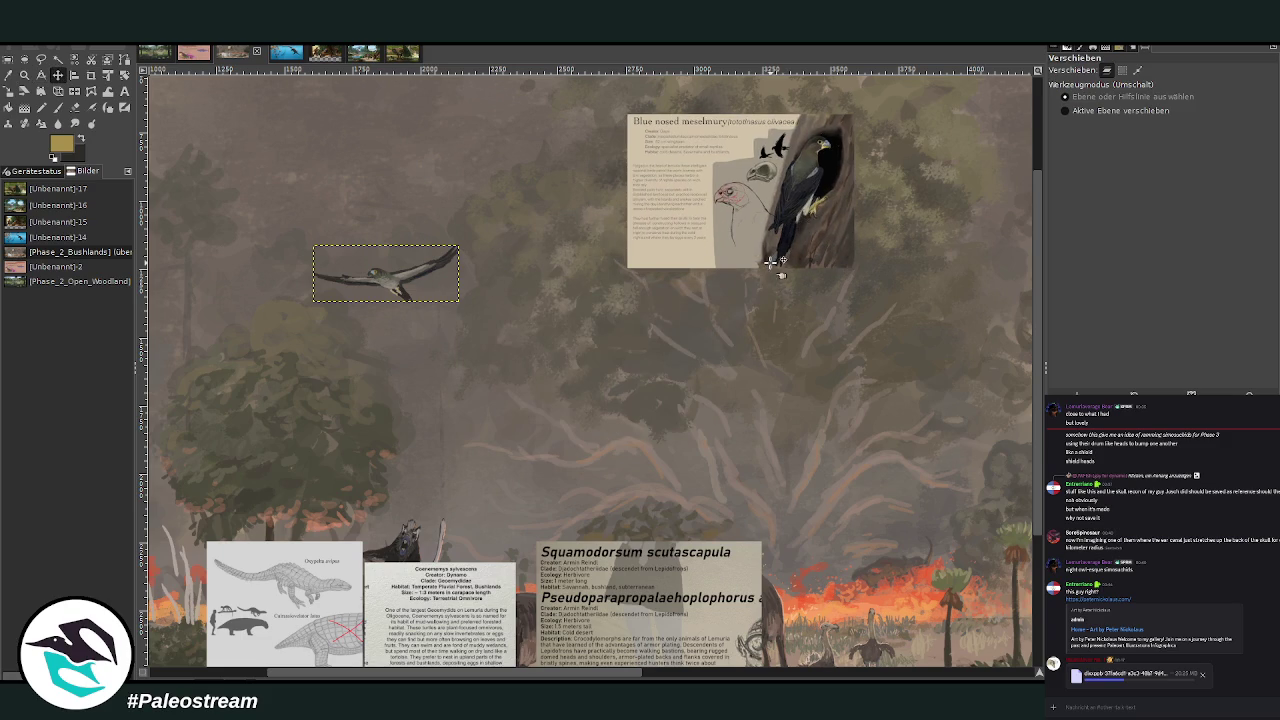
left_click(124, 75)
left_click(323, 288)
left_click_drag(323, 288, 336, 316)
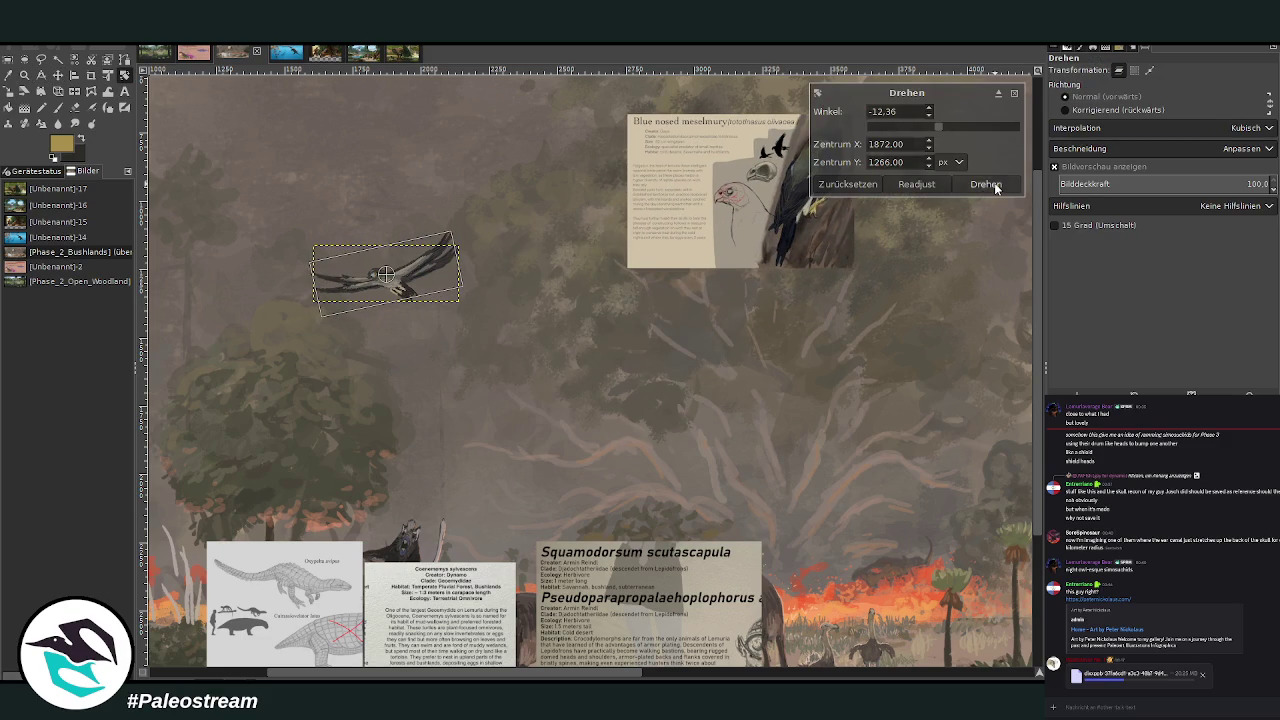
left_click(994, 187)
Place a copy of the bird to its right and scale it down to 405x228
left_click(57, 75)
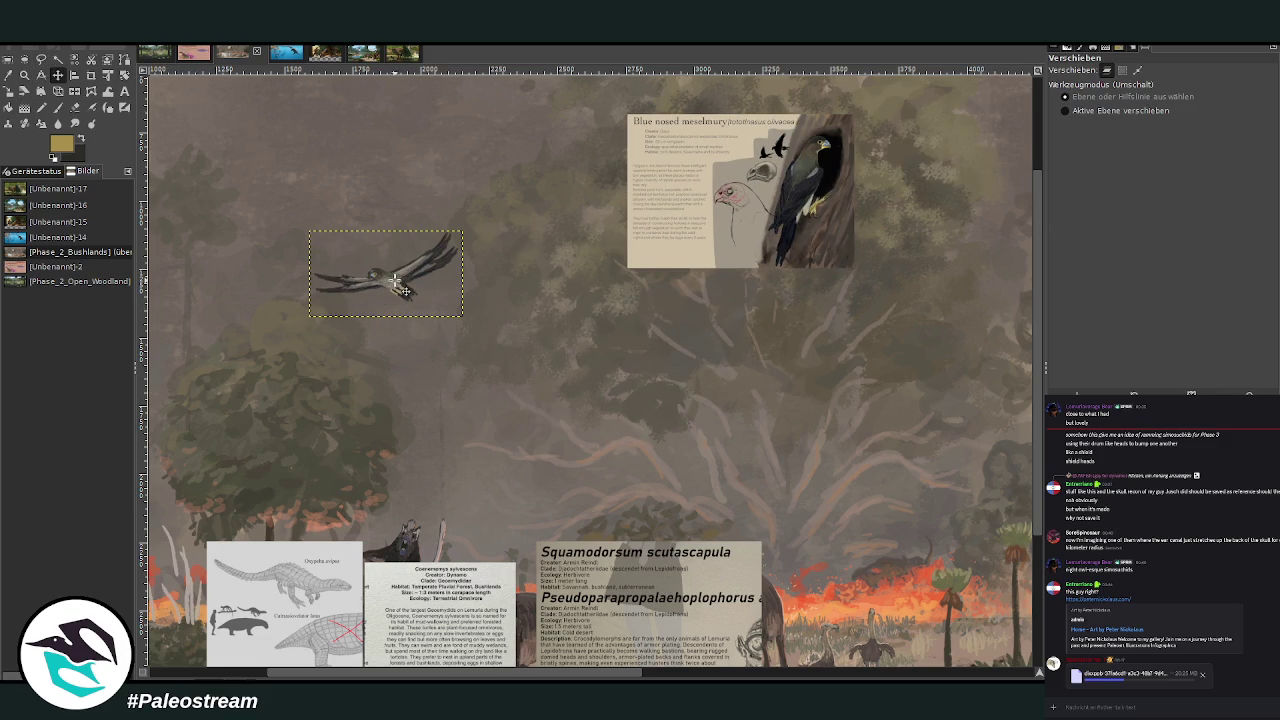
left_click_drag(397, 287, 522, 311)
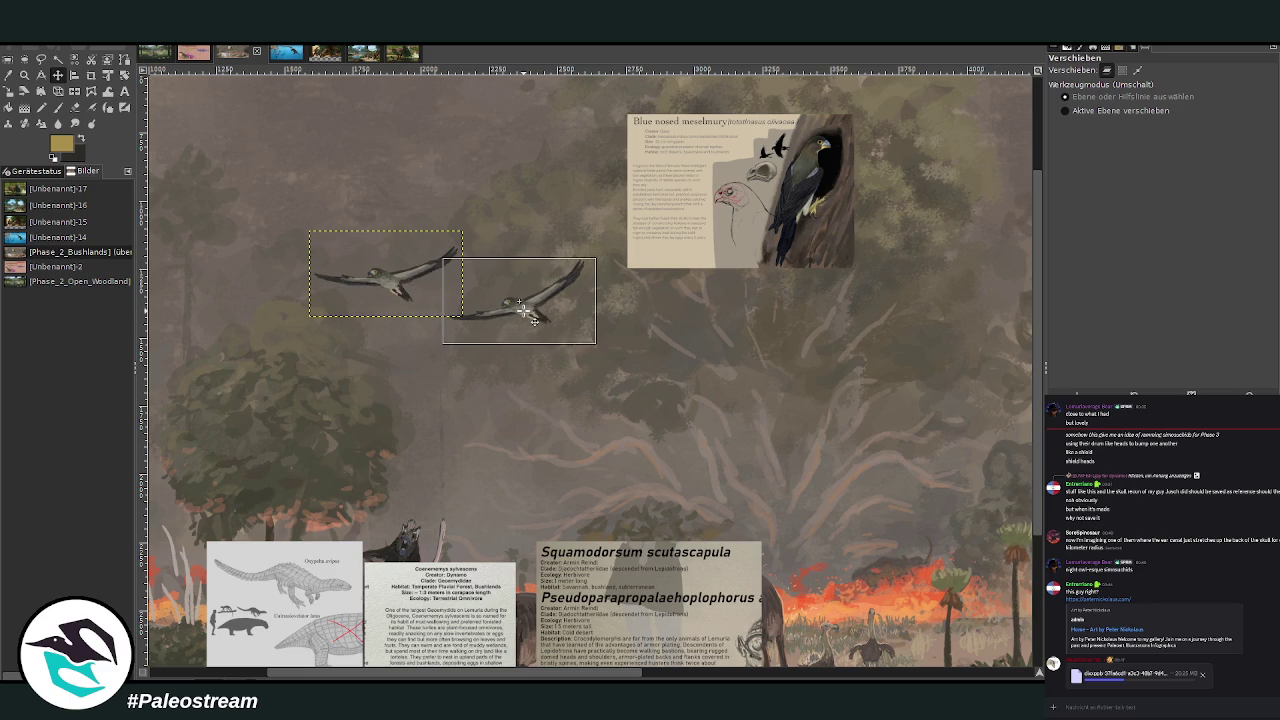
left_click(9, 91)
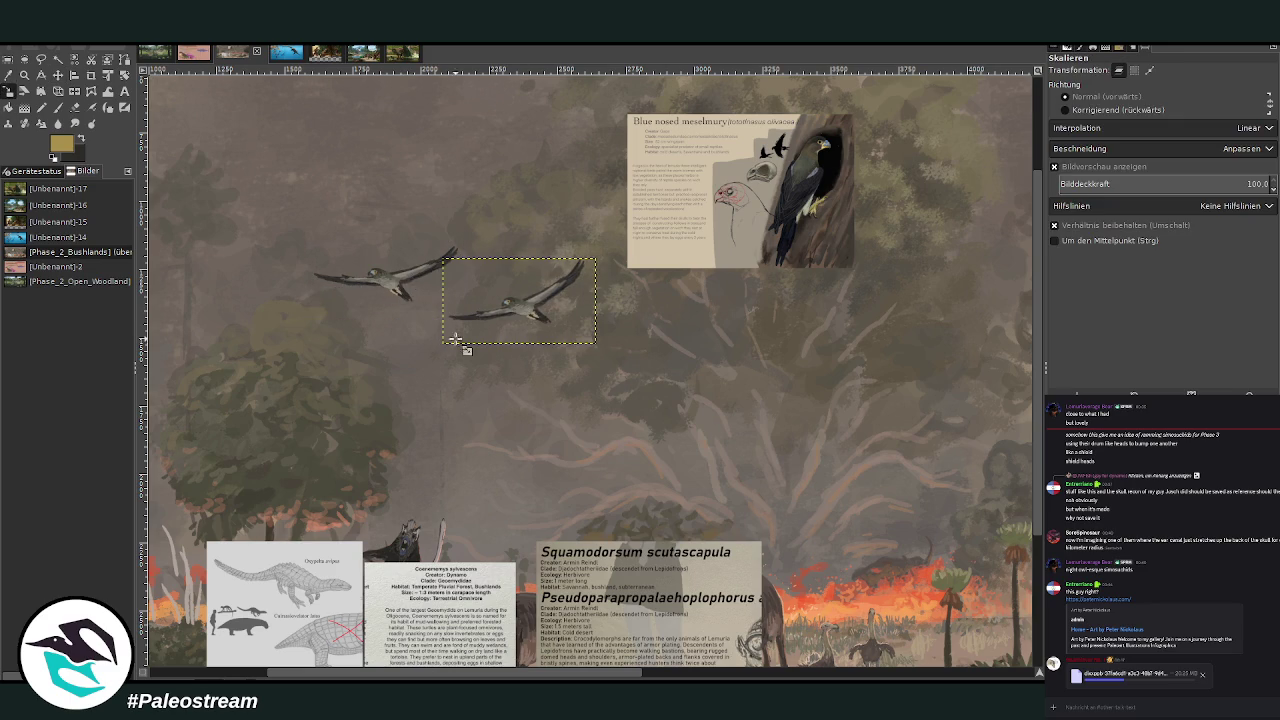
left_click(596, 323)
mouse_move(596, 323)
left_mouse_down()
mouse_move(553, 305)
mouse_move(519, 330)
left_mouse_up()
left_click(986, 168)
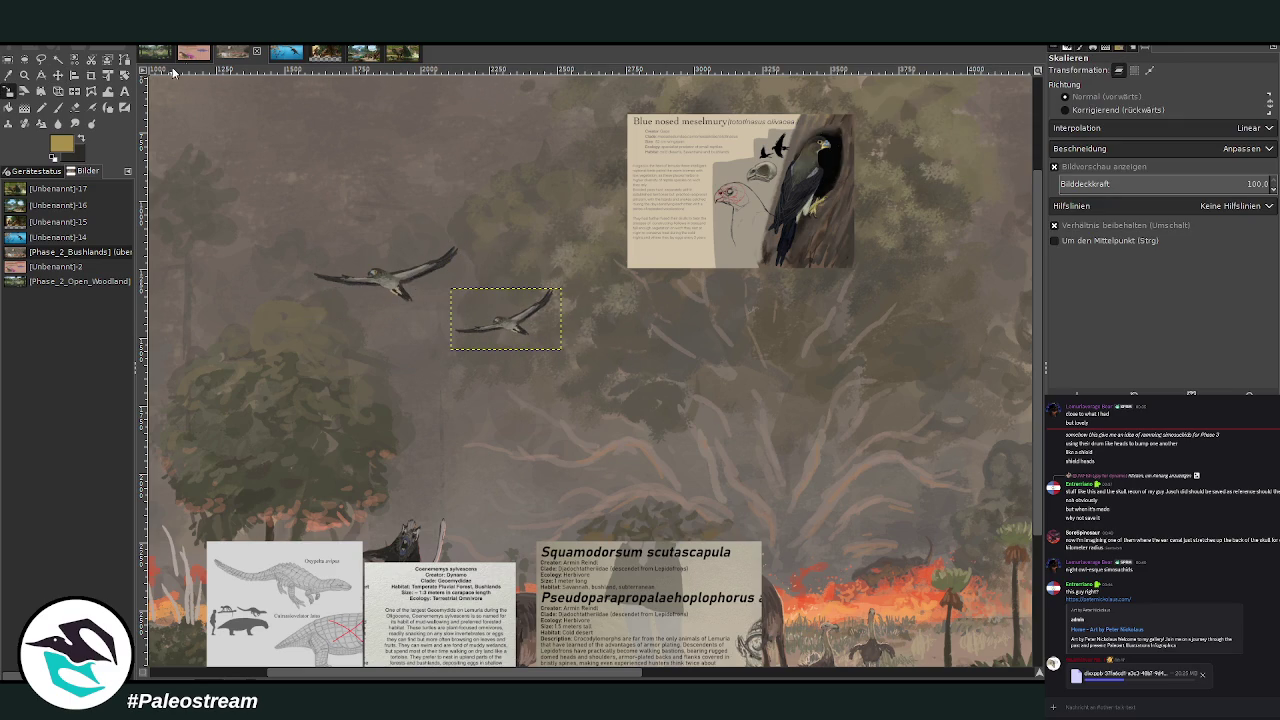
Tilt the small bird copy about -11° and zoom in closely on it
left_click(124, 75)
left_click_drag(463, 338, 465, 348)
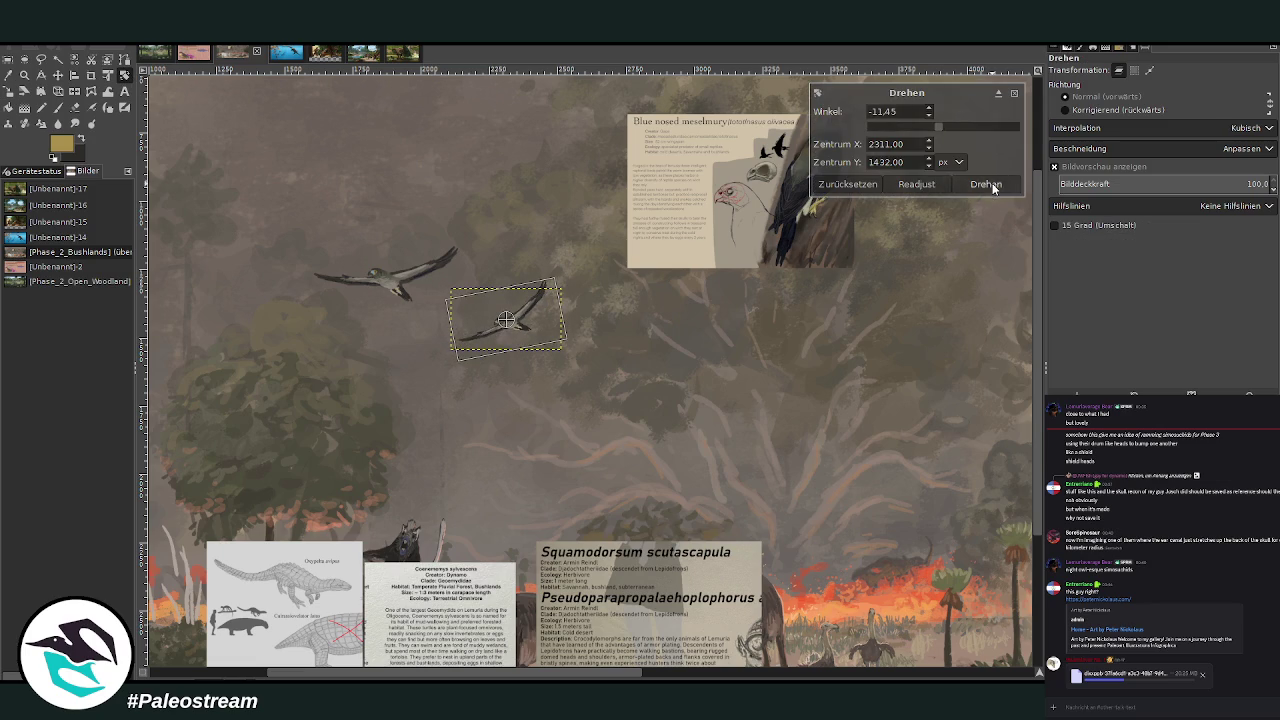
left_click(986, 185)
left_click(24, 75)
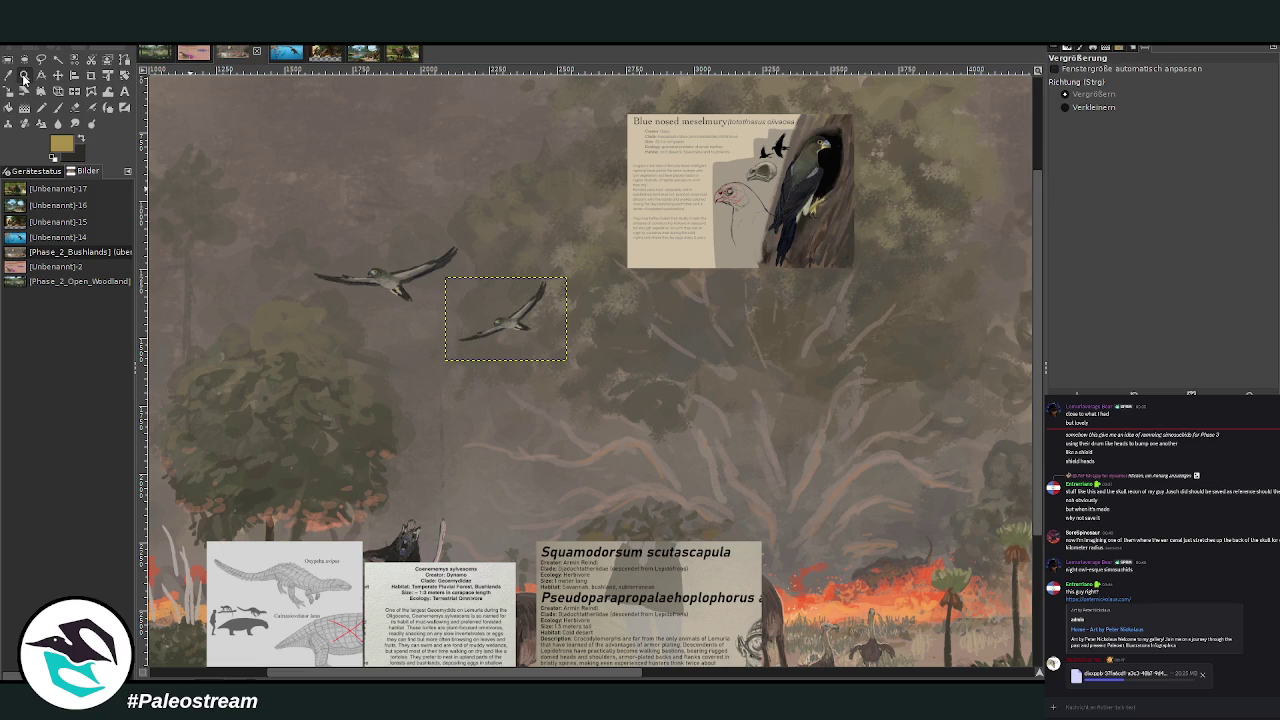
left_click_drag(410, 279, 606, 394)
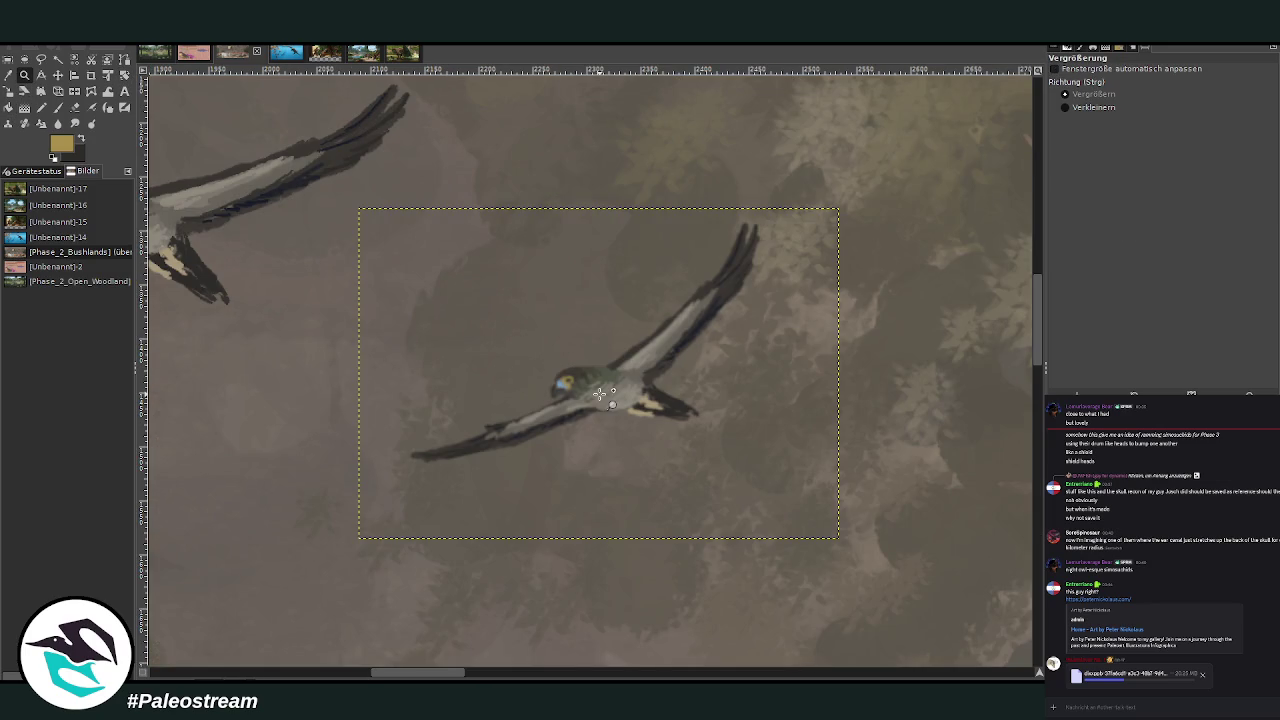
Erase the small bird's green head and sample a grey from the painting
key("p")
key("o")
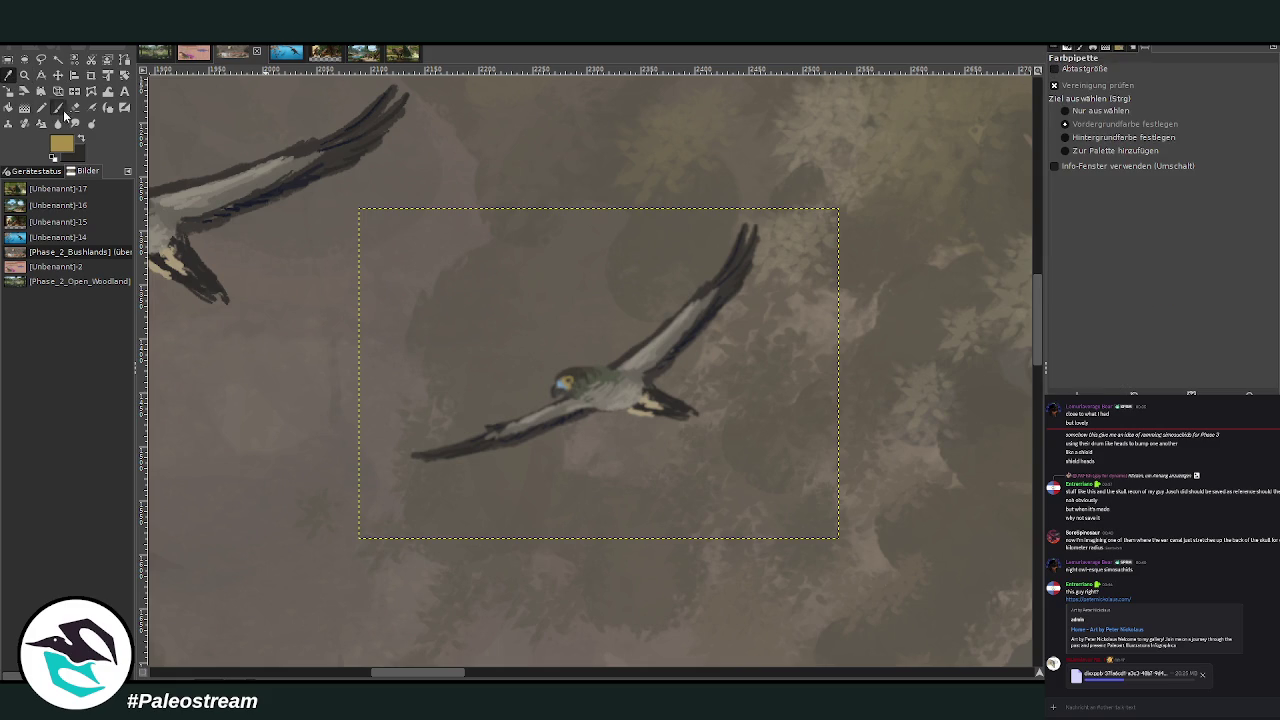
left_click(74, 107)
left_click_drag(575, 380, 539, 400)
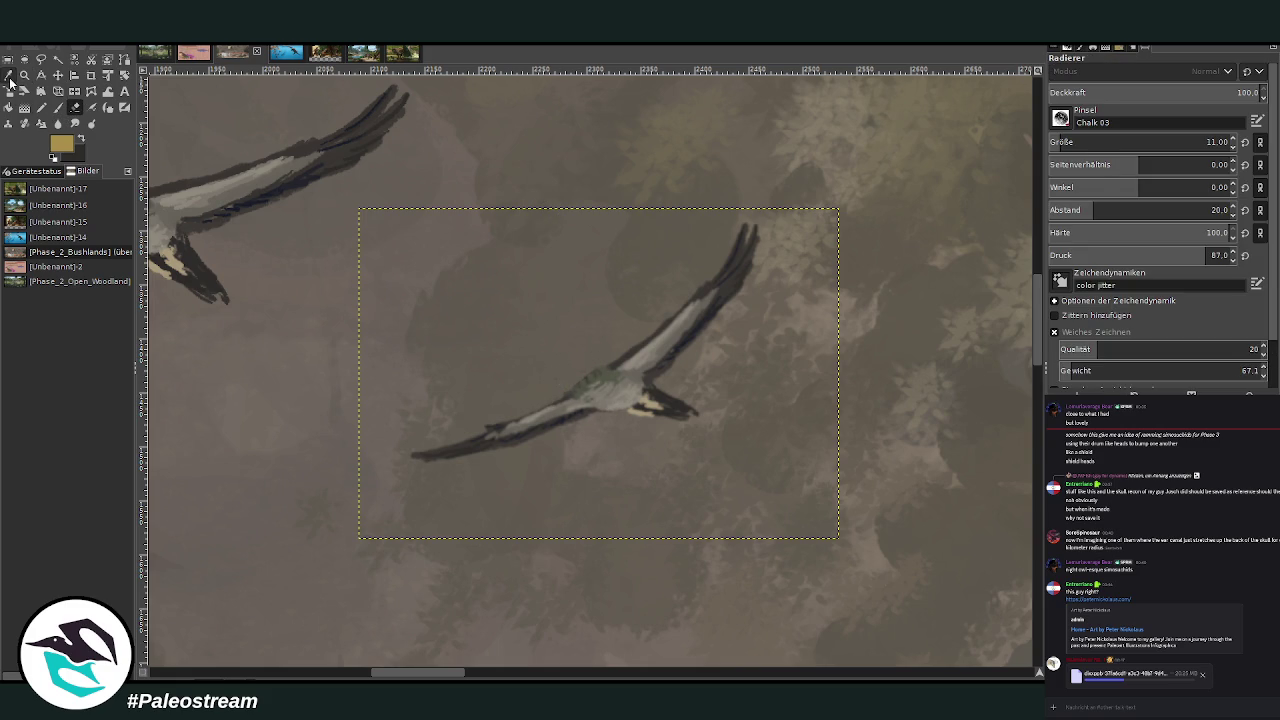
left_click(9, 78)
left_click(611, 374)
left_click(58, 107)
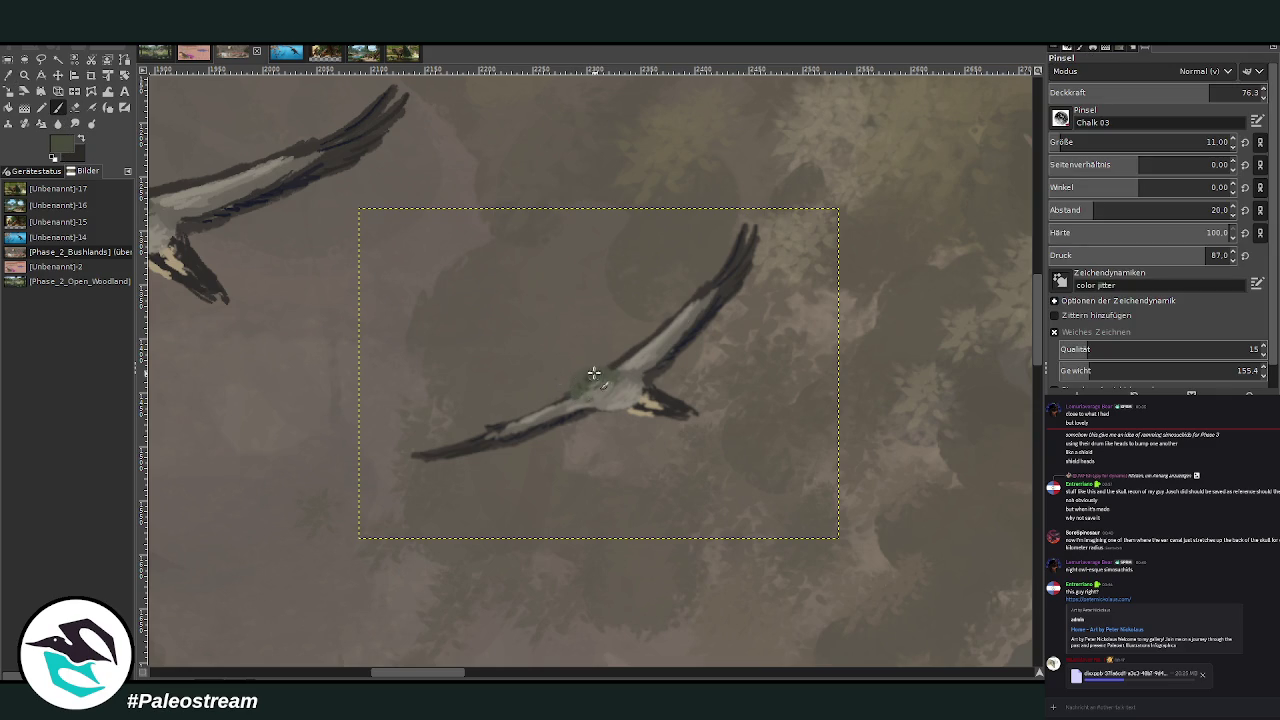
Paint greenish tones over the small bird's body and back, and lighten the top of its head
left_click_drag(578, 388, 574, 382)
left_click_drag(606, 371, 624, 366)
left_click_drag(421, 677, 415, 677)
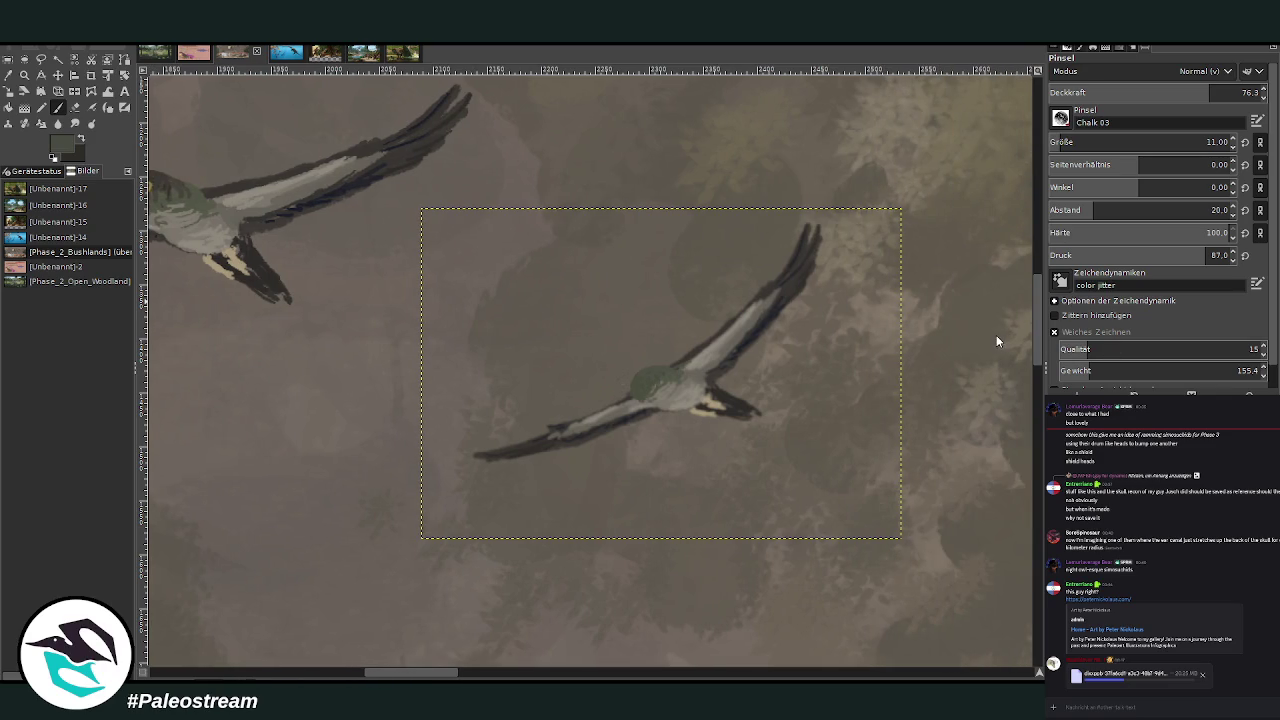
left_click_drag(425, 677, 415, 678)
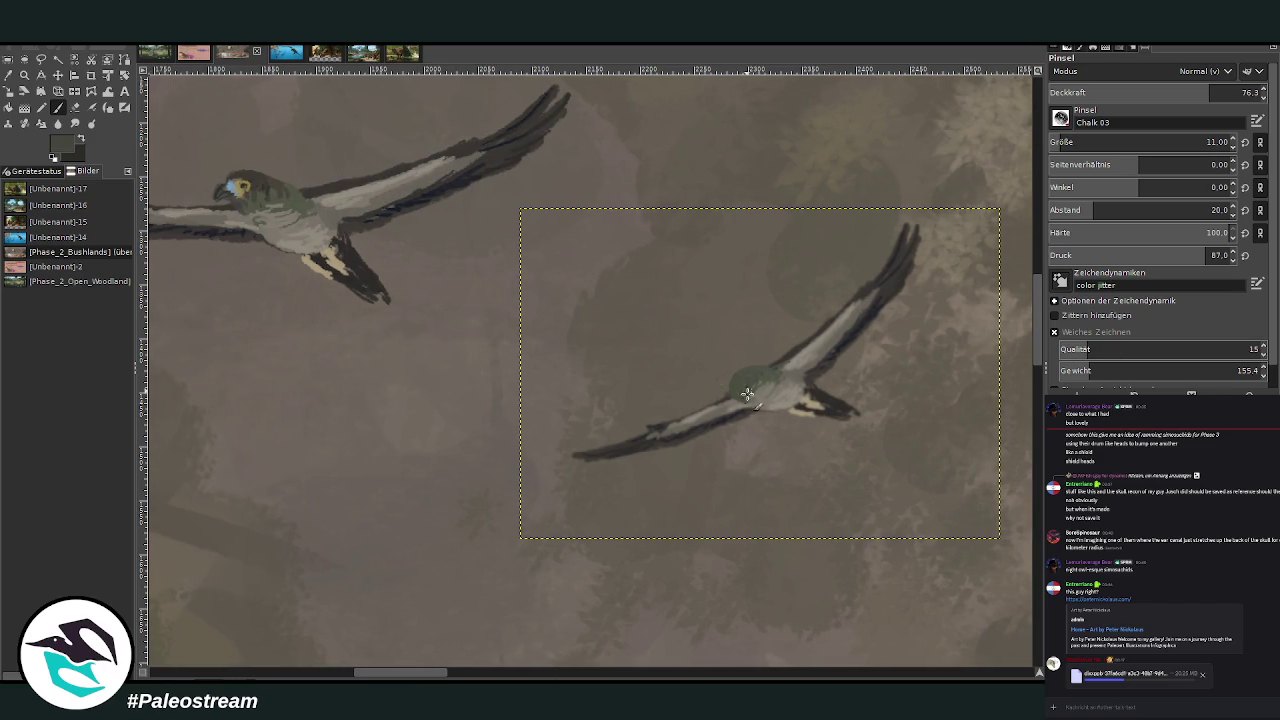
left_click_drag(747, 390, 744, 372)
left_click(1168, 94)
left_click_drag(1168, 94, 1163, 94)
Repaint the small bird's head and breast in olive shades, with a darker green dab at about 75 opacity
left_click(1016, 333, "ctrl")
left_click_drag(752, 386, 756, 396)
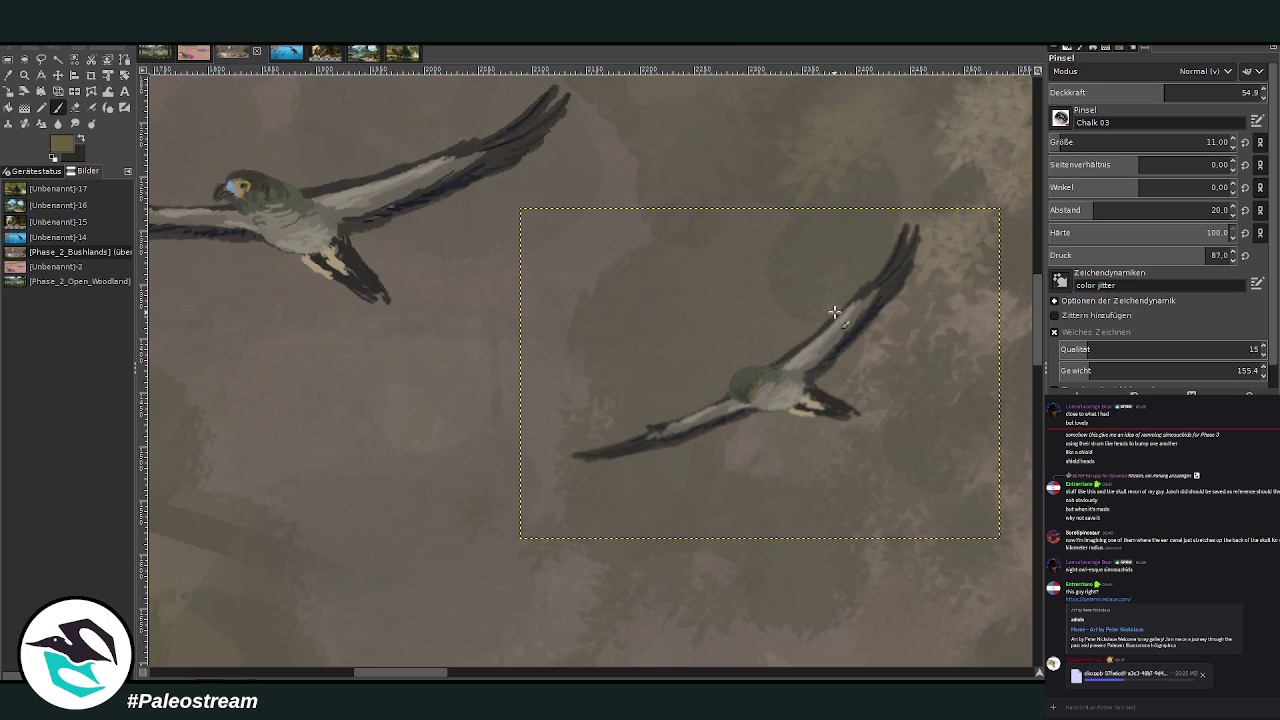
left_click(1026, 331, "ctrl")
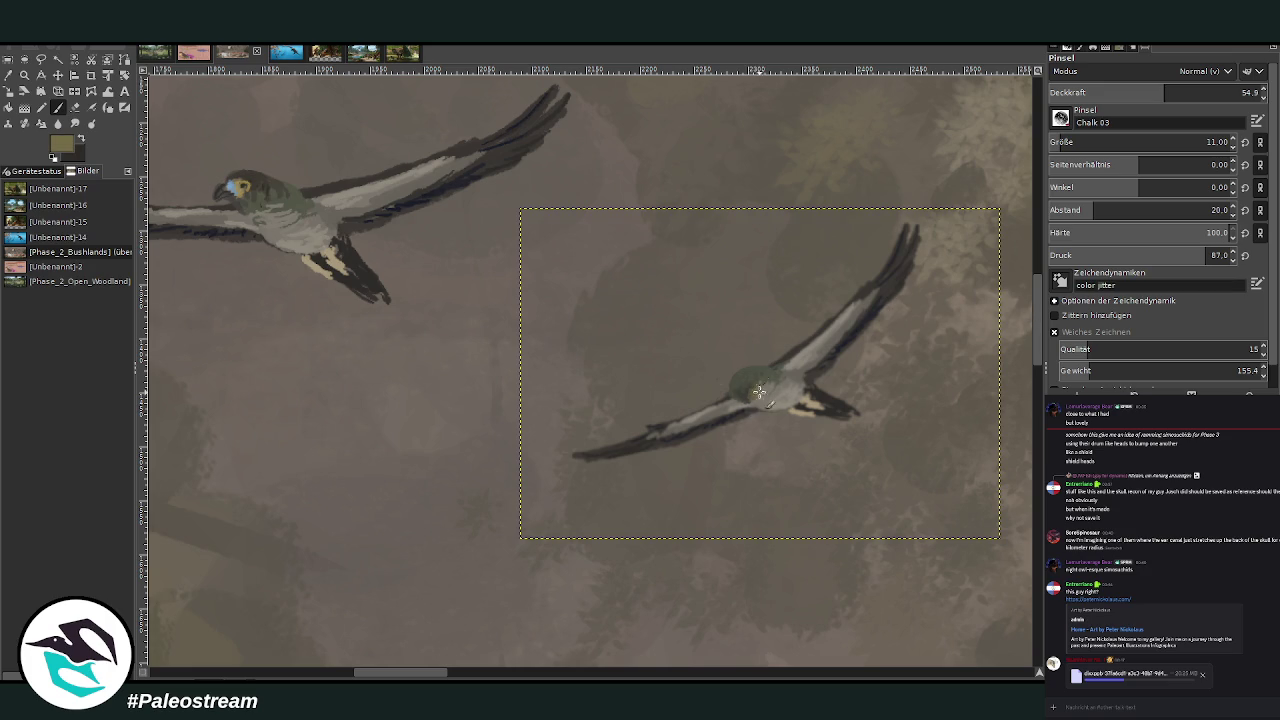
left_click(1028, 299, "ctrl")
left_click_drag(749, 397, 758, 402)
left_click(1017, 310, "ctrl")
left_click(1000, 336, "ctrl")
left_click(1214, 92)
left_click_drag(746, 403, 754, 394)
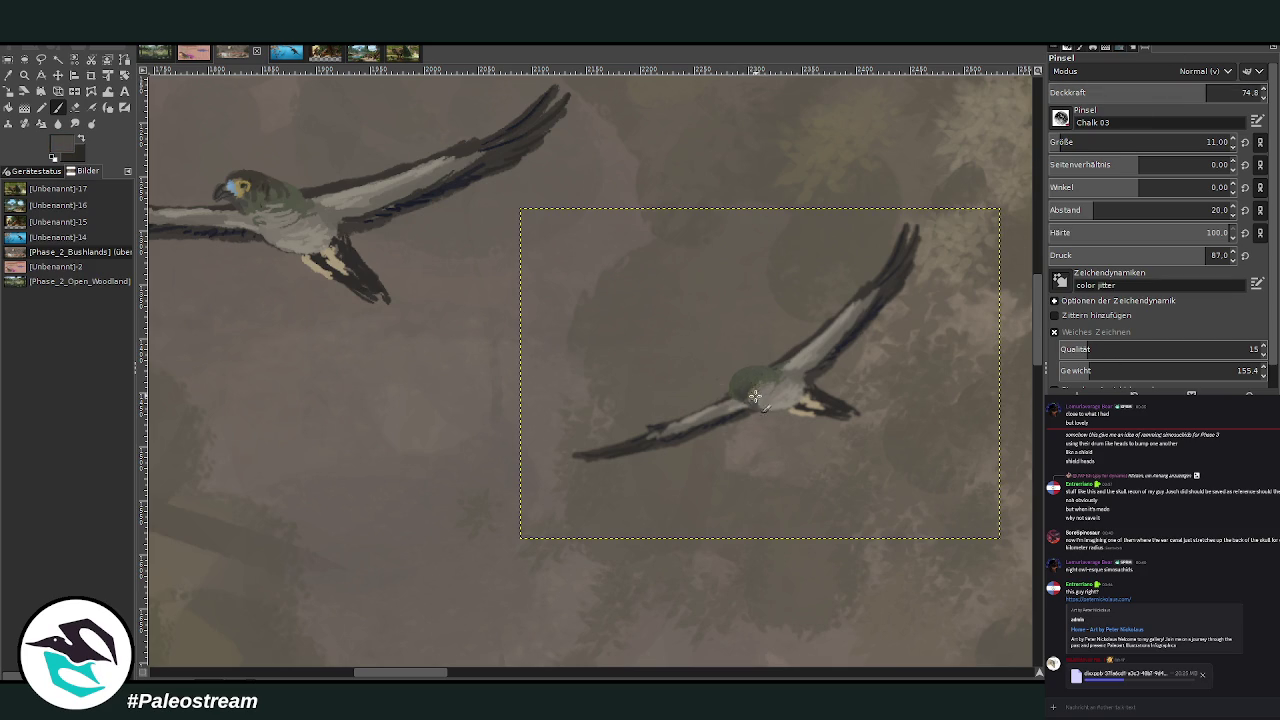
Add a pale greyish-brown stroke under the small bird's tail at 32.5 opacity
left_click(1000, 352, "ctrl")
left_click(1001, 355, "ctrl")
left_click(1160, 90)
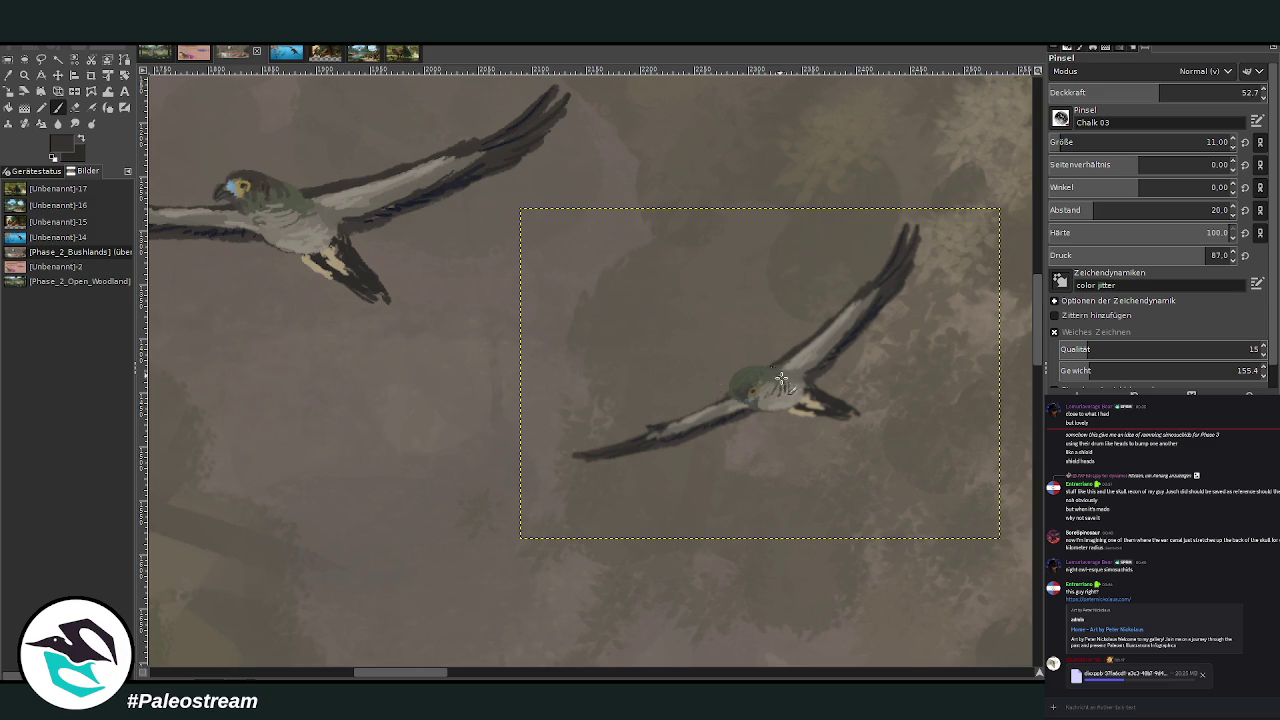
key("less")
key("less")
key("less")
left_click(1001, 343, "ctrl")
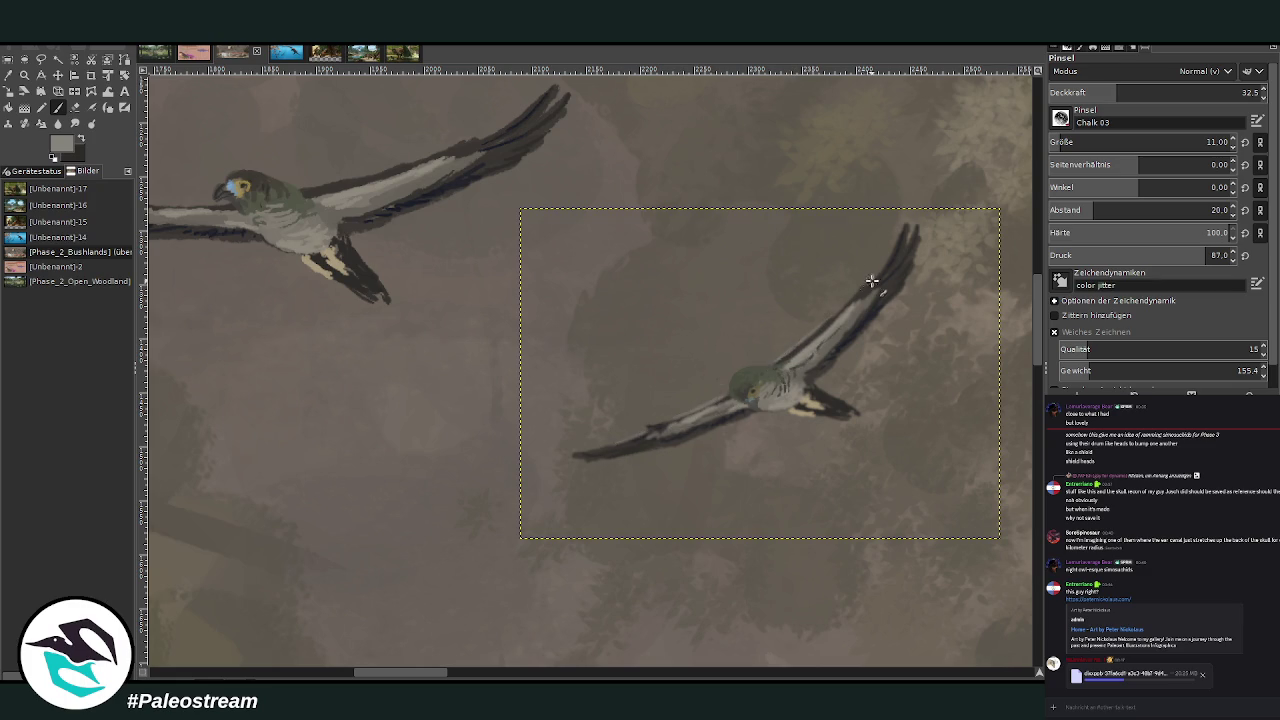
left_click_drag(805, 404, 828, 406)
left_click_drag(448, 672, 413, 669)
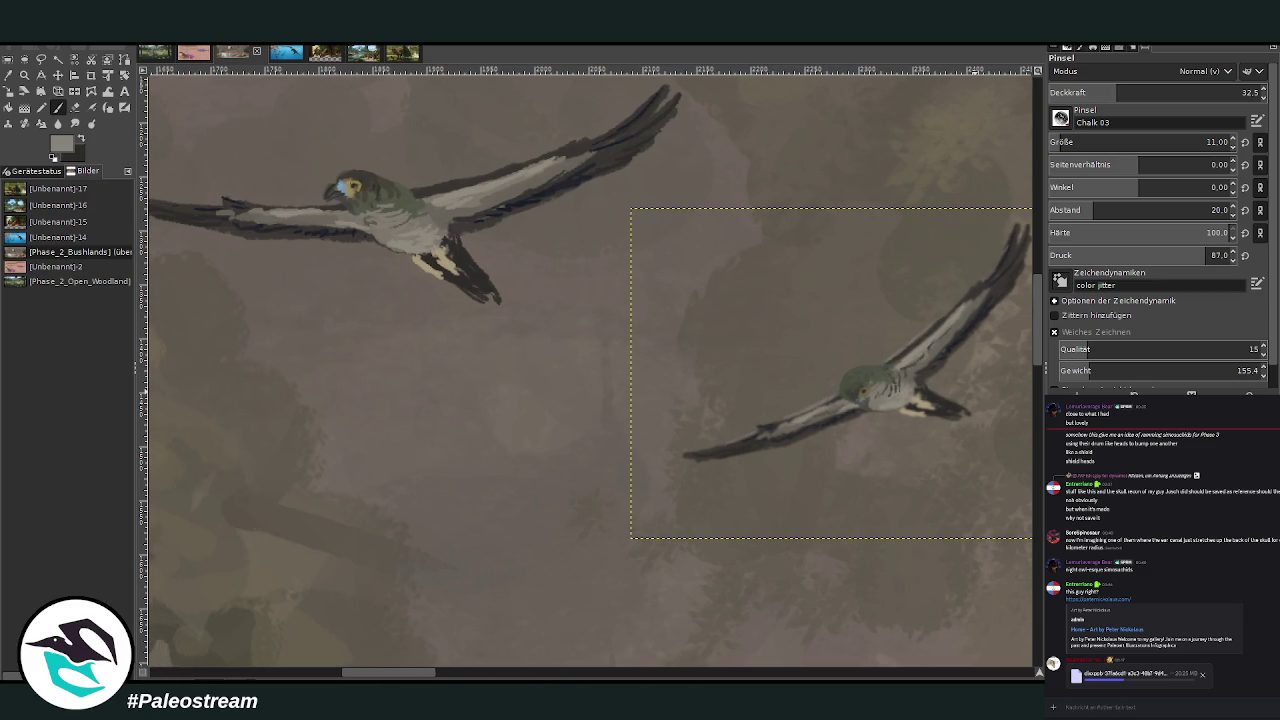
scroll(590, 330, "down", 2)
scroll(590, 330, "down", 1)
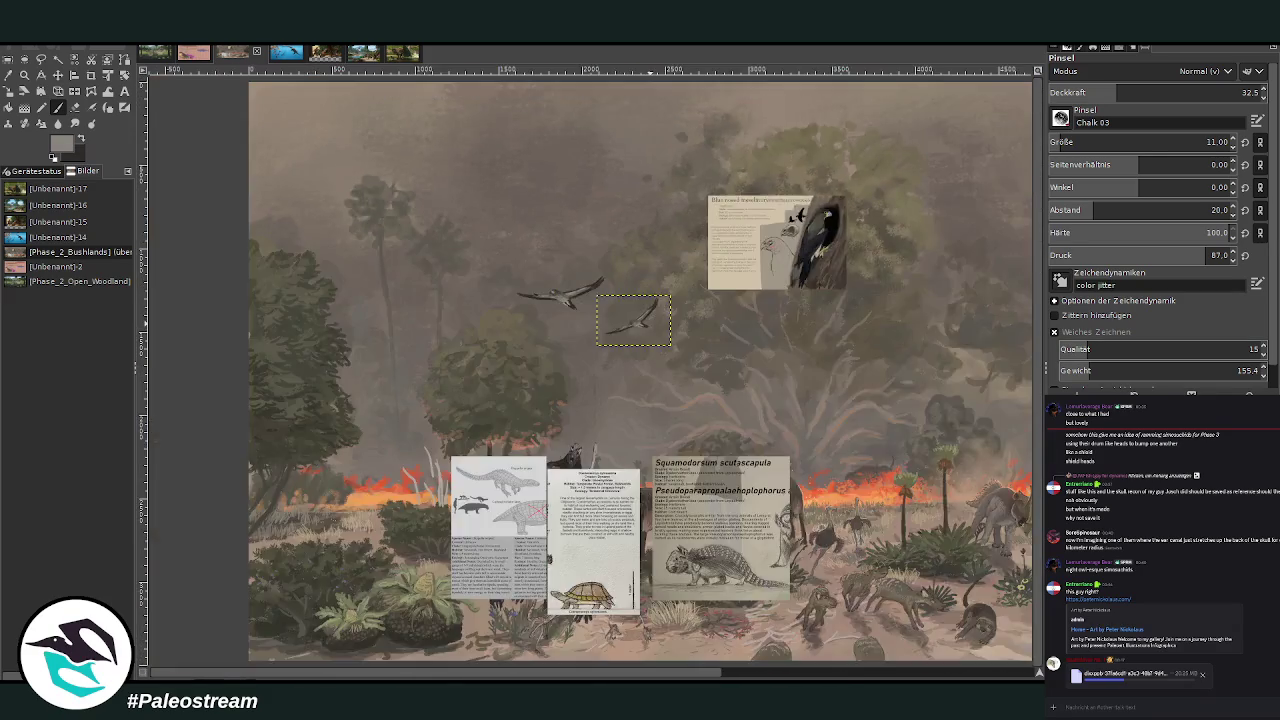
Zoom in on the birds and central tree and make the larger bird's layer active
scroll(590, 330, "down", 1)
key("z")
left_click_drag(530, 248, 746, 540)
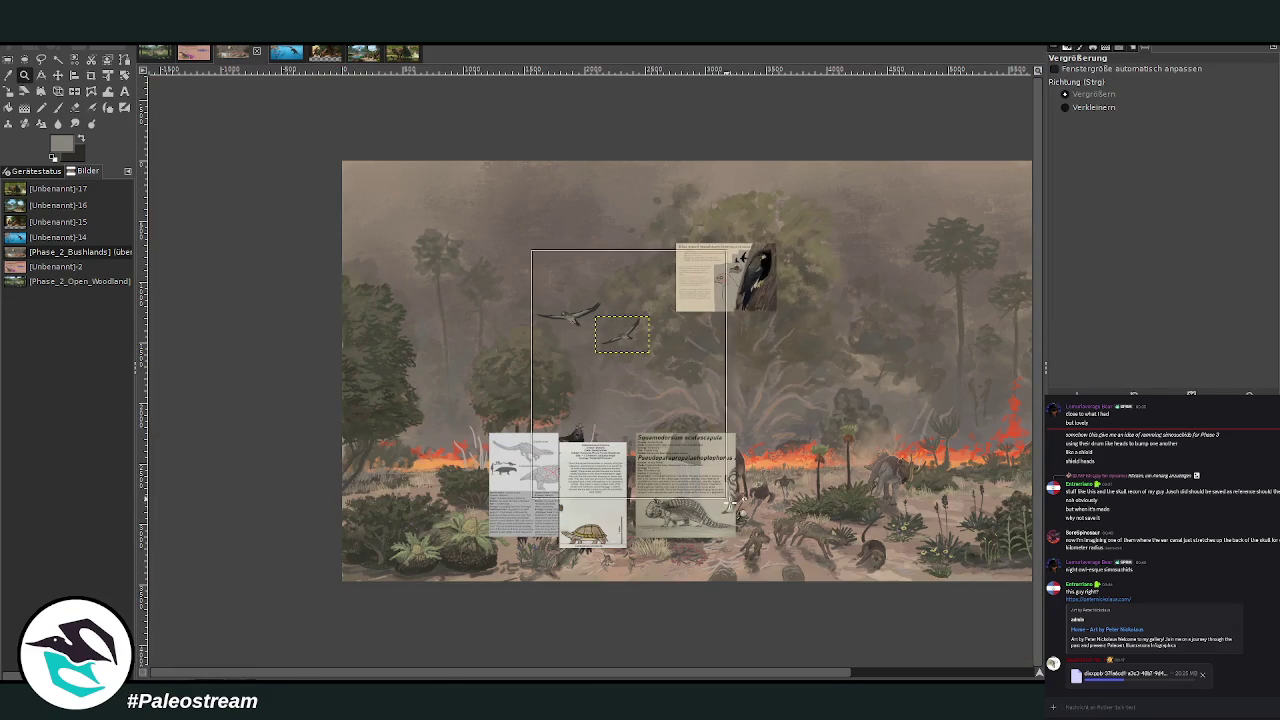
key("o")
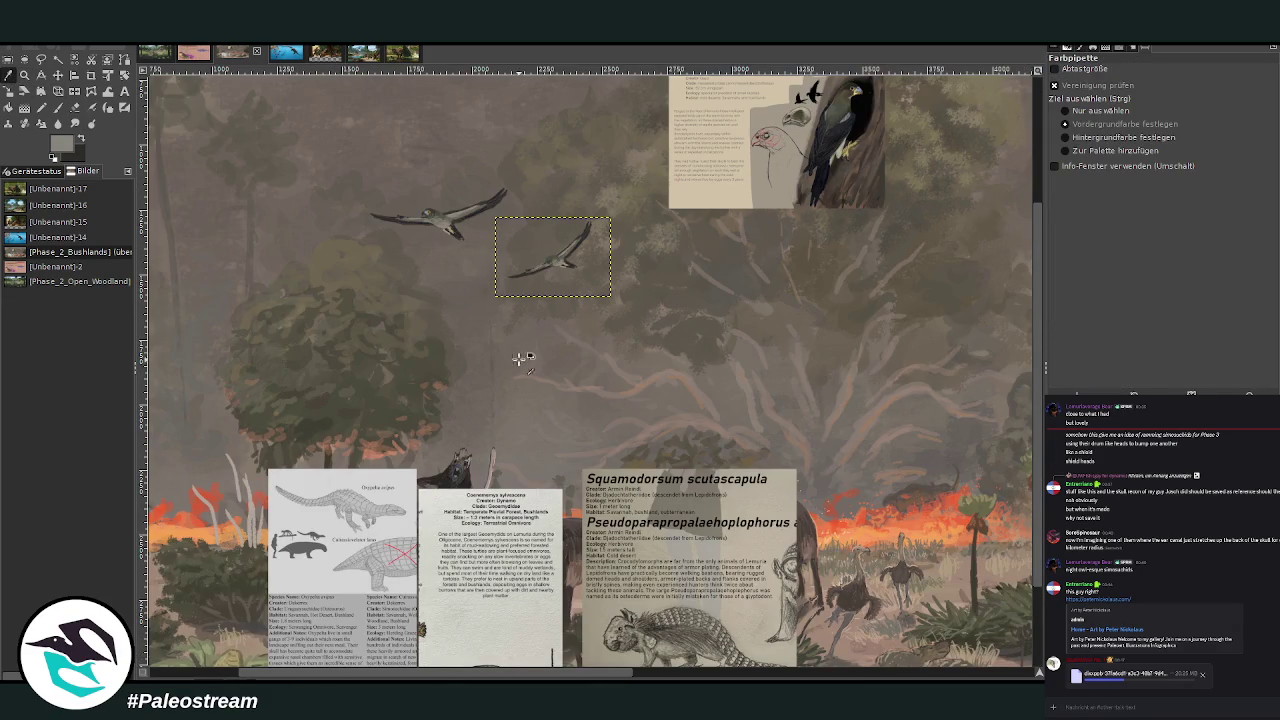
key("p")
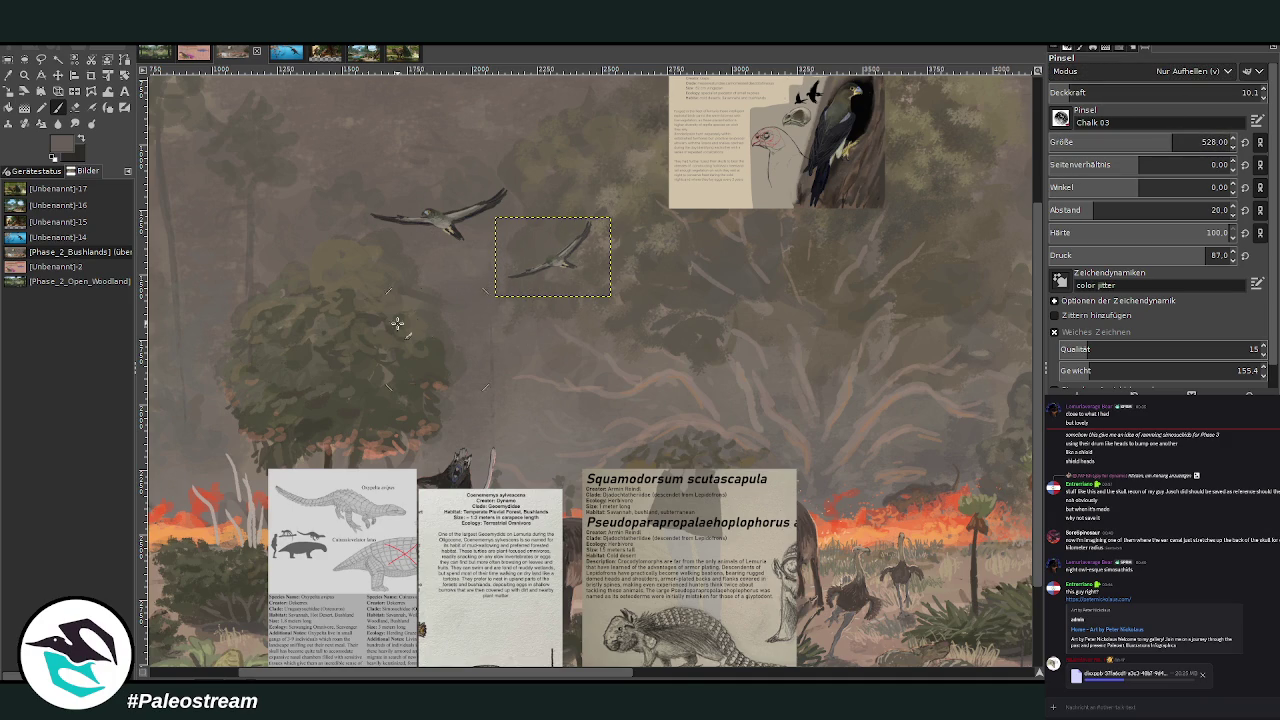
left_click(57, 75)
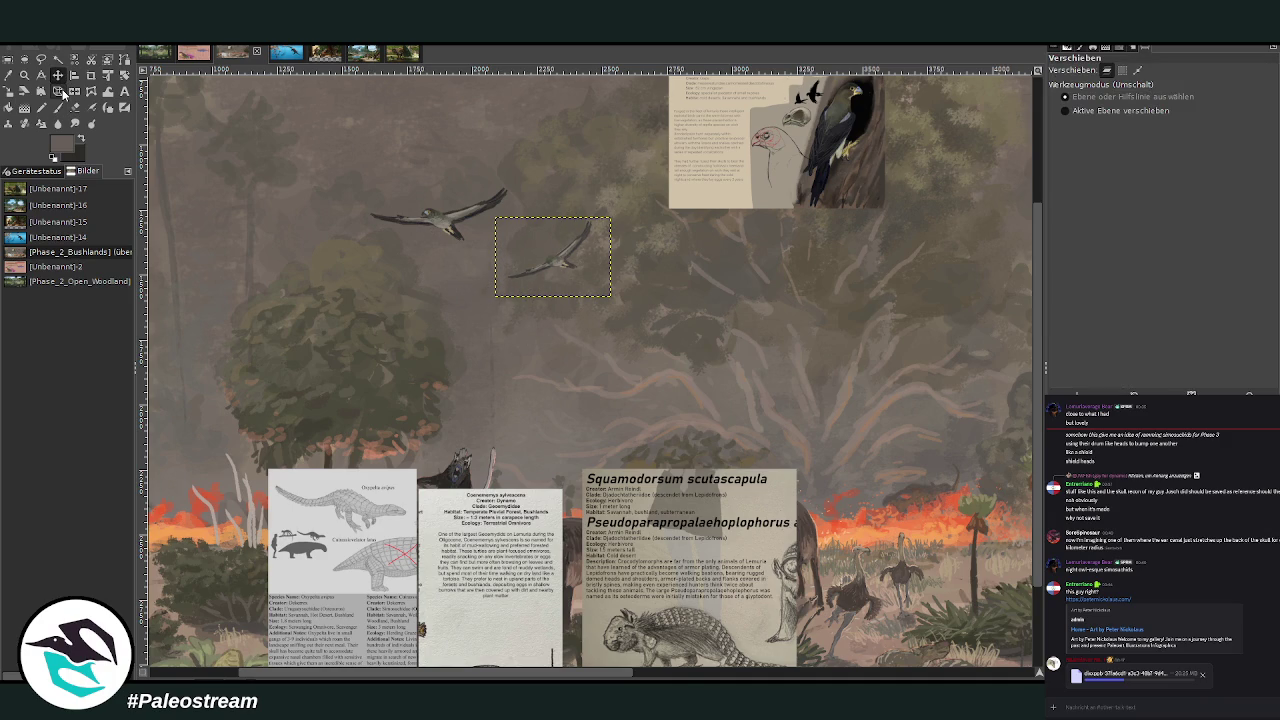
left_click(440, 214)
Select the top-centre info card layer and delete it
scroll(426, 389, "down", 3, "ctrl")
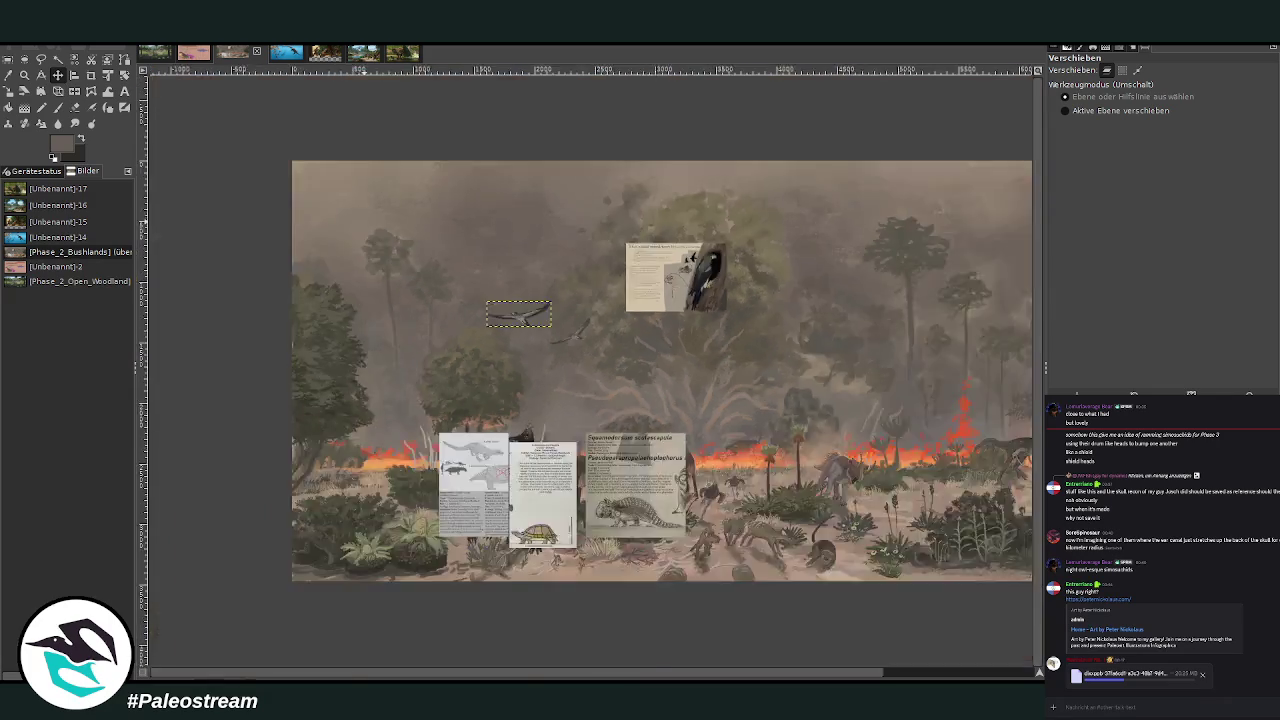
scroll(426, 389, "down", 1, "ctrl")
left_click(24, 75)
left_click_drag(309, 222, 709, 520)
key("Page_Up")
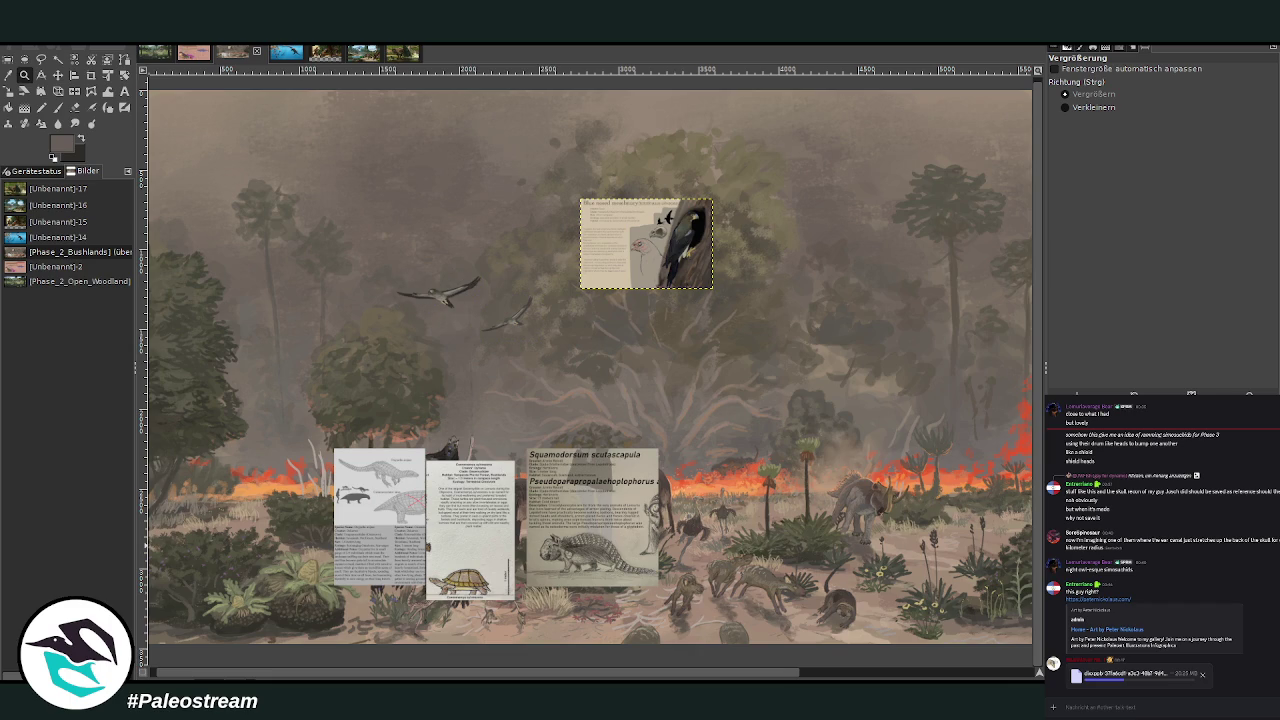
key("Delete")
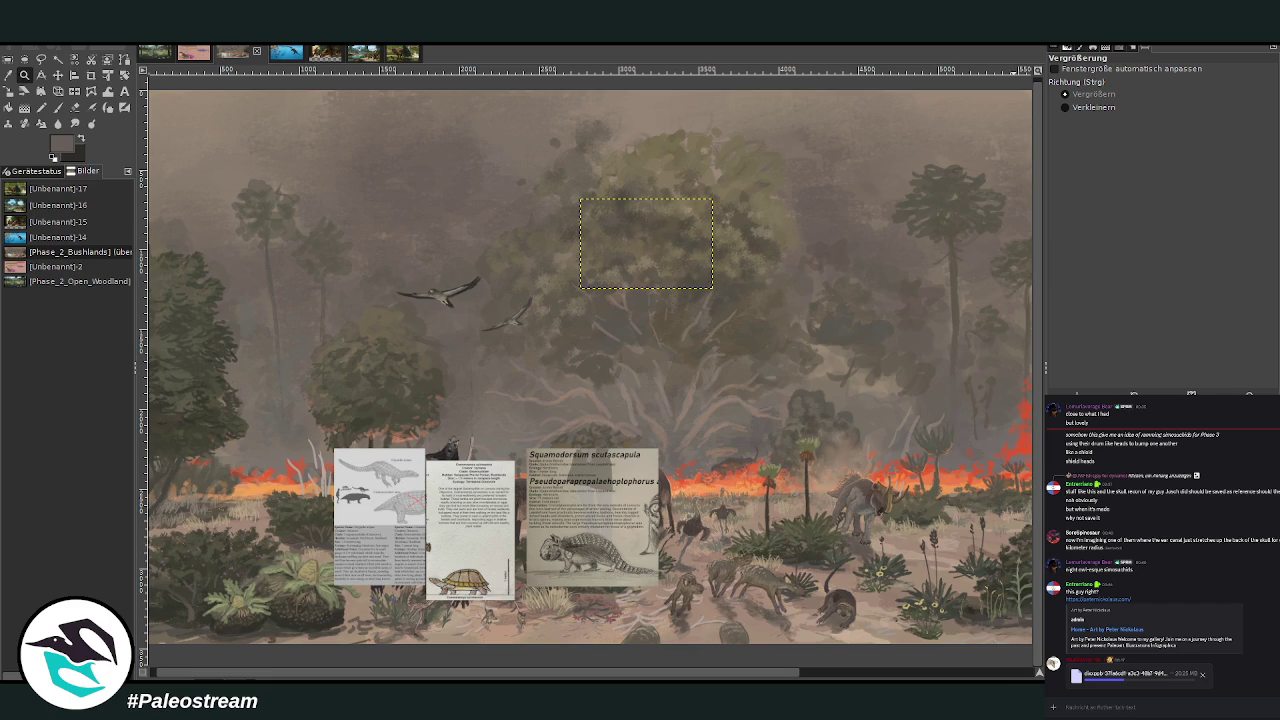
Move the right and lower-left info cards up toward the top centre and remove them
key("minus")
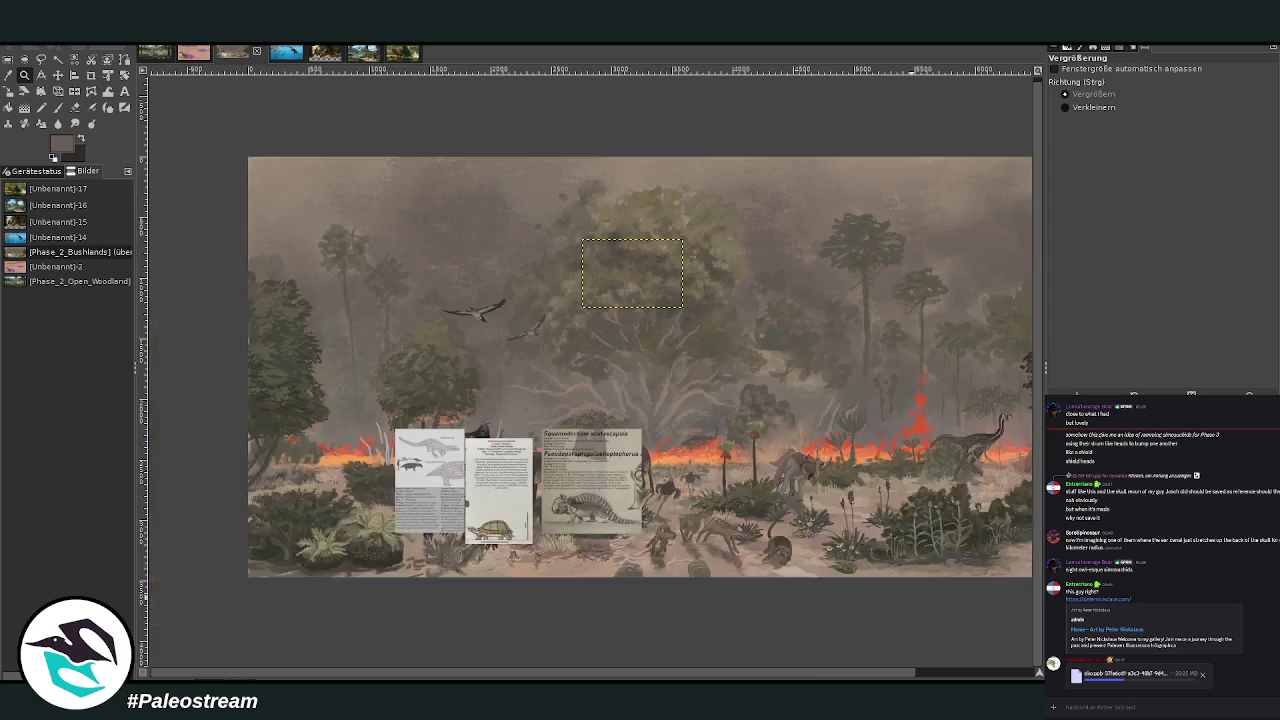
key("minus")
key("m")
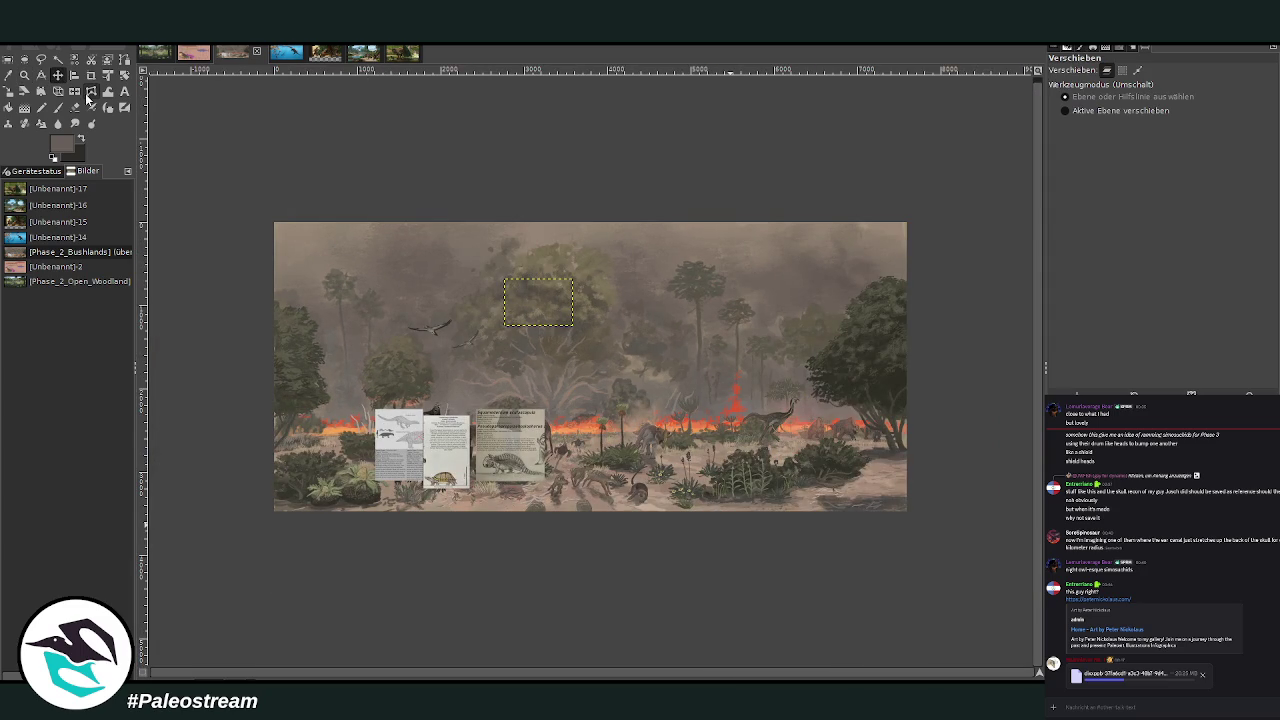
left_click_drag(512, 440, 572, 280)
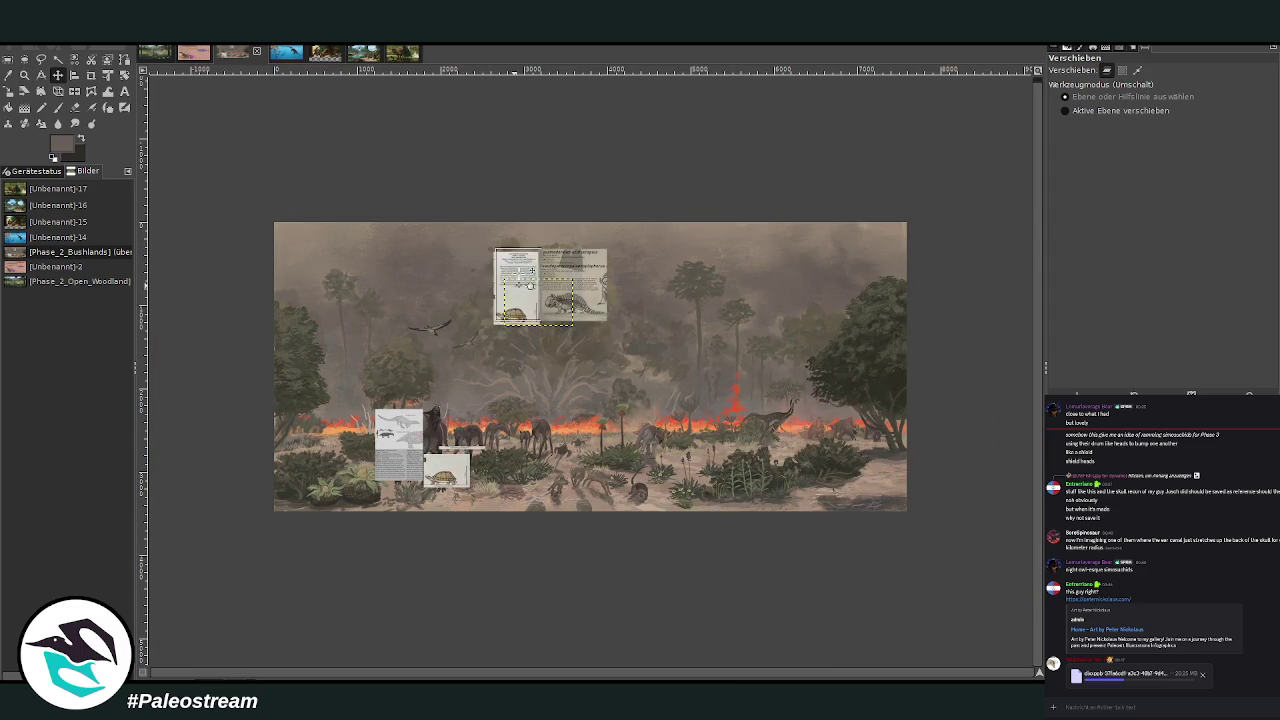
left_click_drag(461, 440, 484, 300)
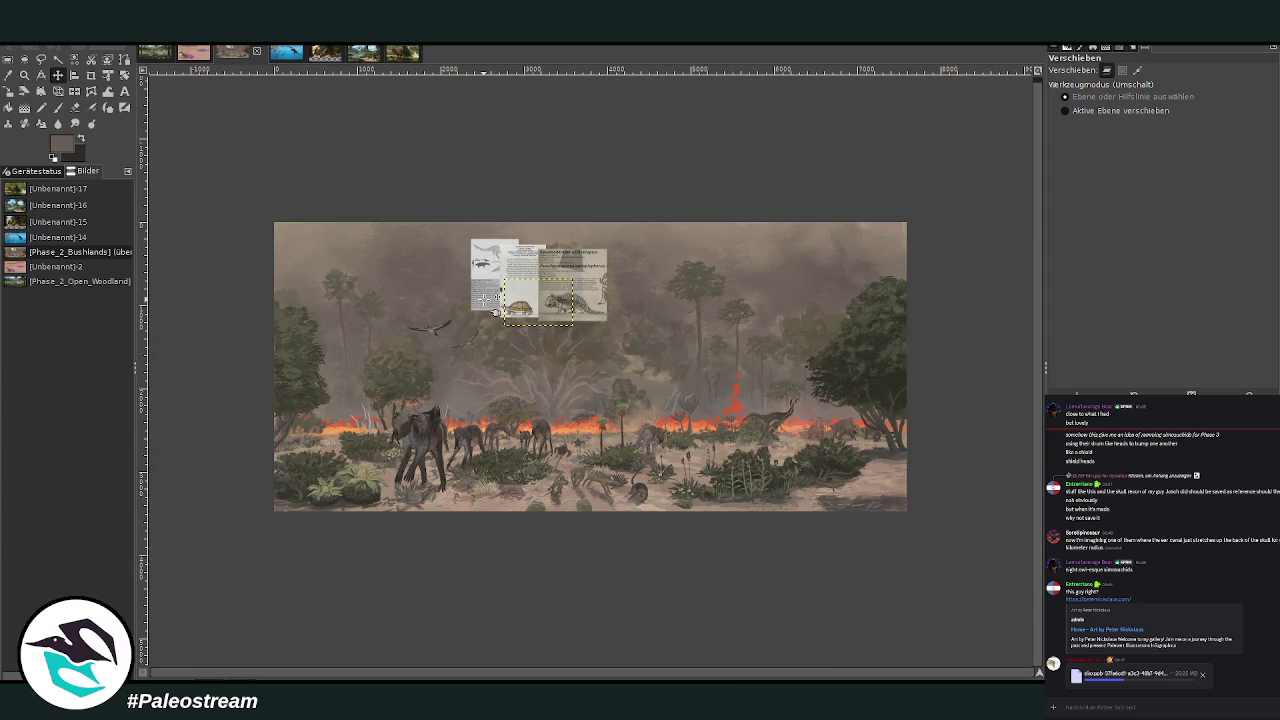
key("ctrl+z")
key("ctrl+z")
key("ctrl+z")
key("ctrl+z")
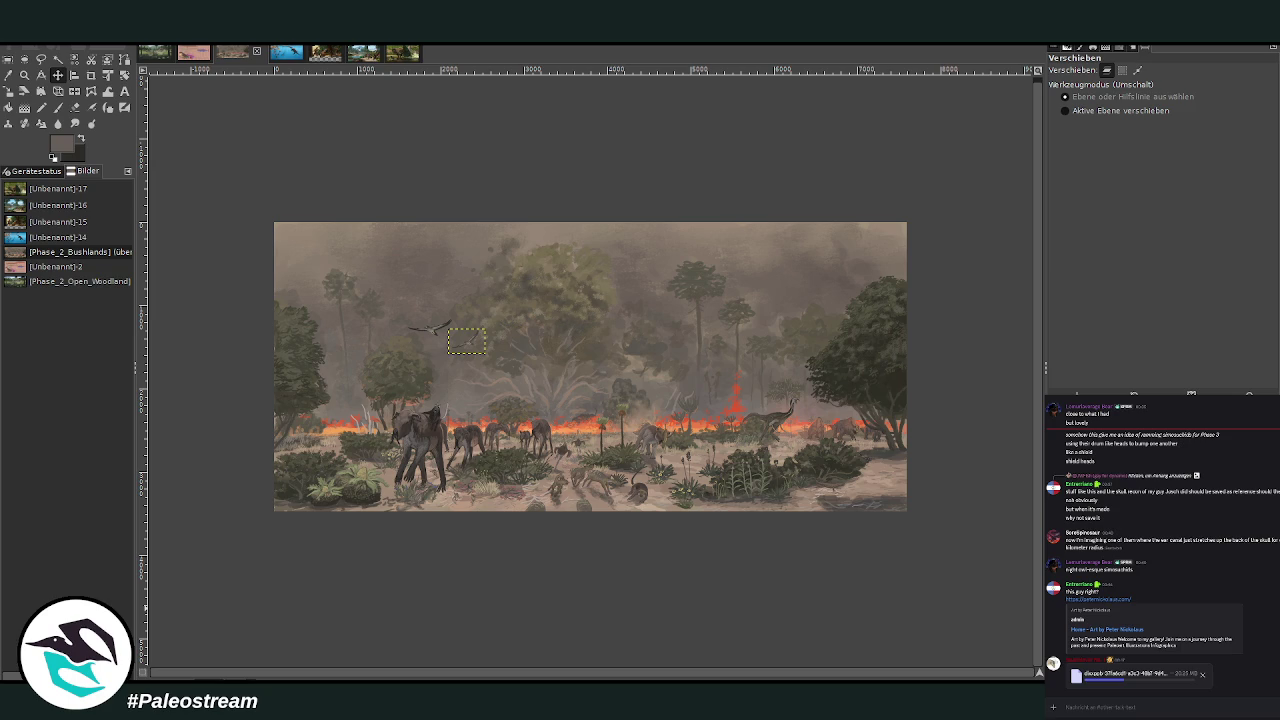
key("ctrl+z")
key("ctrl+z")
Zoom onto the bushland painting so it fills the window, then select the entire image
left_click(24, 75)
left_click_drag(272, 216, 918, 545)
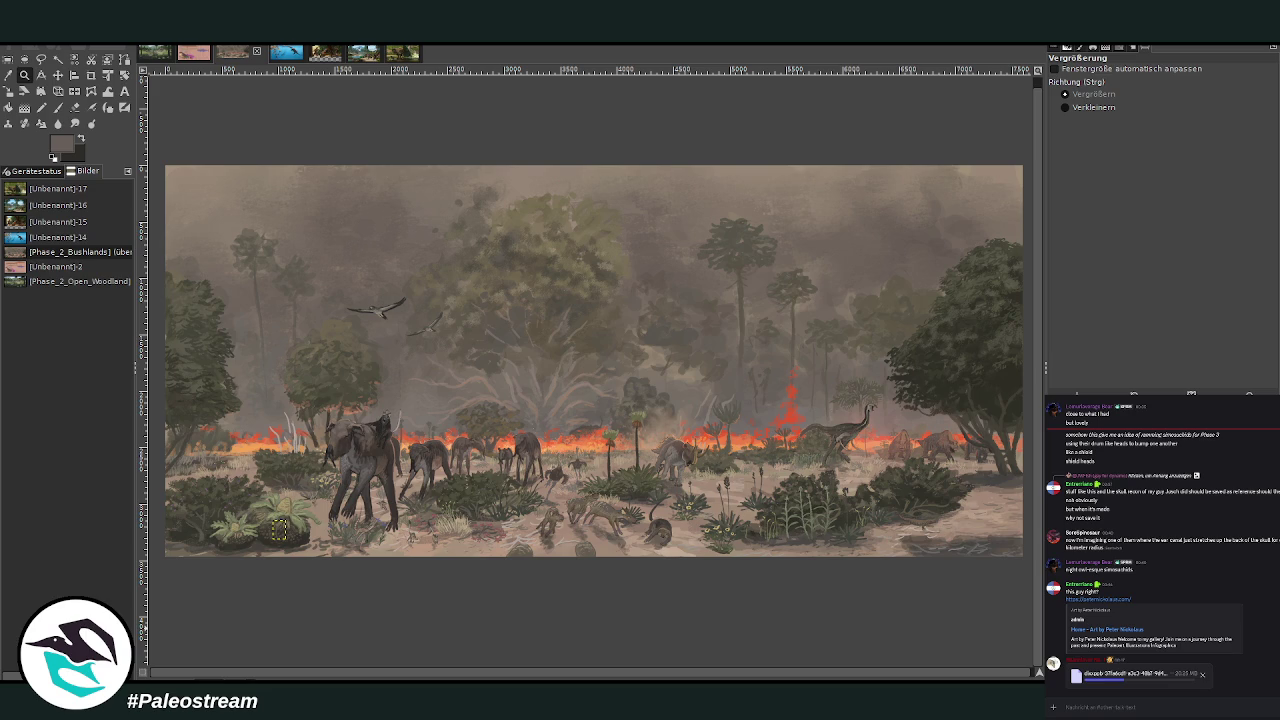
key("ctrl+a")
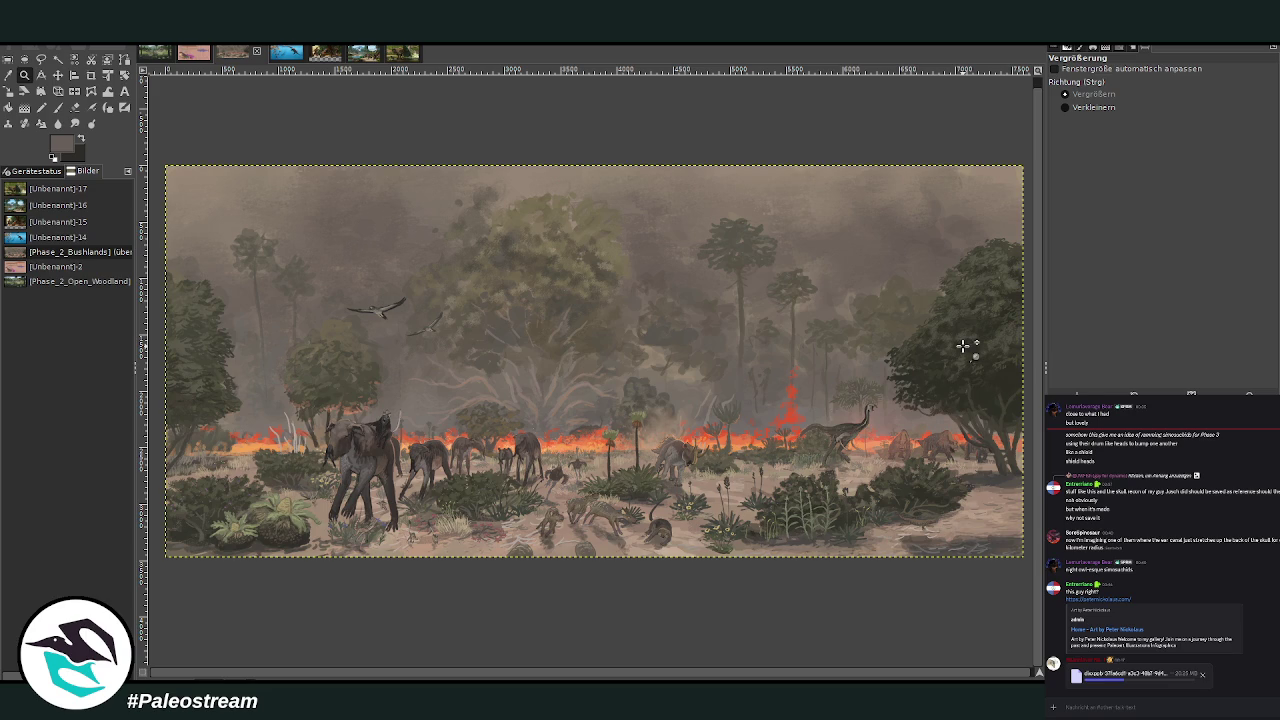
left_click(58, 107)
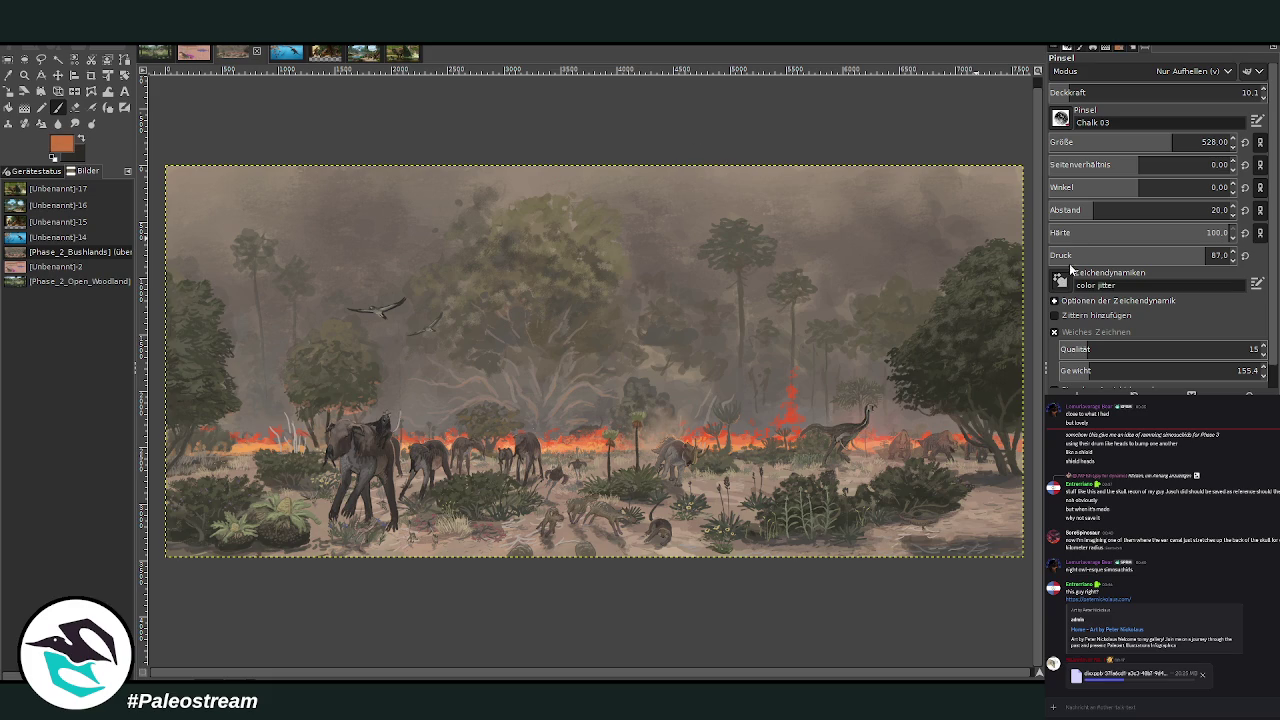
Try an opaque orange stroke along the fire line at brush size 94, then undo it
left_click_drag(1139, 88, 1240, 92)
left_click_drag(1150, 142, 1065, 142)
mouse_move(533, 414)
left_mouse_down()
mouse_move(664, 401)
mouse_move(679, 421)
mouse_move(810, 398)
mouse_move(590, 402)
mouse_move(533, 416)
left_mouse_up()
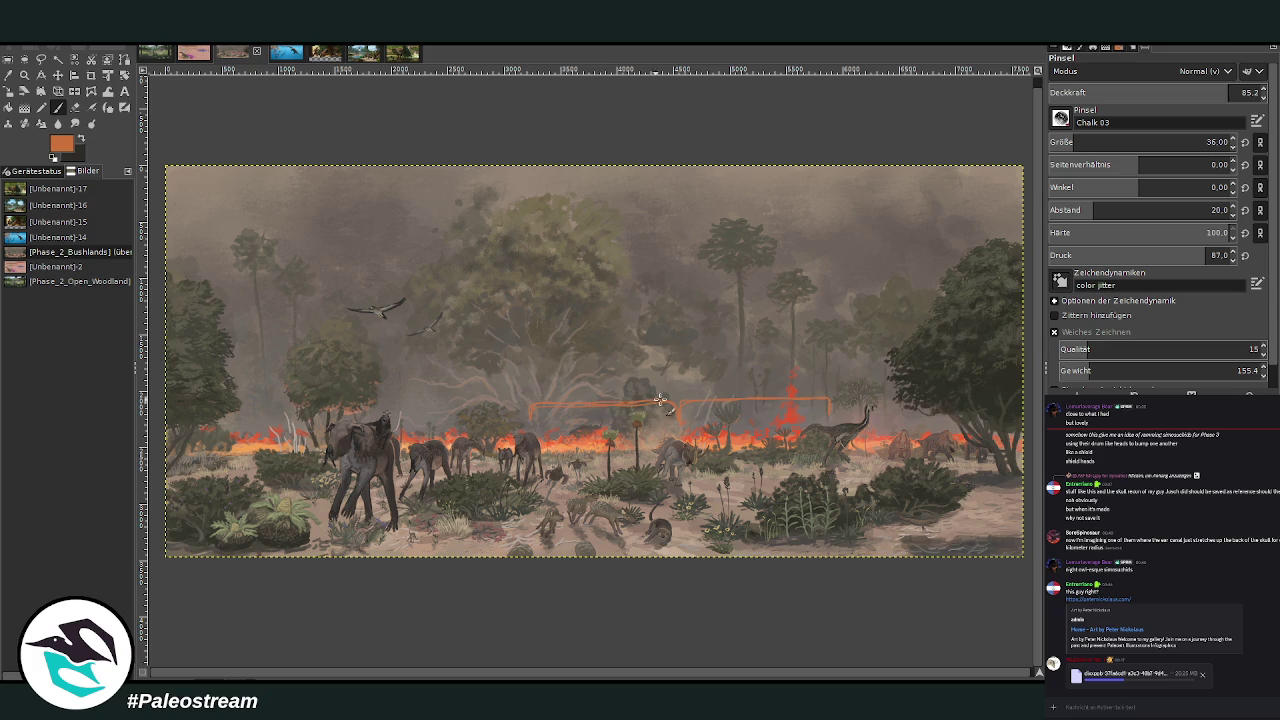
left_click(1086, 145)
left_click_drag(675, 414, 531, 402)
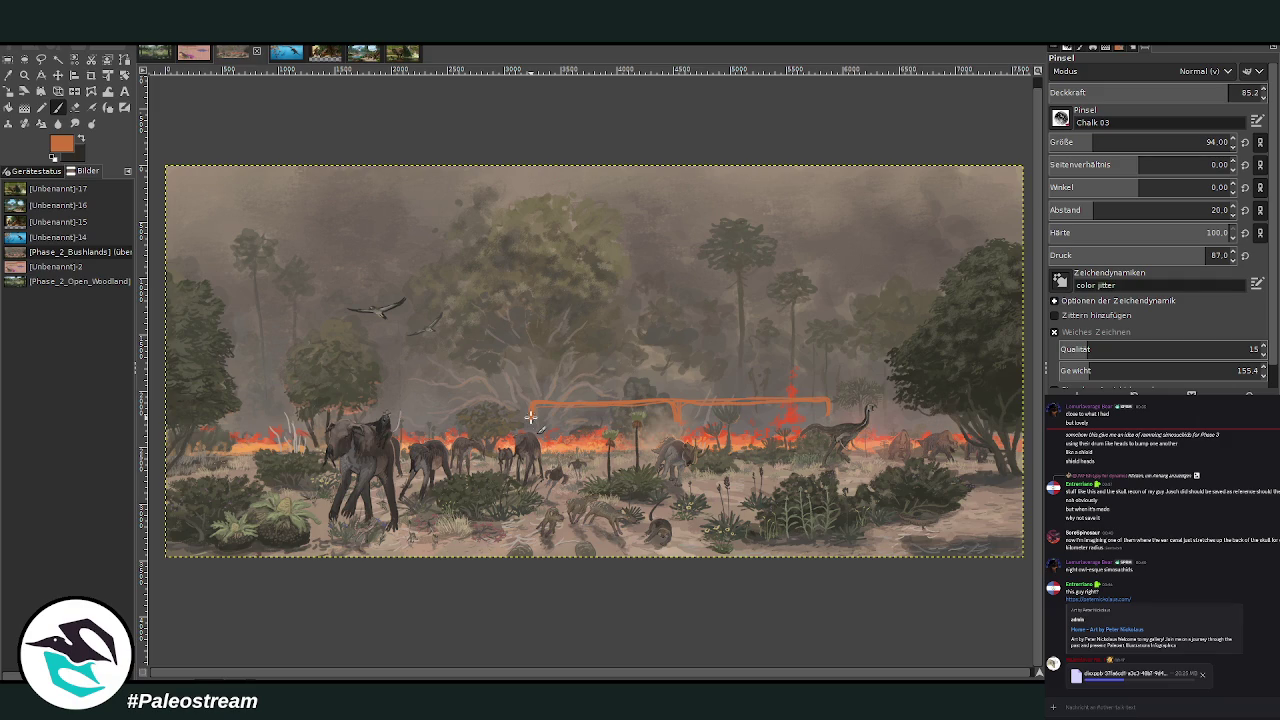
key("ctrl+z")
key("ctrl+z")
Zoom in on the horned dinosaur and move it beside the long-necked theropod
key("z")
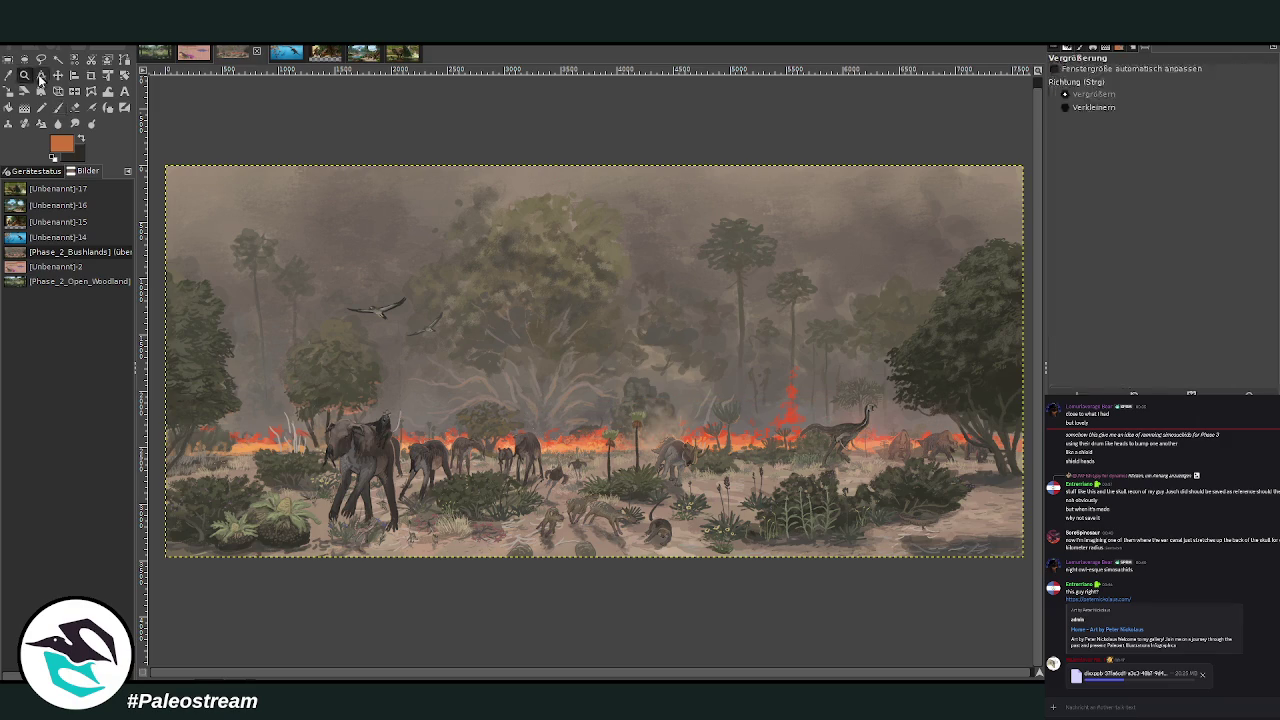
left_click_drag(600, 337, 870, 535)
key("plus")
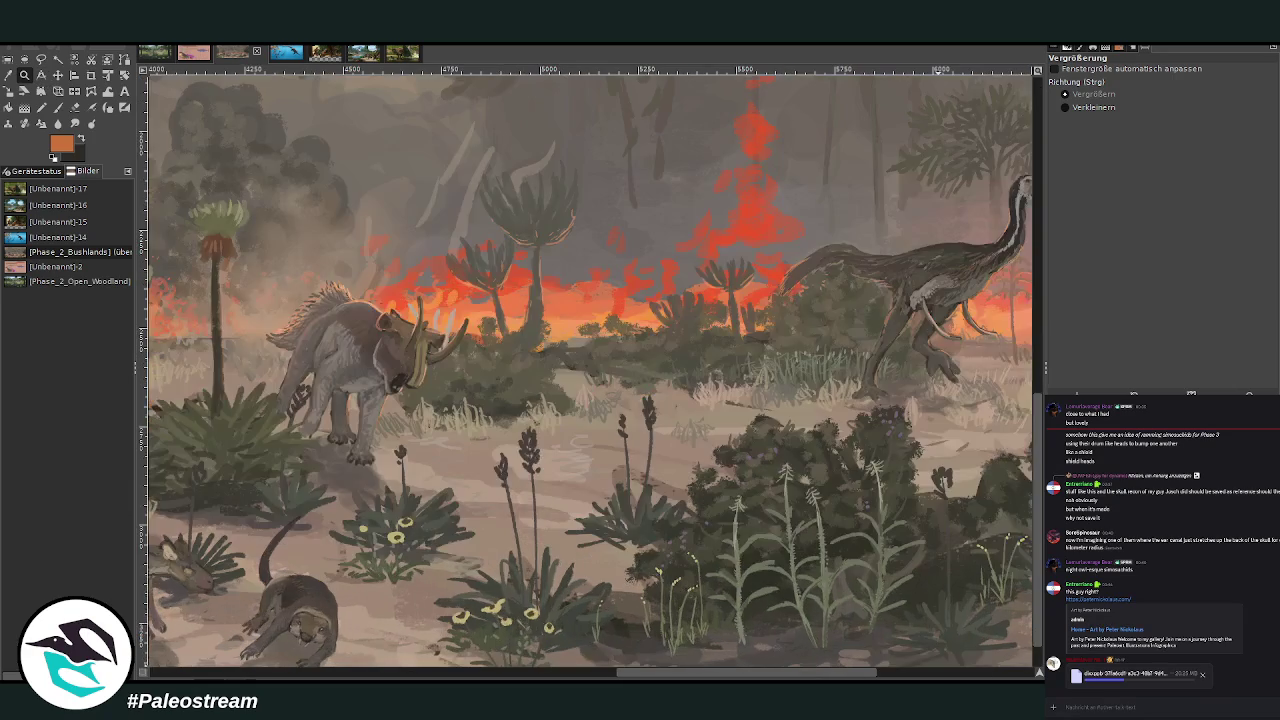
left_click(353, 343)
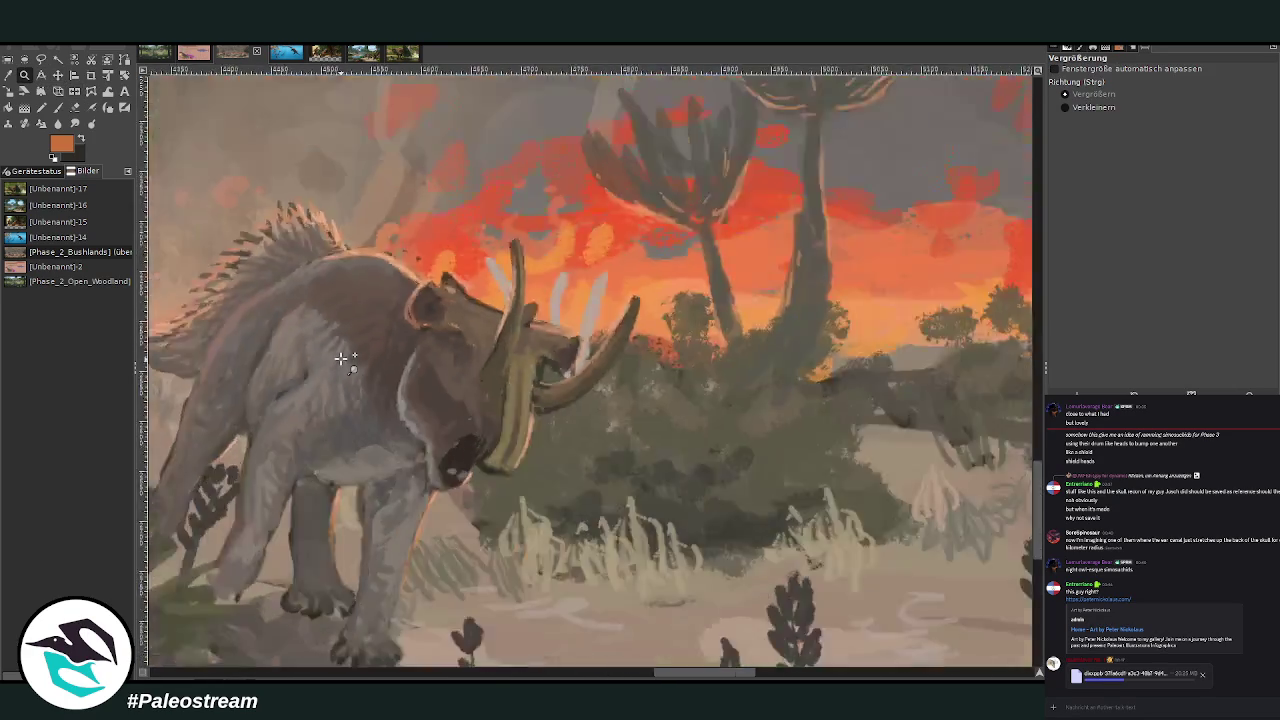
left_click(341, 357, "ctrl")
key("m")
left_click_drag(343, 352, 361, 347)
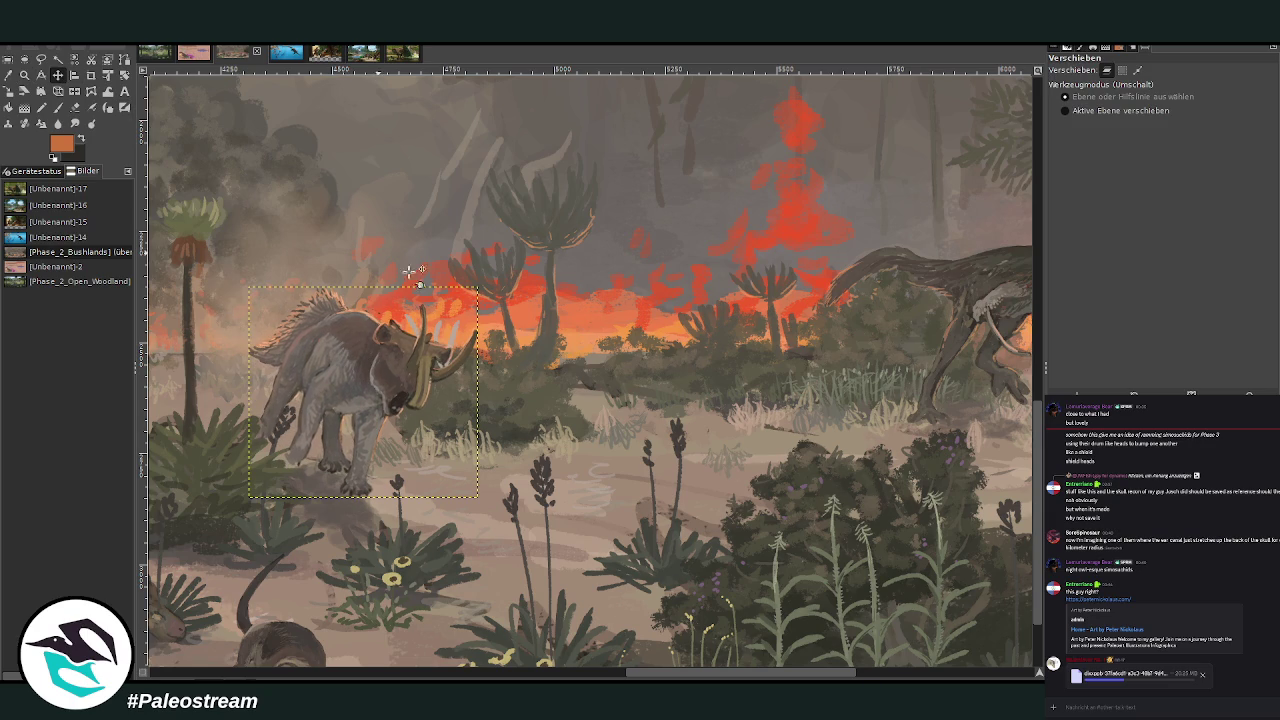
left_click_drag(330, 355, 733, 320)
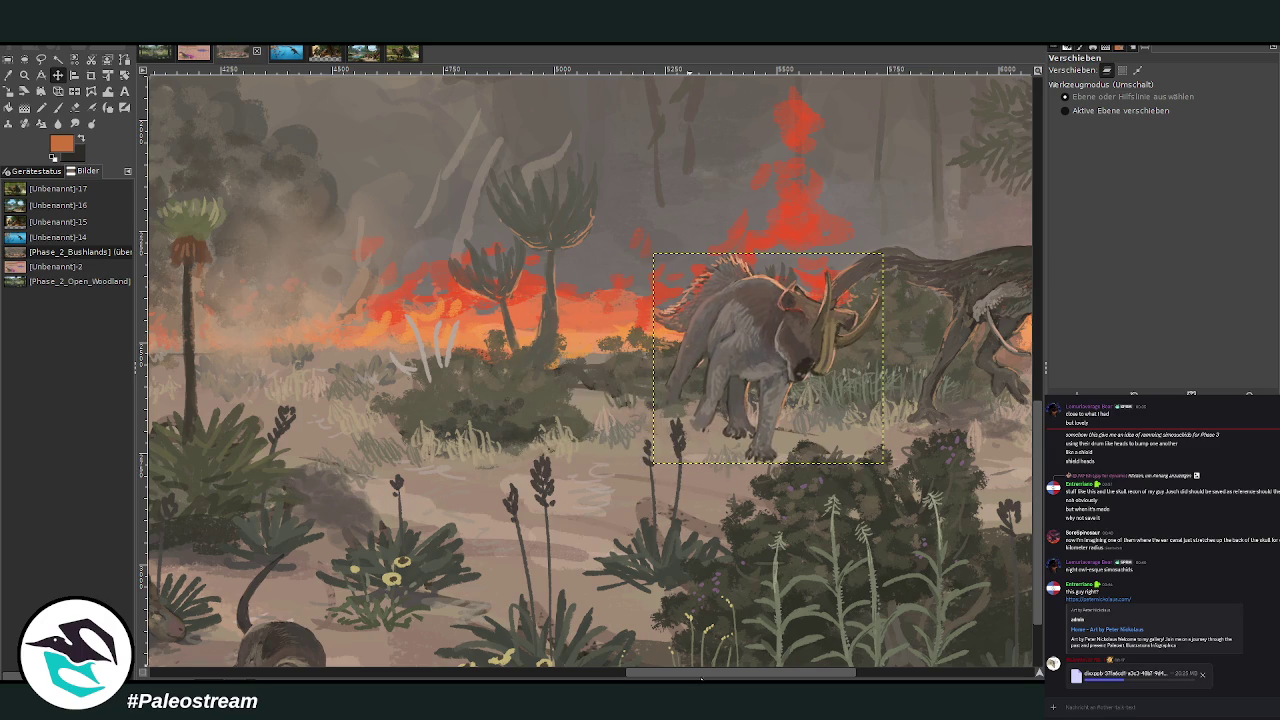
left_click_drag(711, 677, 796, 677)
left_click_drag(396, 331, 385, 328)
Scale the horned dinosaur layer down to 464 × 426 pixels
key("shift+s")
left_click(437, 370)
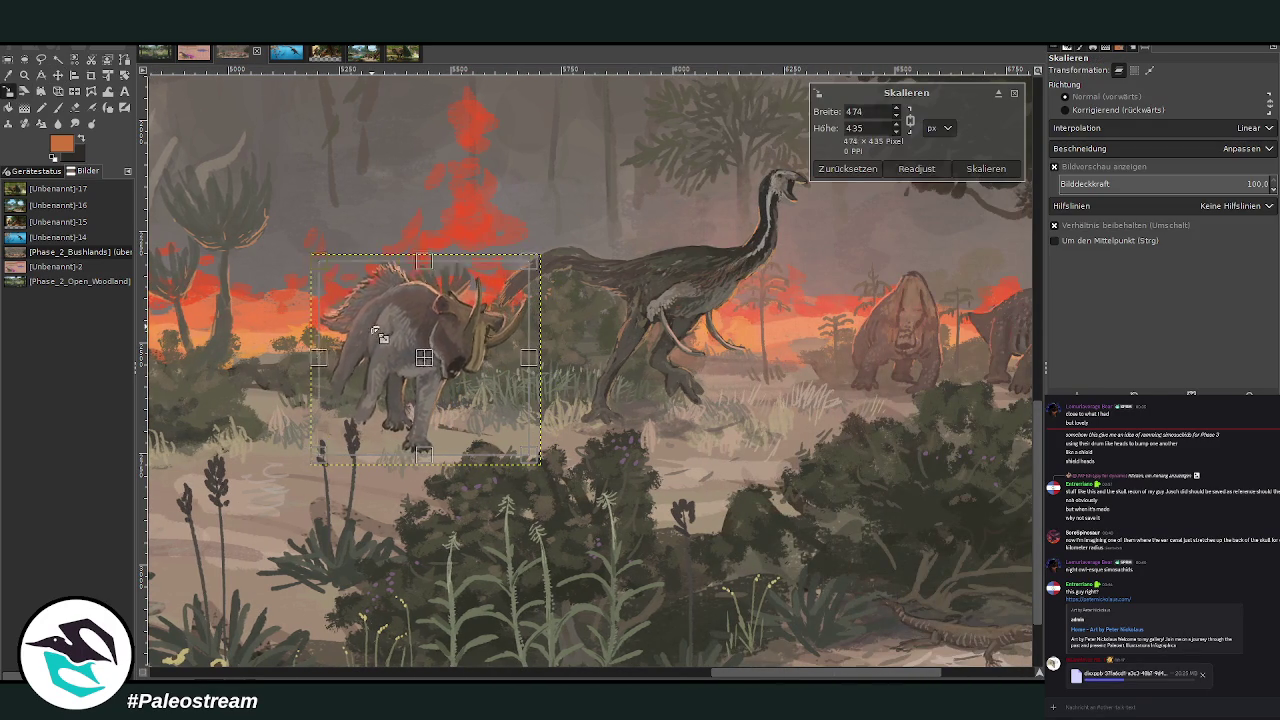
left_click_drag(437, 375, 445, 374)
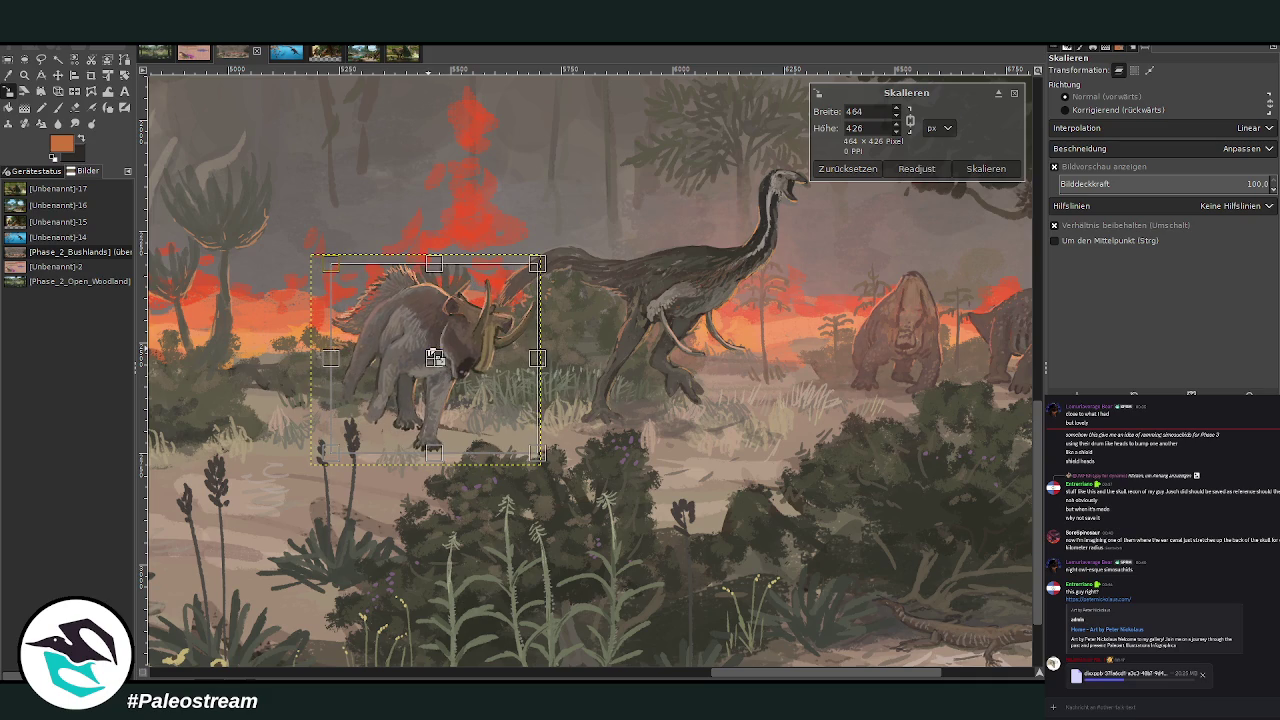
key("Return")
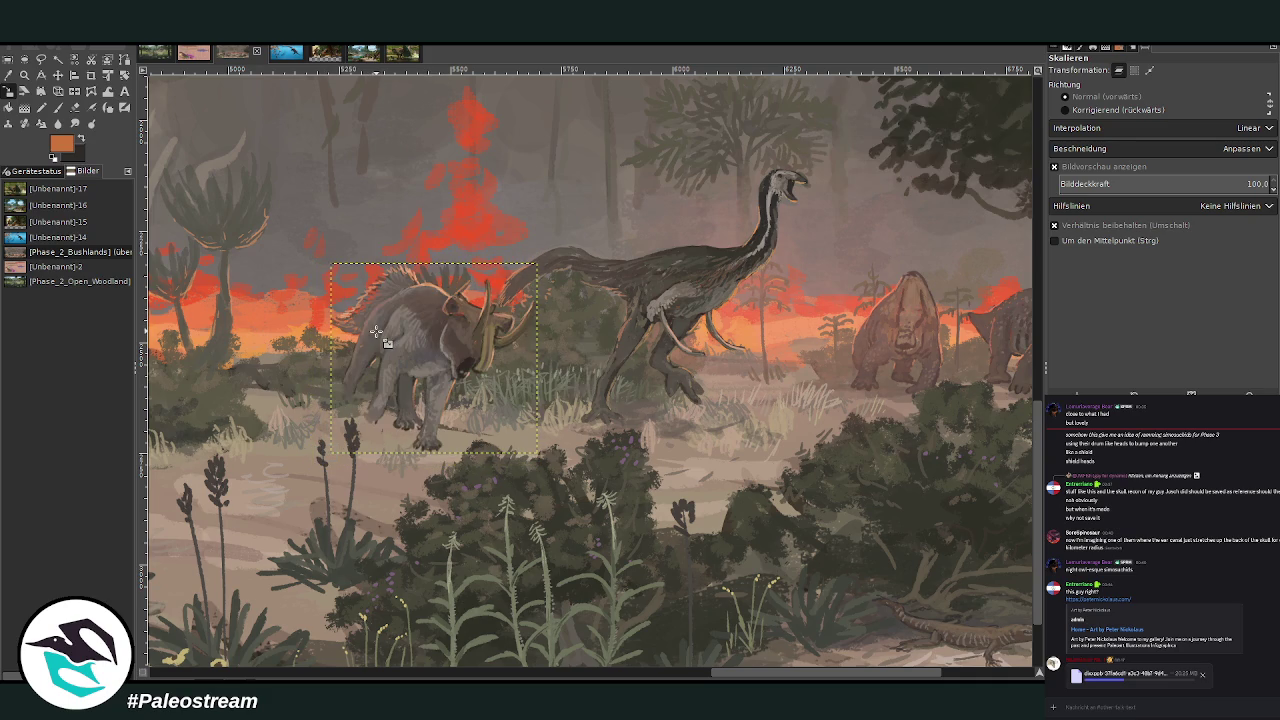
Nudge the resized horned dinosaur slightly into its final position
key("m")
mouse_move(416, 330)
left_mouse_down()
mouse_move(424, 342)
mouse_move(399, 330)
left_mouse_up()
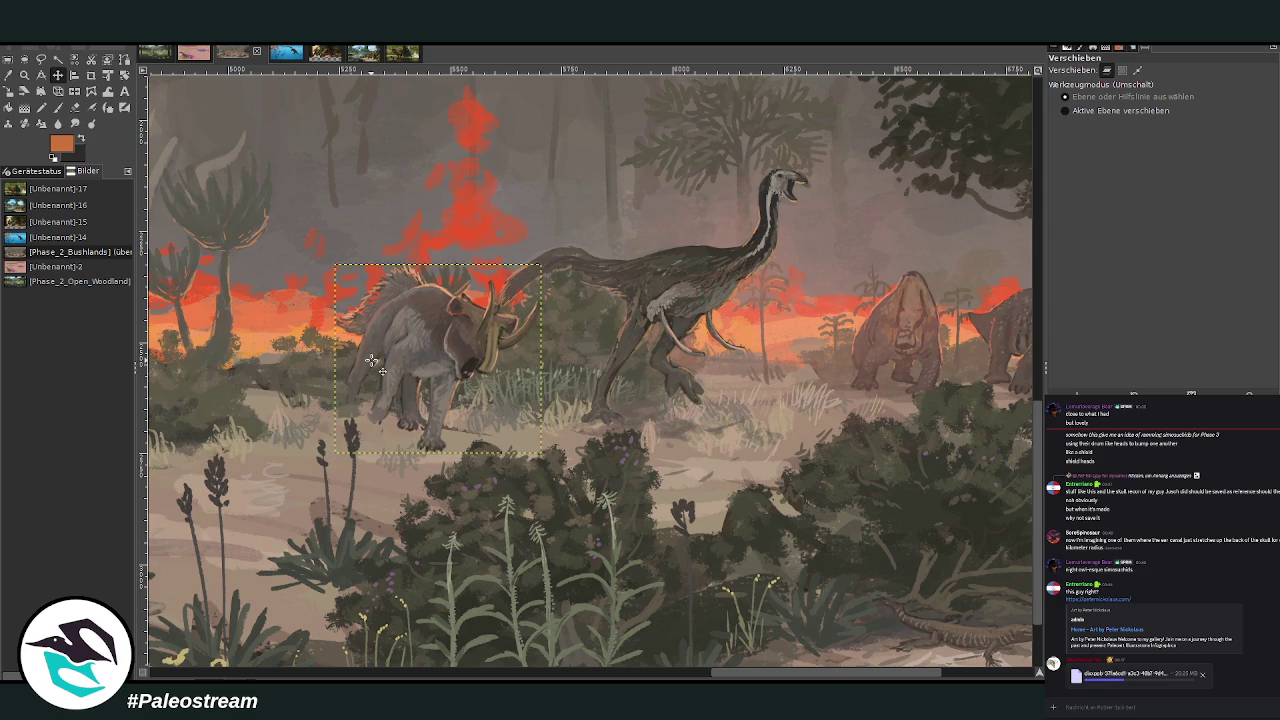
left_click_drag(428, 331, 400, 327)
scroll(399, 326, "down", 2)
scroll(399, 326, "down", 3)
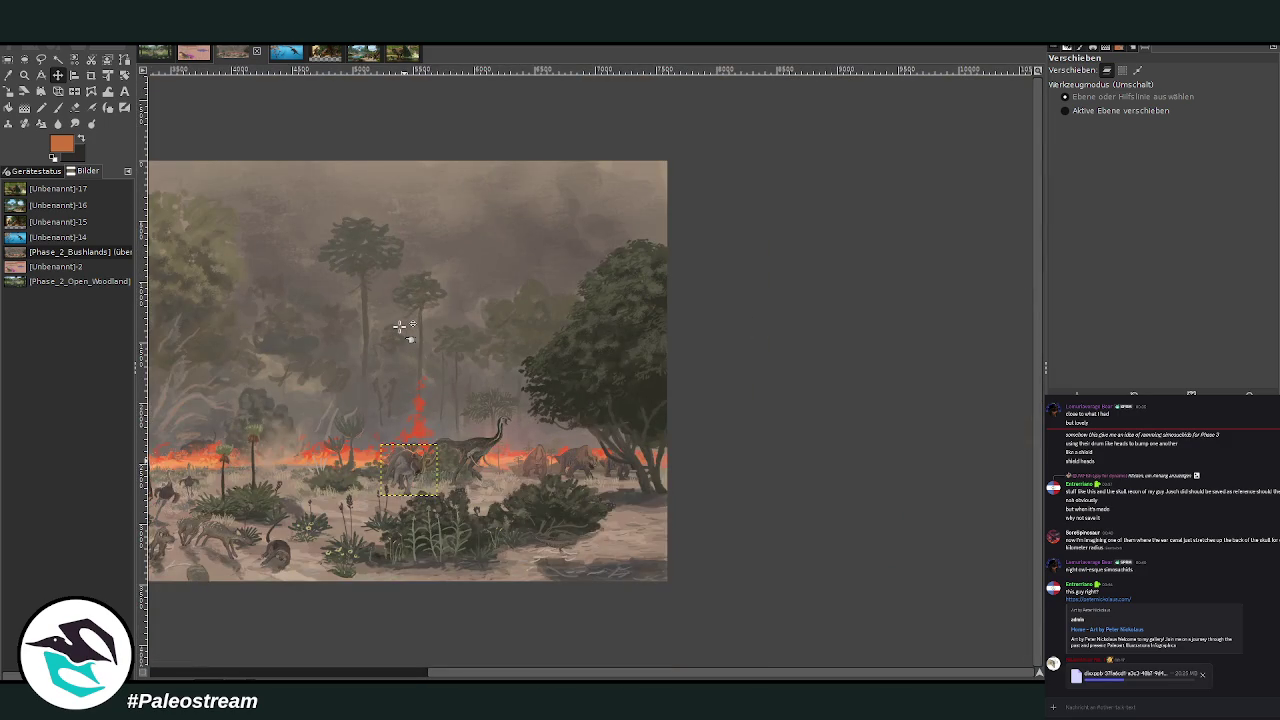
Hide the layer boundary, zoom onto the triceratops and theropod area, and select the Eraser
key("ctrl+h")
left_click_drag(458, 672, 340, 672)
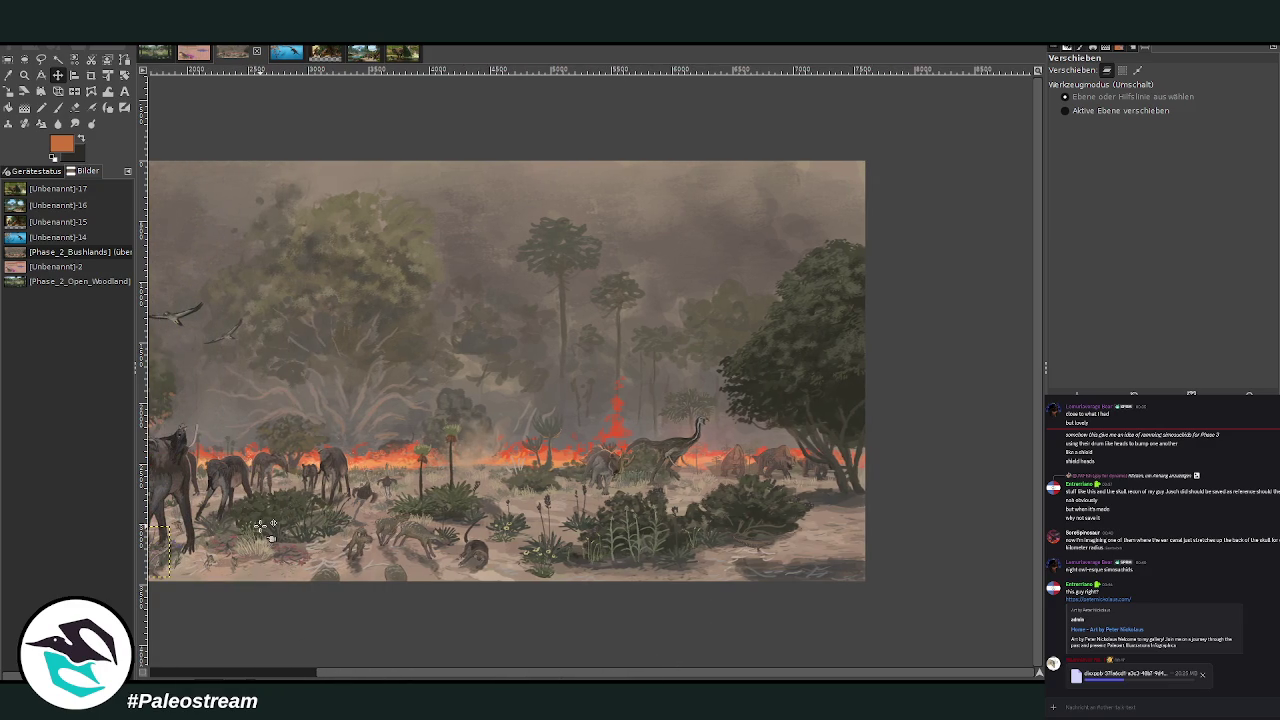
left_click(24, 75)
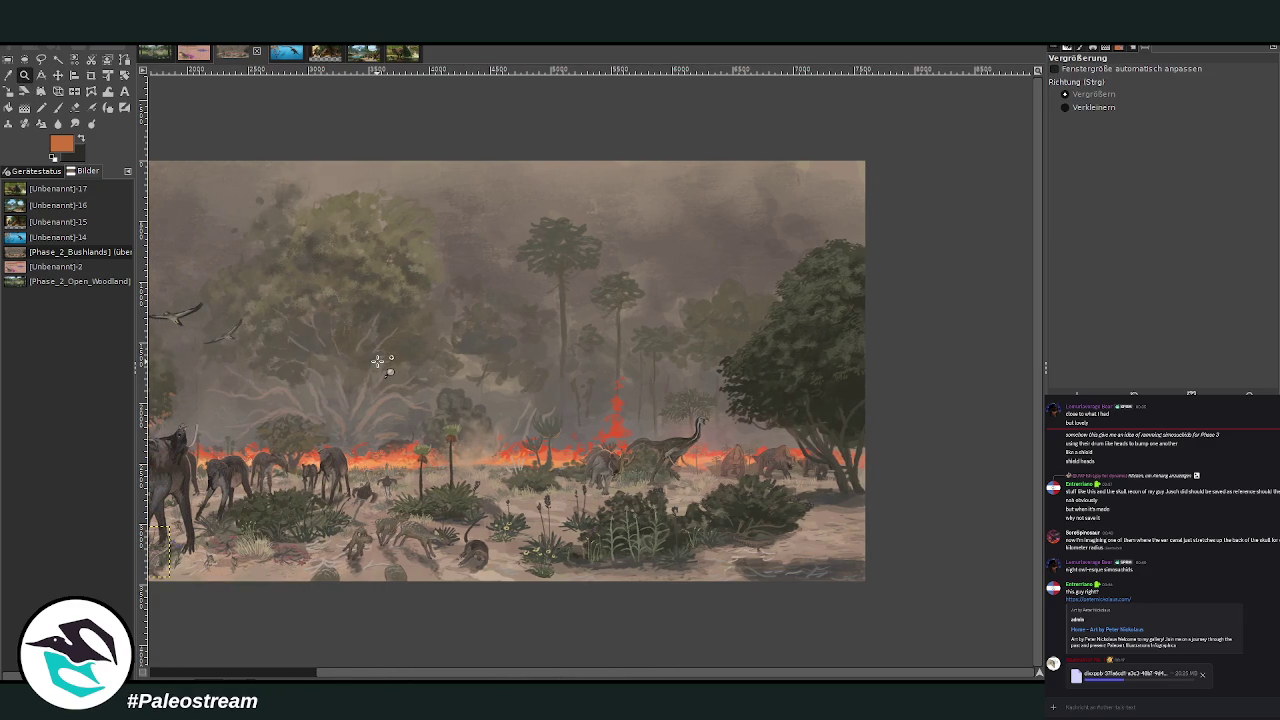
left_click_drag(336, 303, 667, 570)
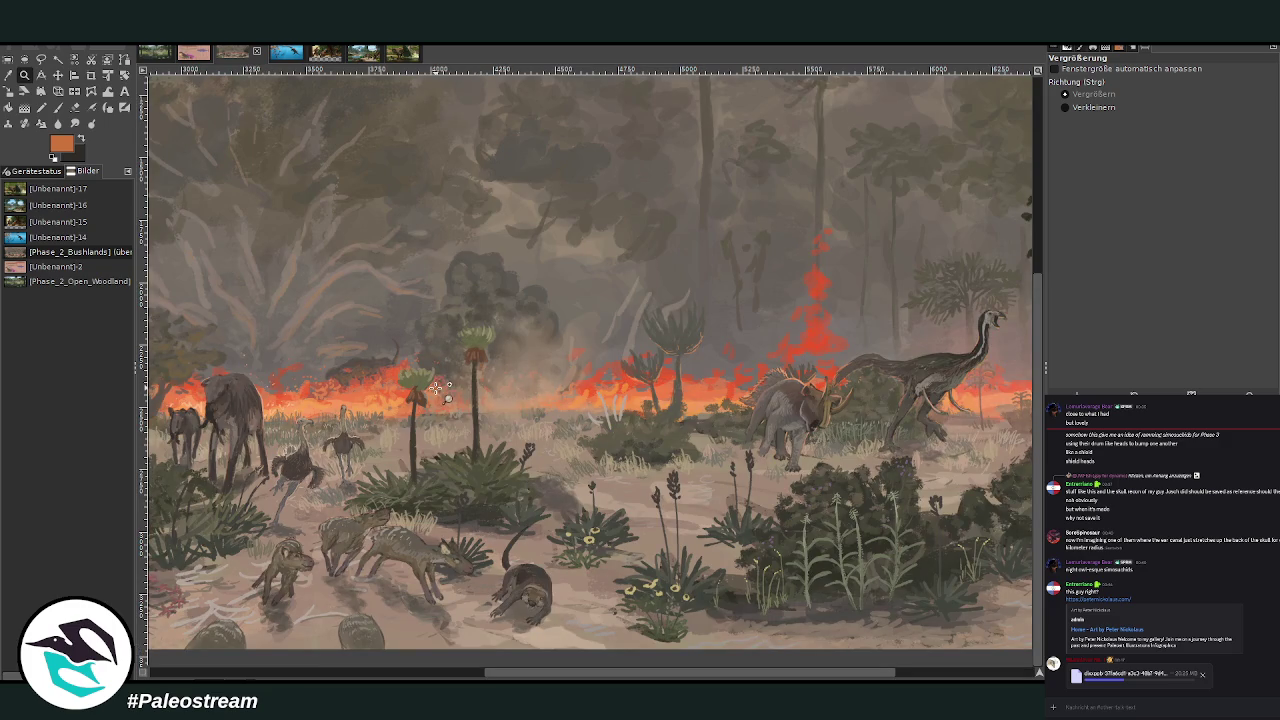
left_click_drag(538, 673, 618, 673)
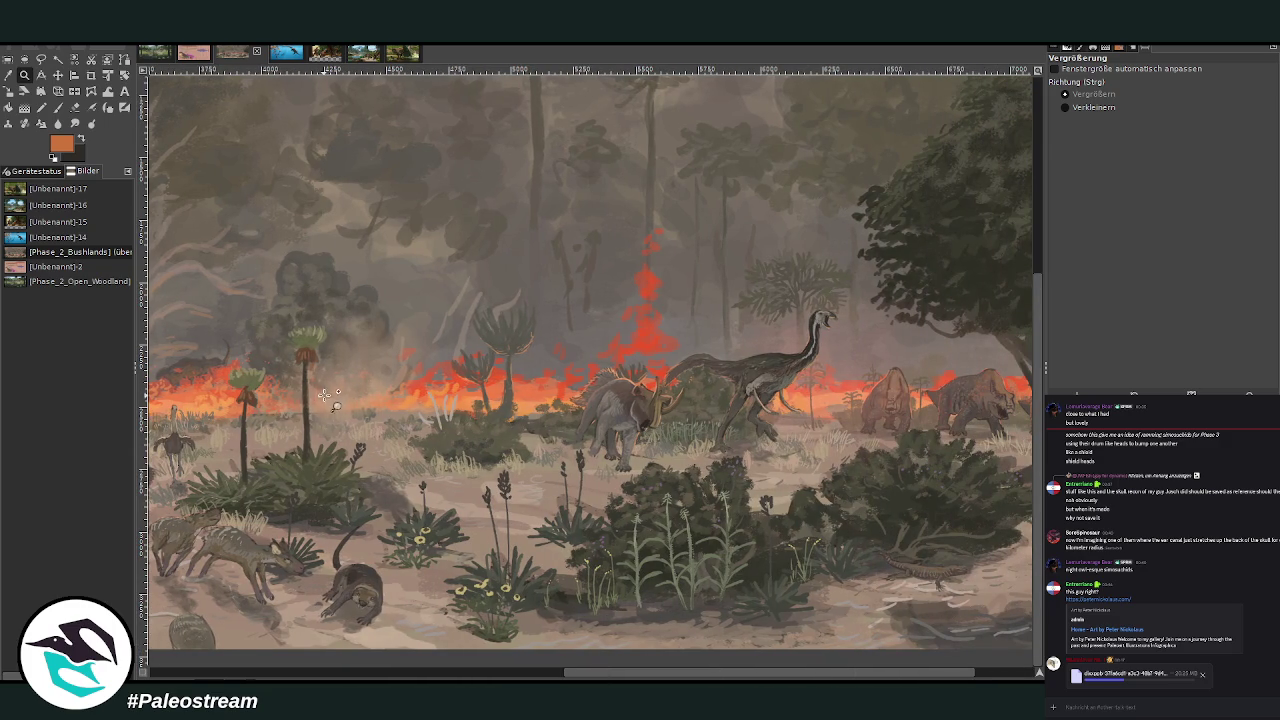
left_click(58, 75)
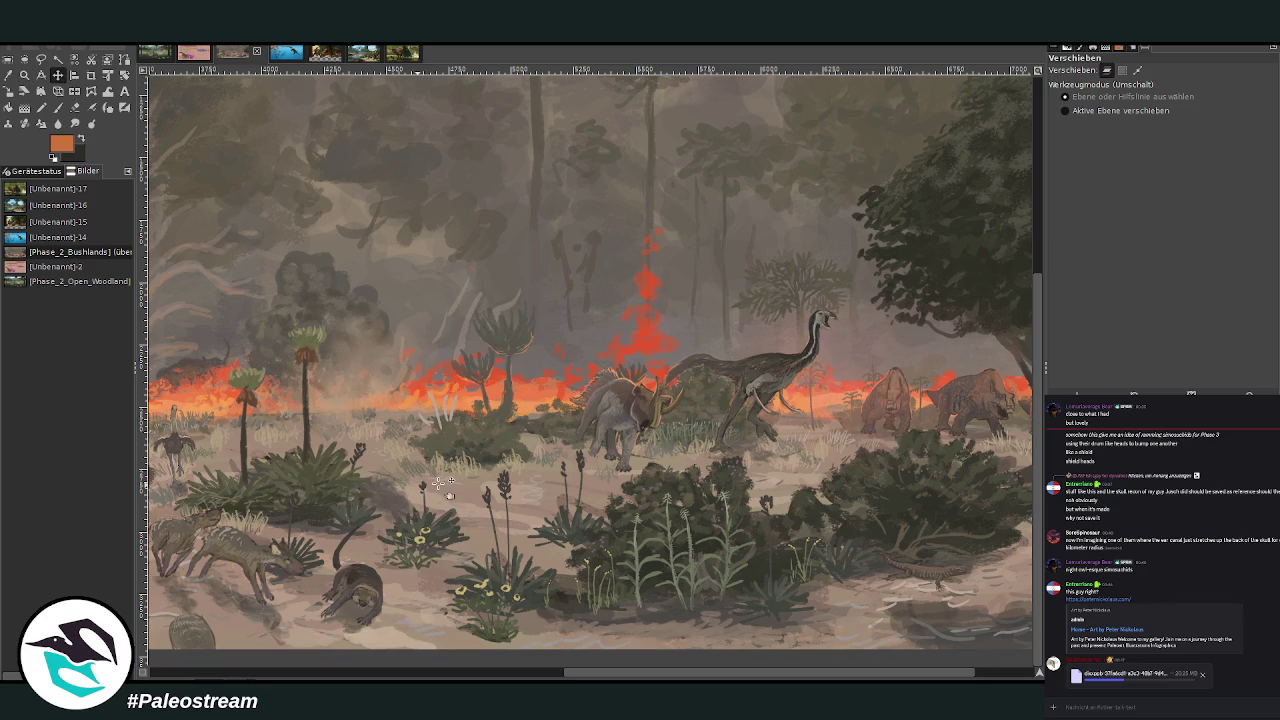
left_click(75, 107)
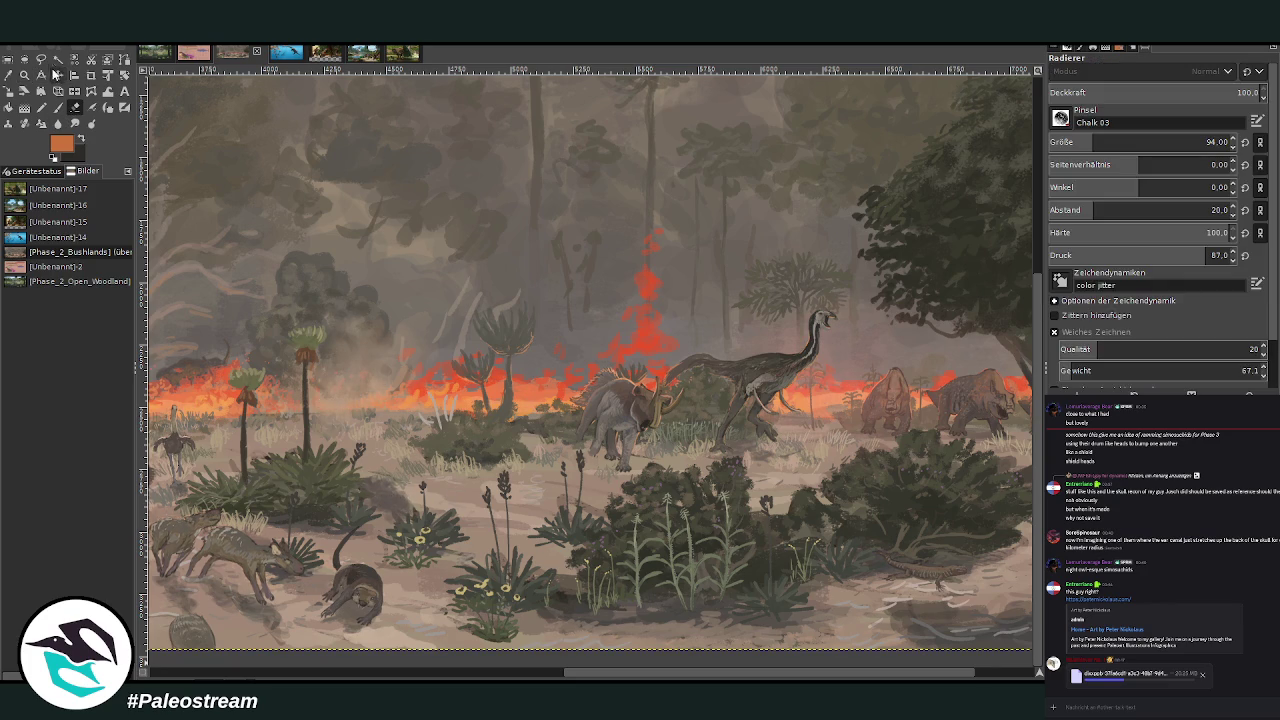
Thin the haze left of the fire with a size-303 eraser, then sample a light beige
key("bracketright")
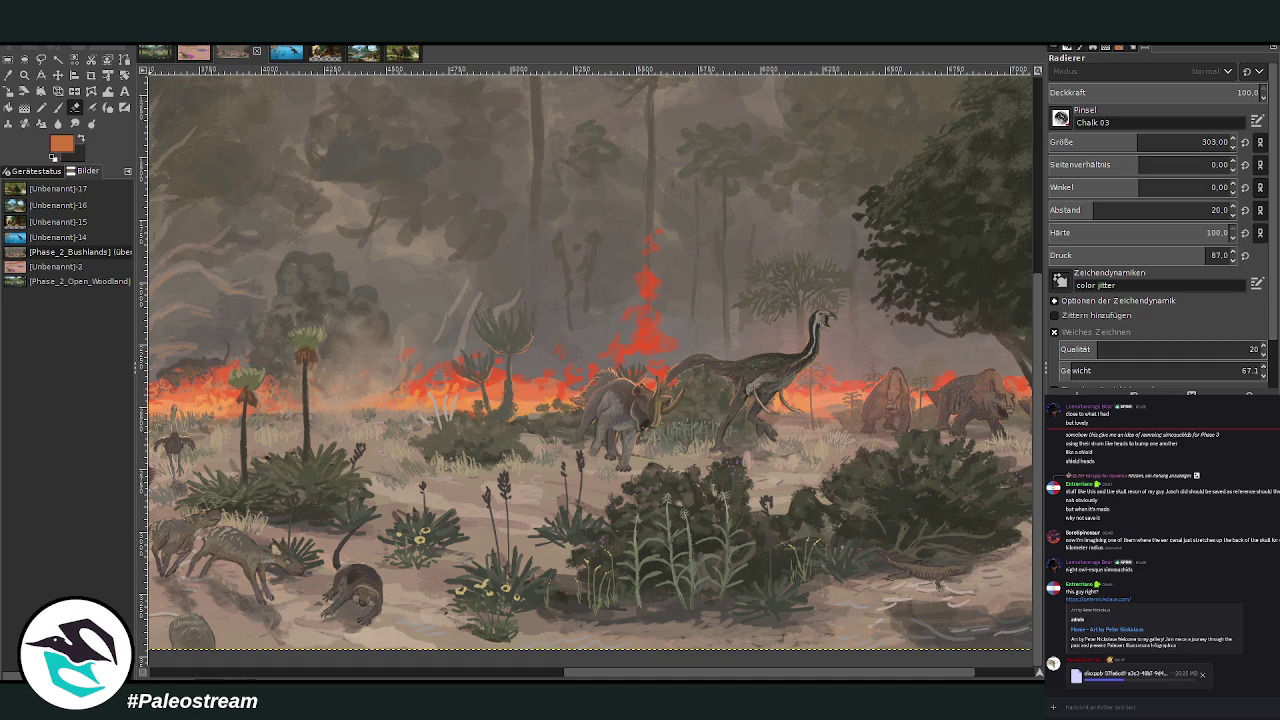
left_click_drag(412, 375, 306, 294)
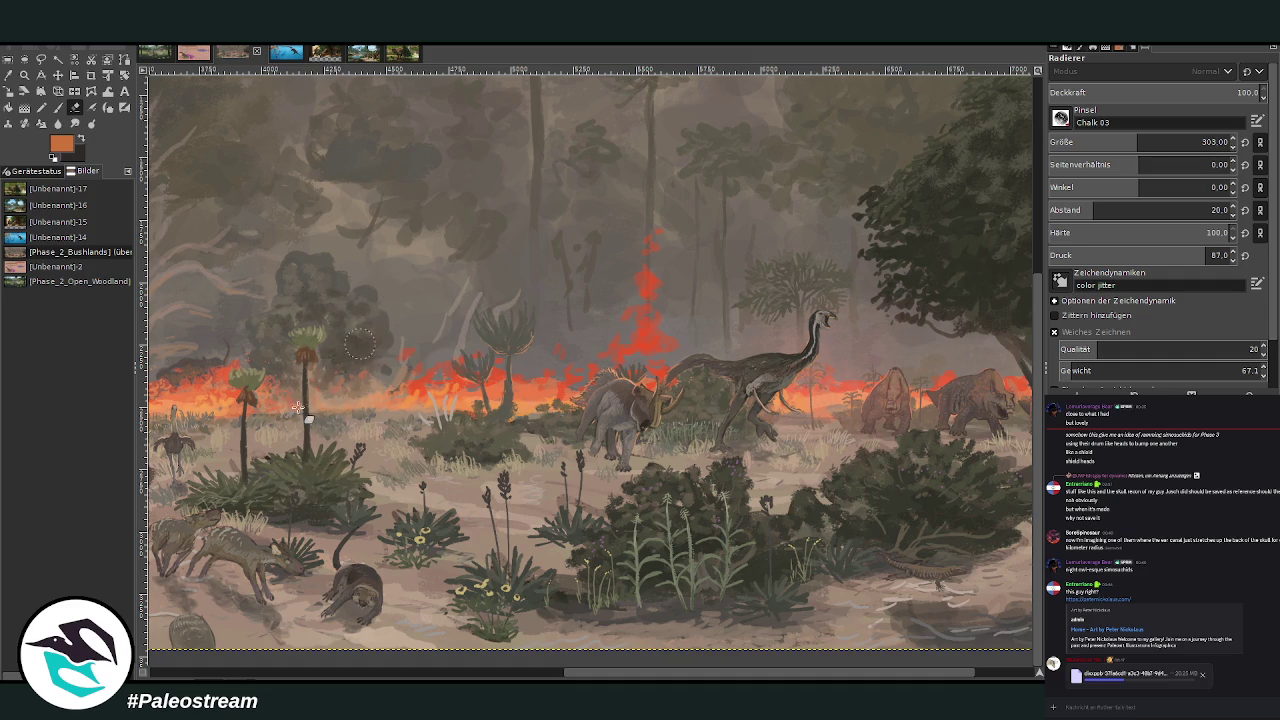
left_click(9, 76)
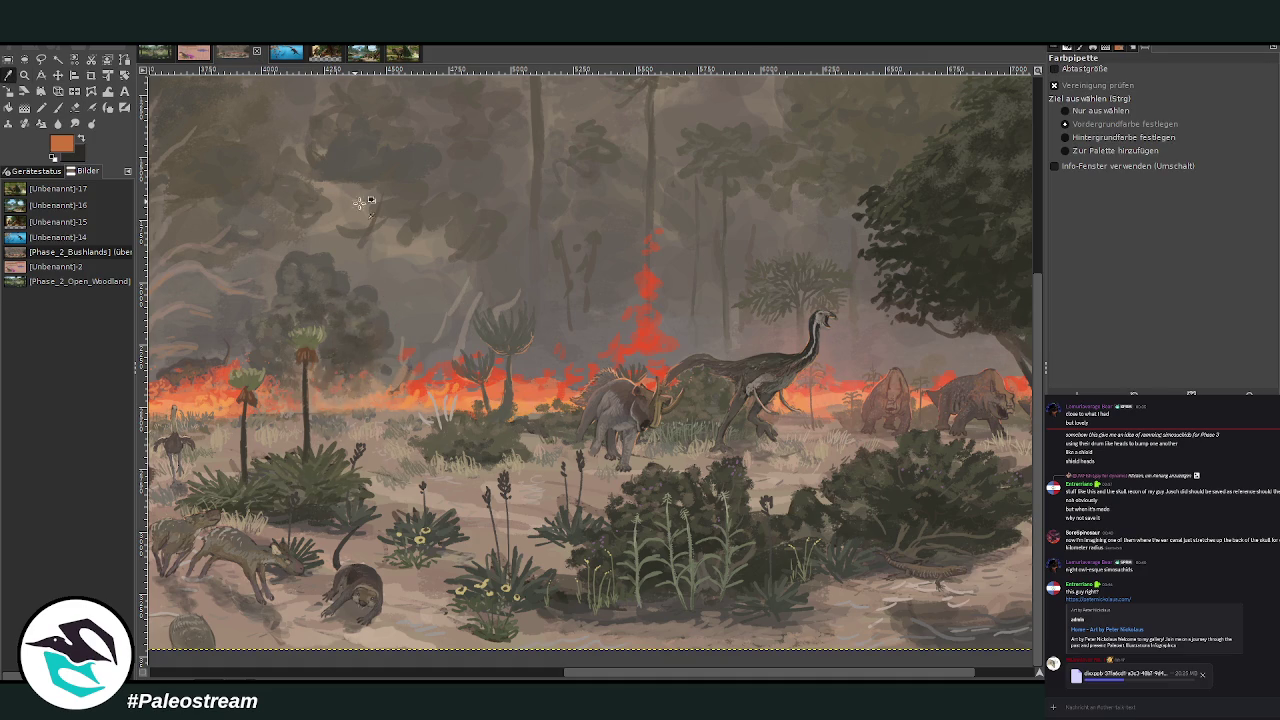
left_click(467, 508)
left_click(1013, 278)
Paint a faint 15.8-opacity beige stroke beside the triceratops and smudge it
key("p")
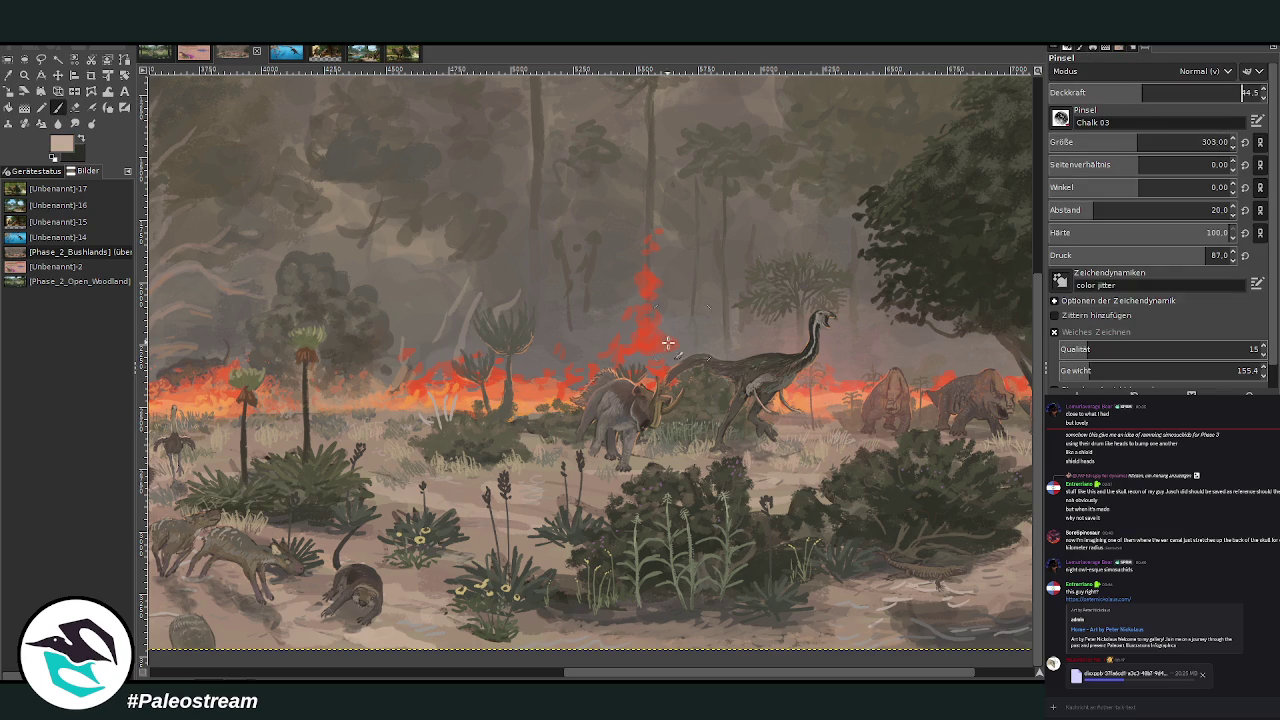
left_click_drag(570, 400, 600, 390)
left_click_drag(1140, 92, 1080, 92)
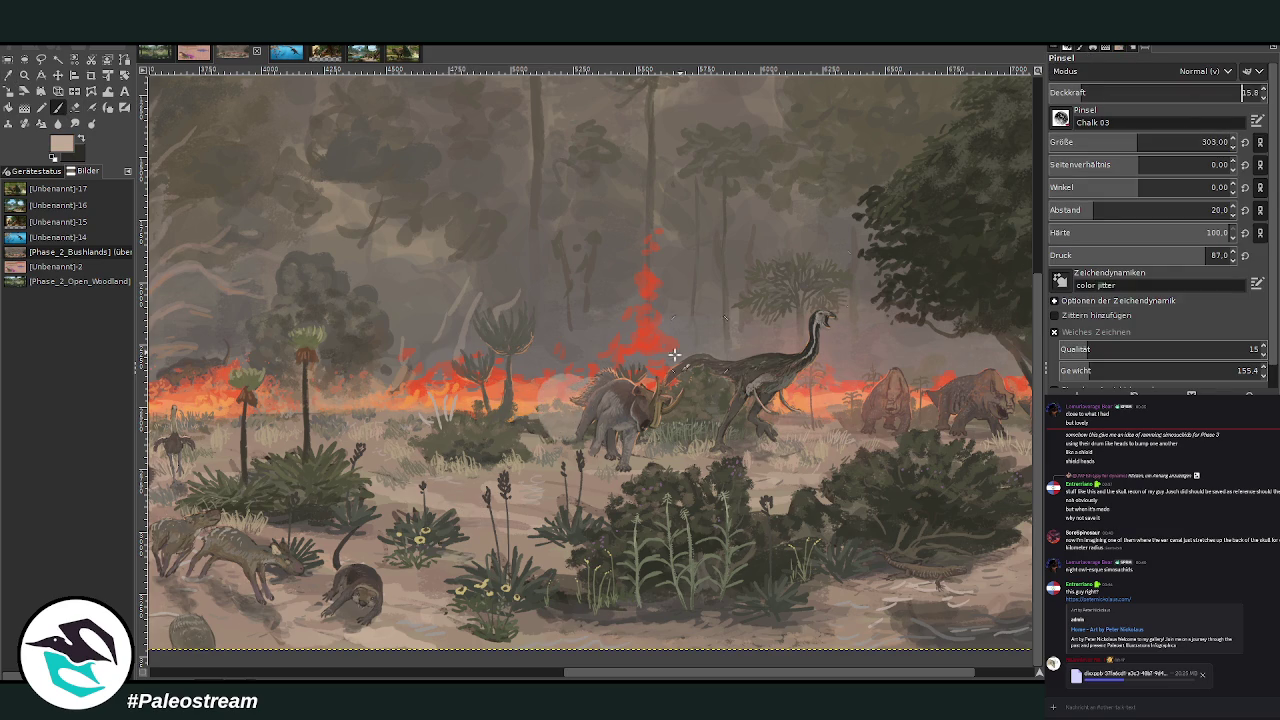
left_click(74, 123)
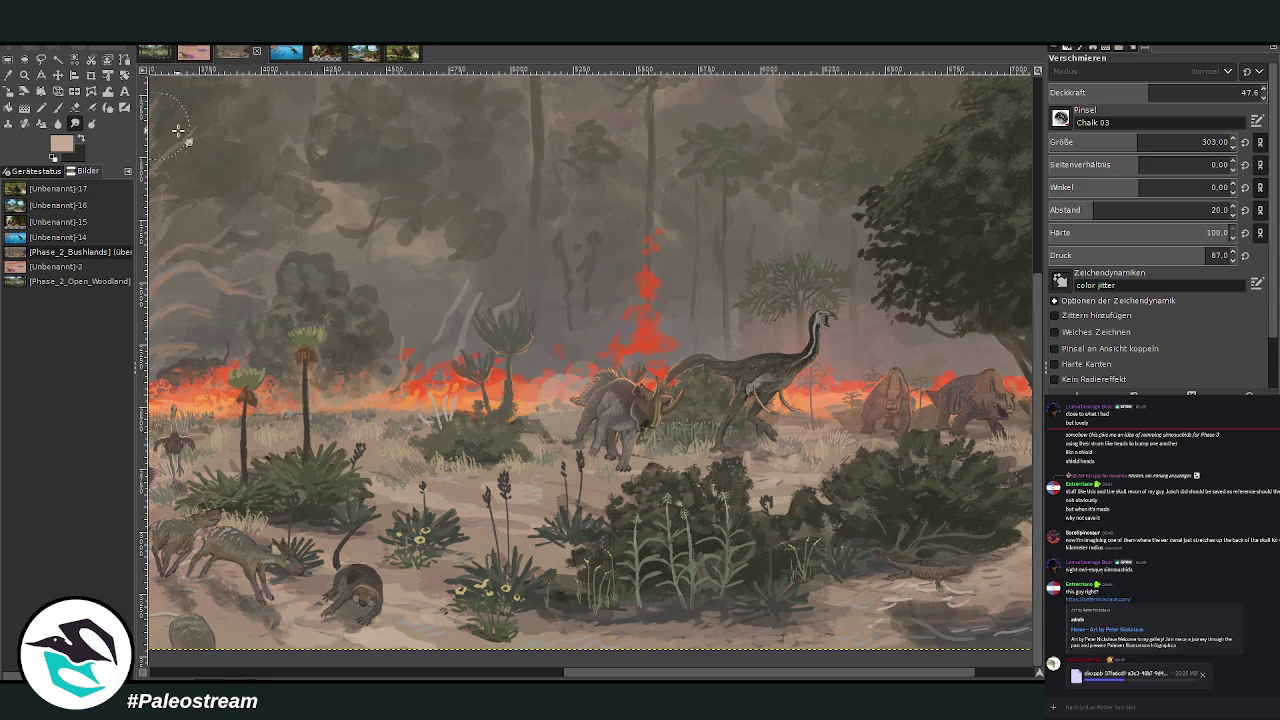
mouse_move(545, 400)
left_mouse_down()
mouse_move(590, 432)
mouse_move(616, 397)
left_mouse_up()
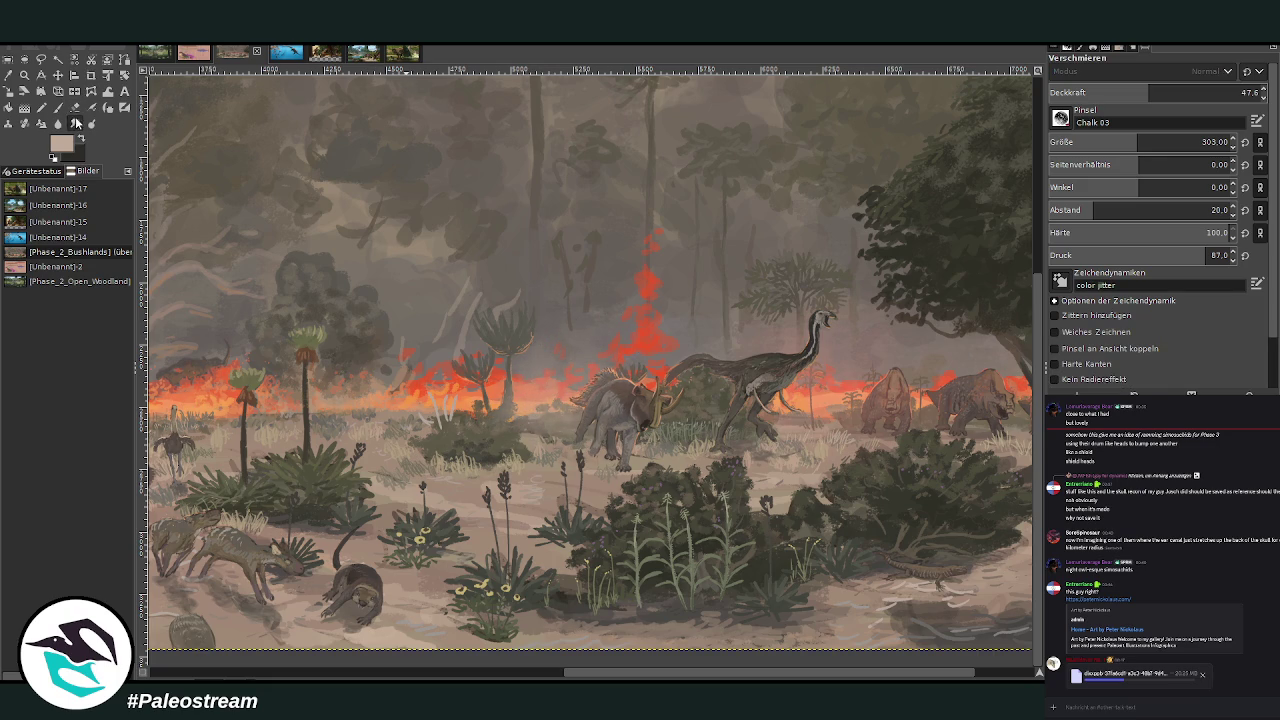
left_click(75, 107)
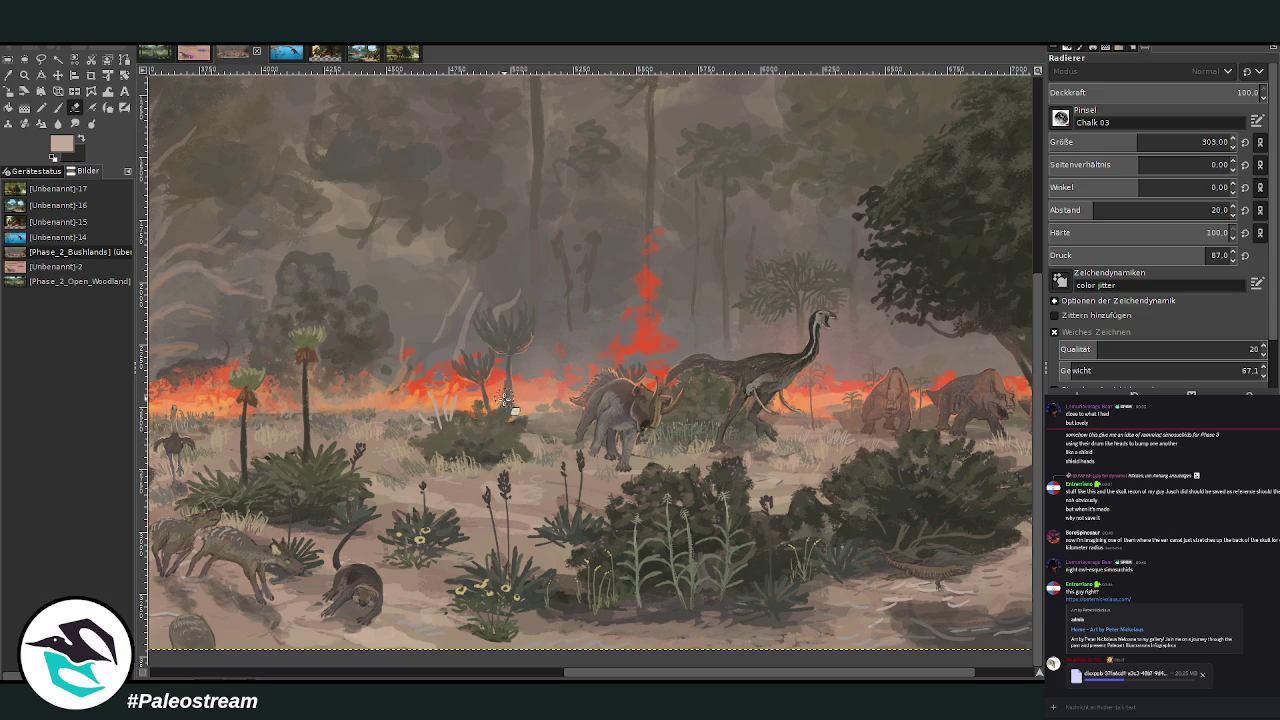
Sample a dark grey-brown and set the brush to 49.5 opacity and size 96
left_click(9, 75)
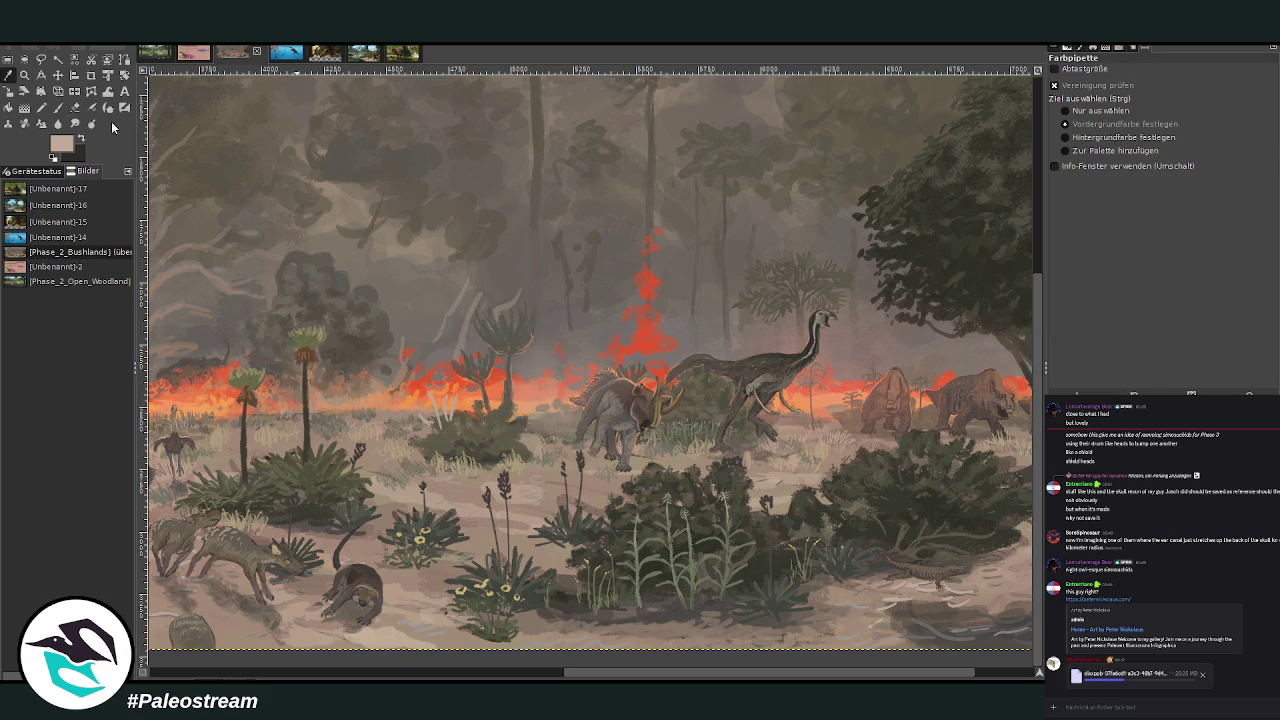
left_click(750, 443)
key("p")
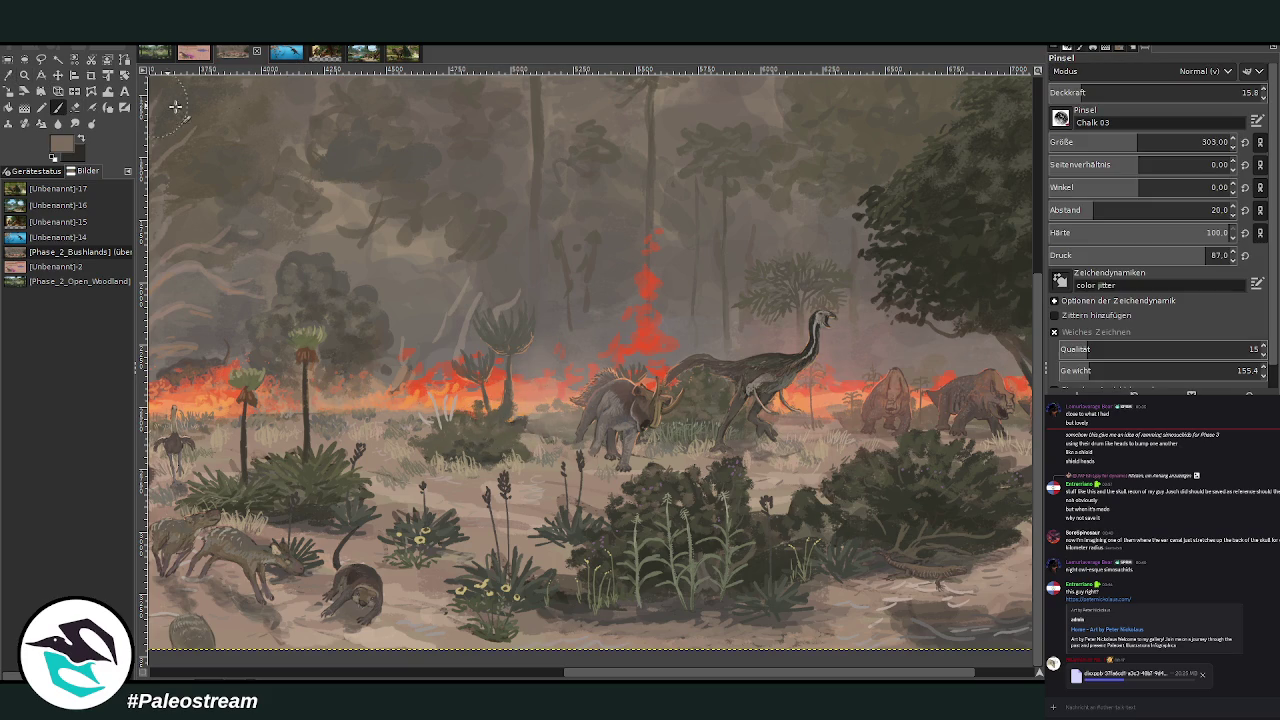
left_click_drag(1100, 92, 1153, 92)
left_click_drag(1137, 142, 1207, 142)
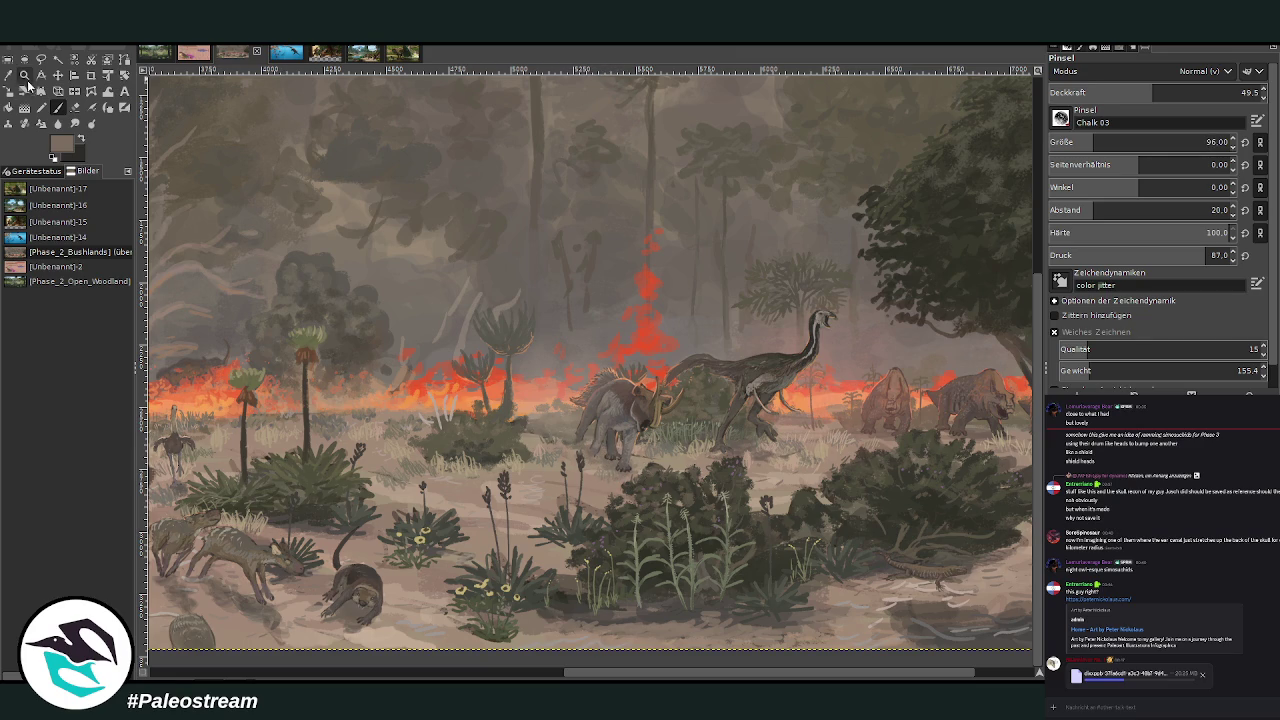
left_click(24, 75)
left_click_drag(532, 300, 714, 532)
Touch up the triceratops's front claw with a sampled dark colour at size 33, opacity 64
left_click_drag(372, 160, 756, 554)
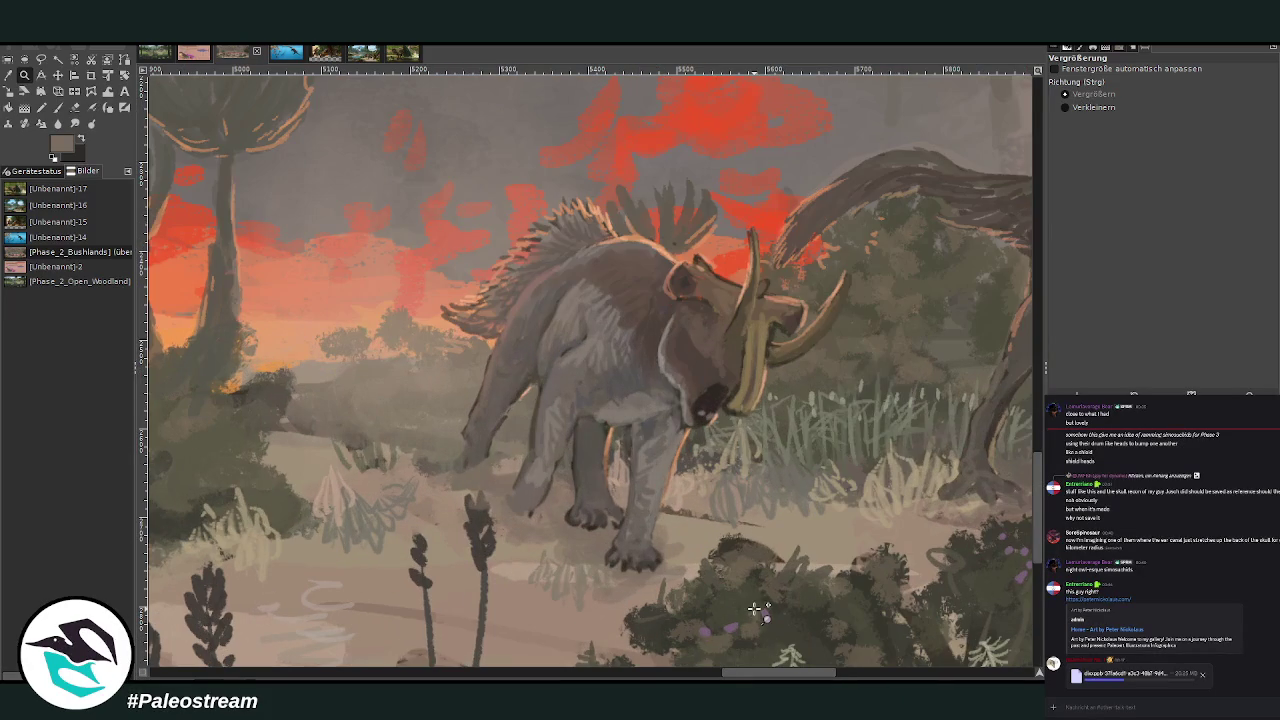
left_click_drag(438, 195, 853, 575)
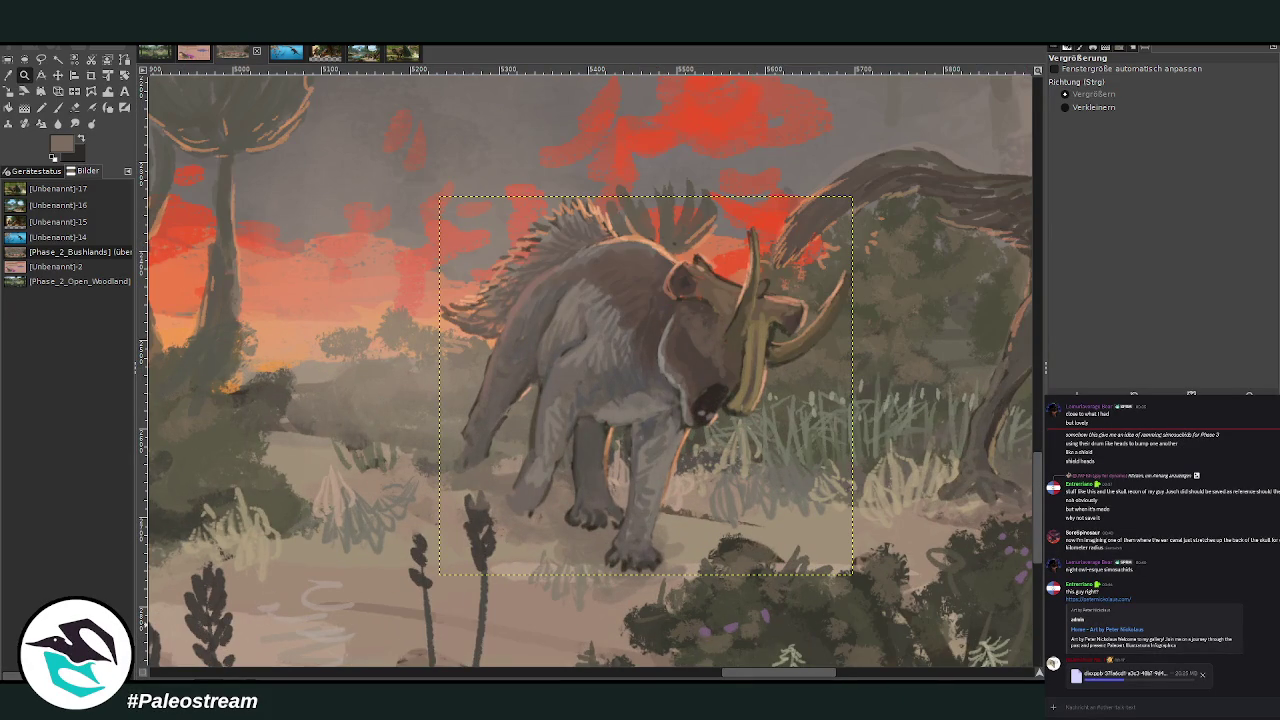
key("o")
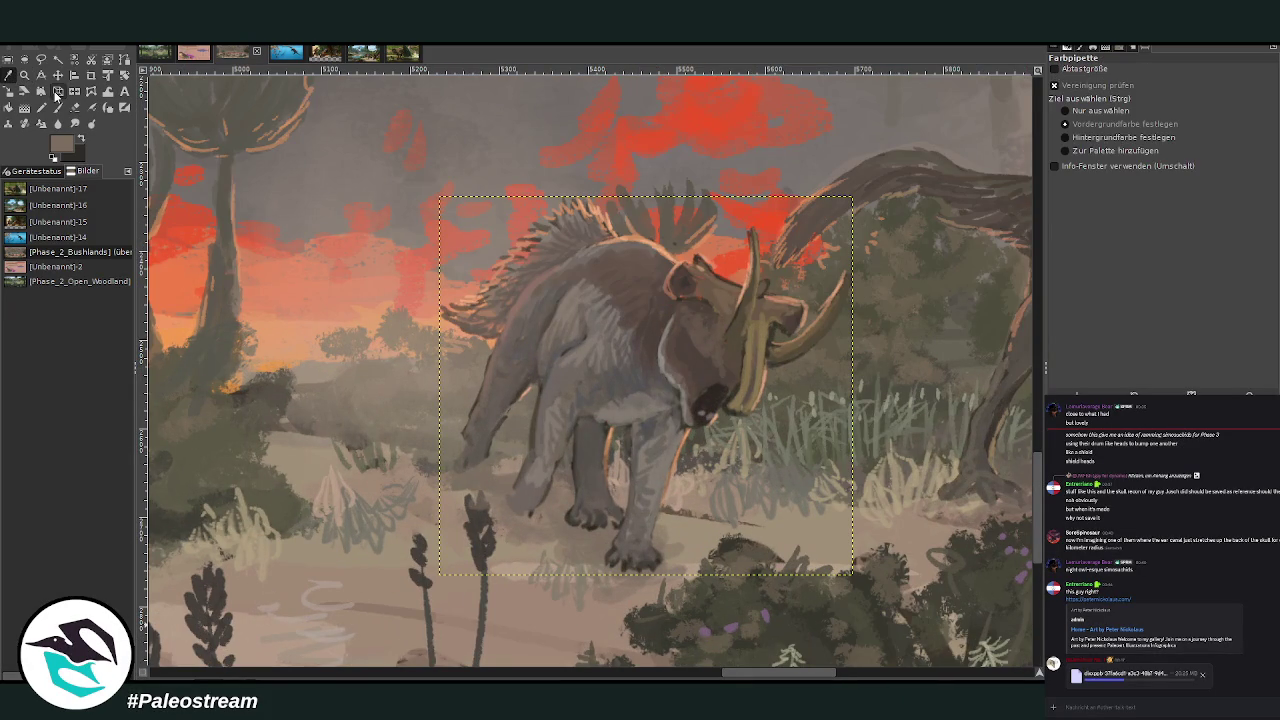
left_click(1004, 327)
key("p")
left_click(1048, 145)
left_click(1170, 92)
key("Return")
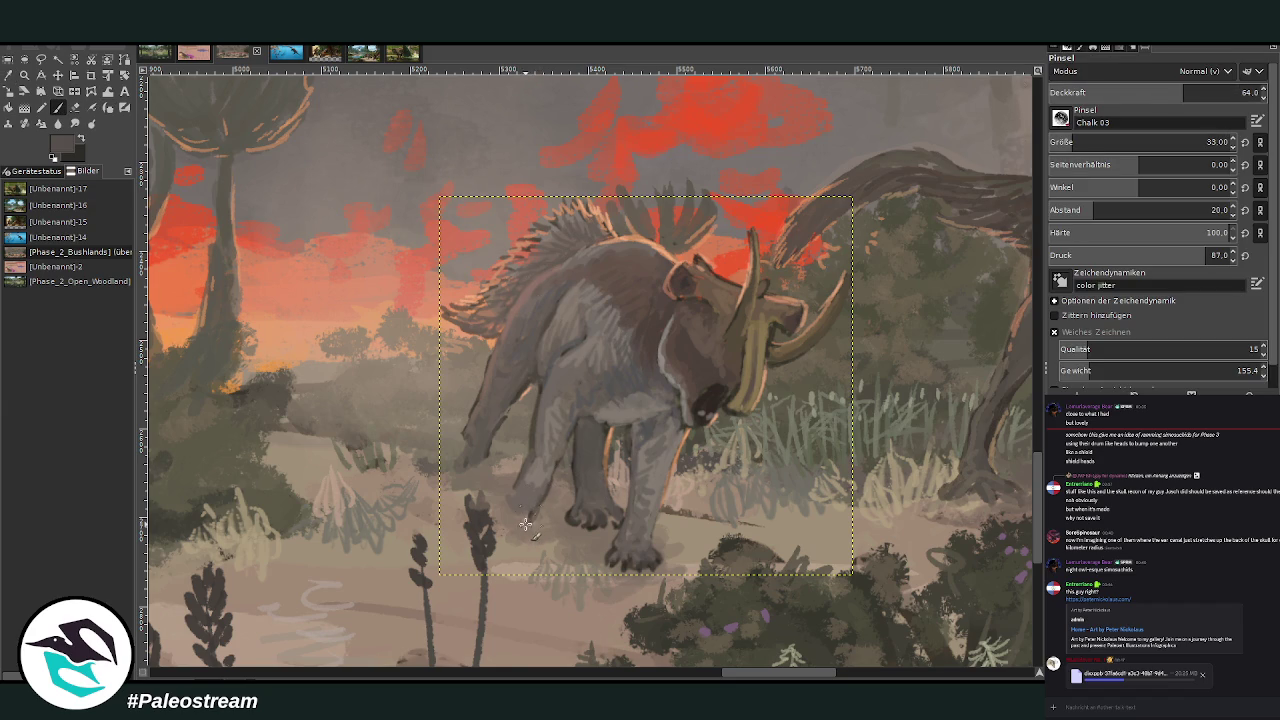
left_click_drag(503, 505, 503, 518)
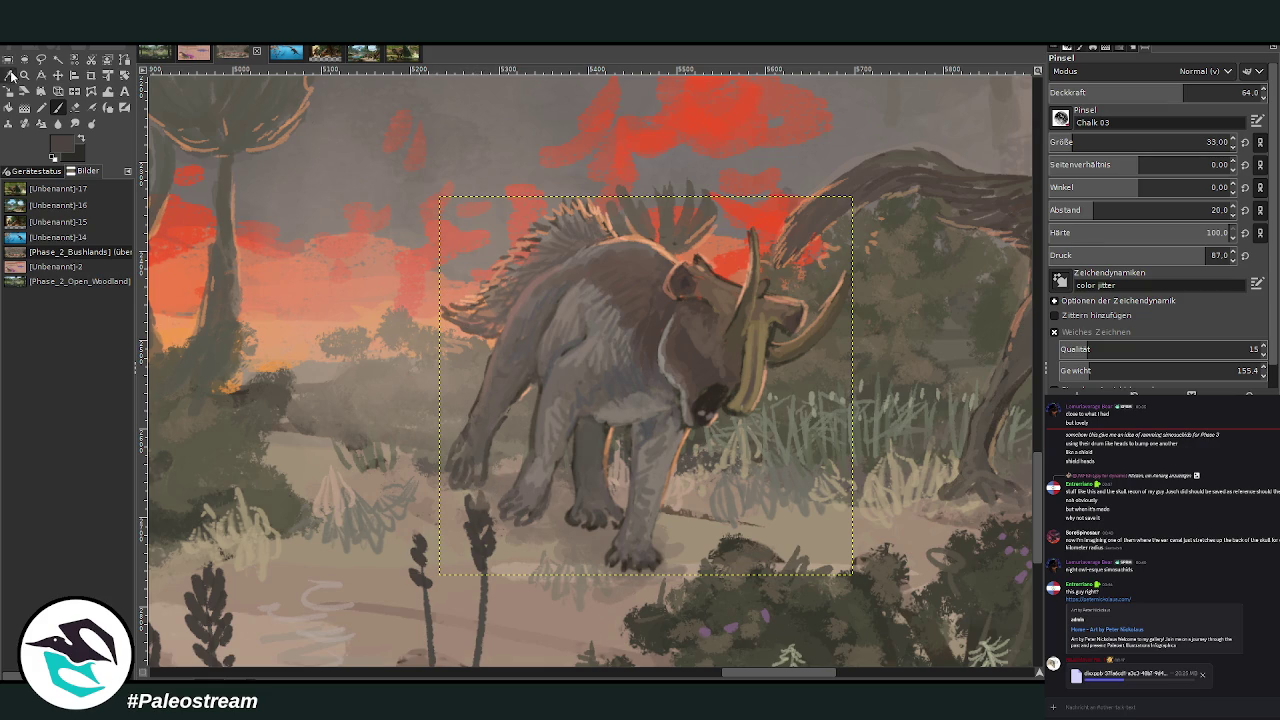
Clear the selection around the triceratops and sample a light tan from the ground
key("ctrl+shift+a")
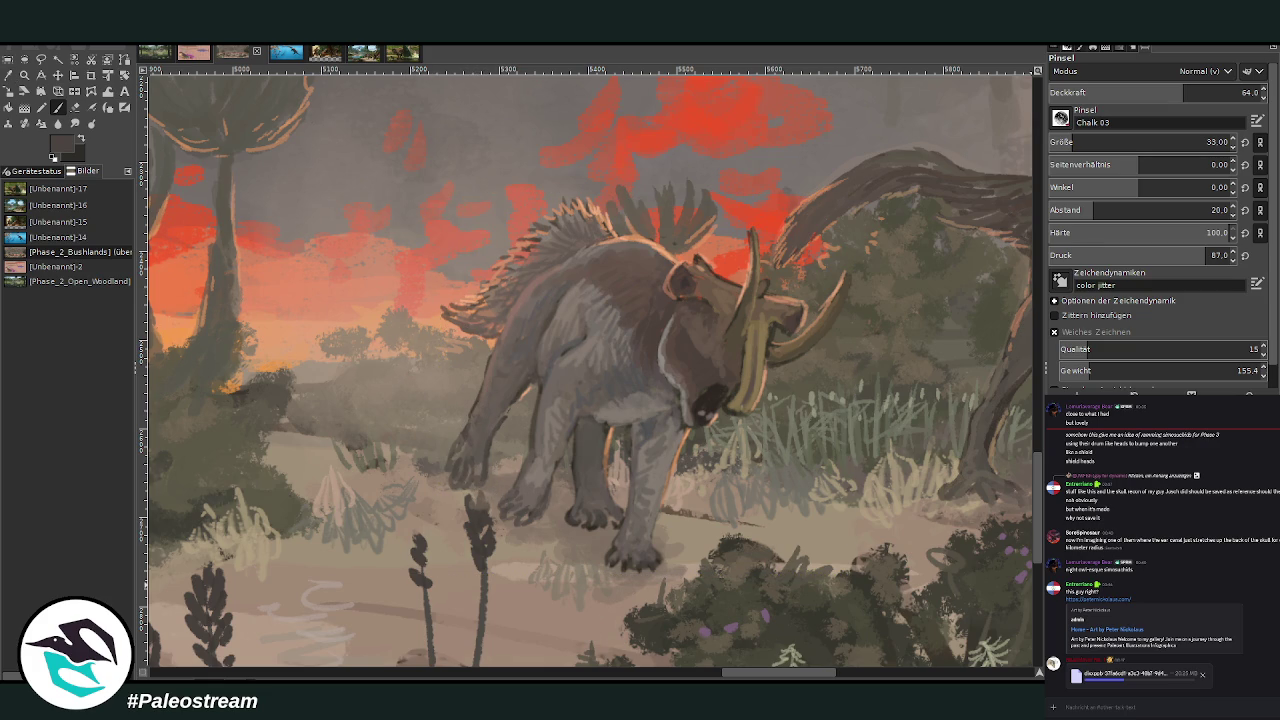
key("ctrl+z")
left_click(75, 107)
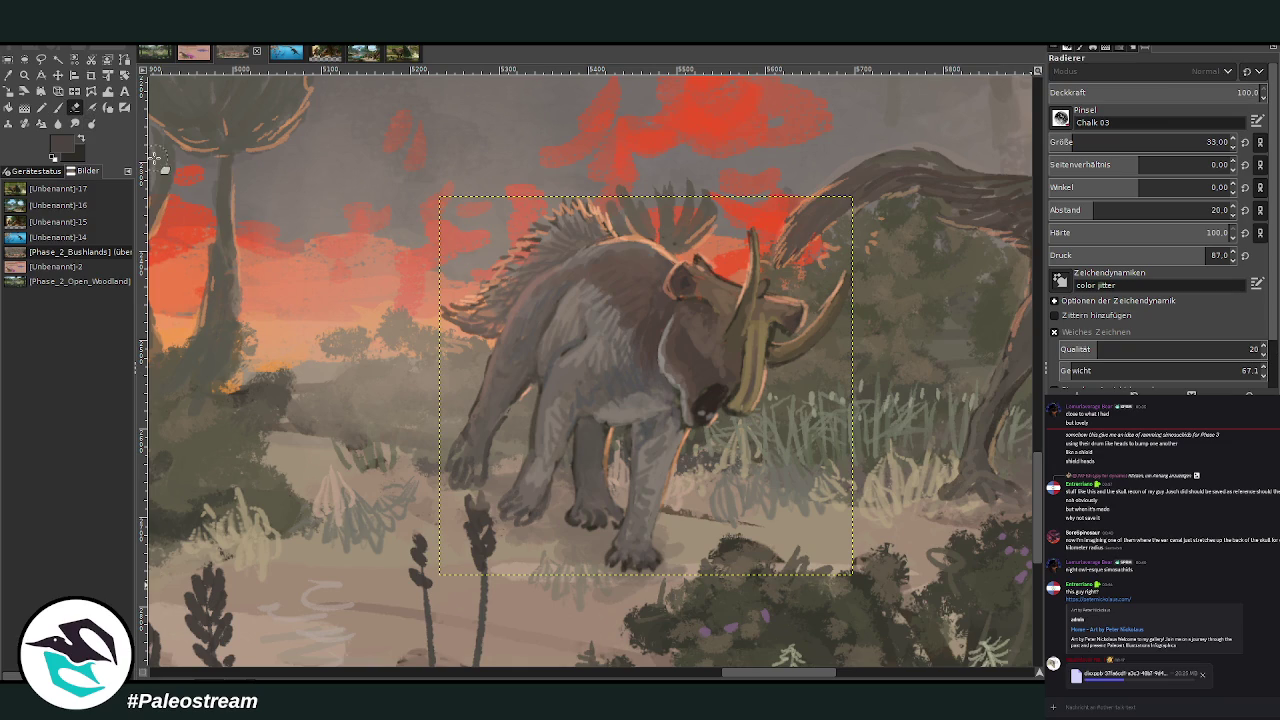
left_click(58, 75)
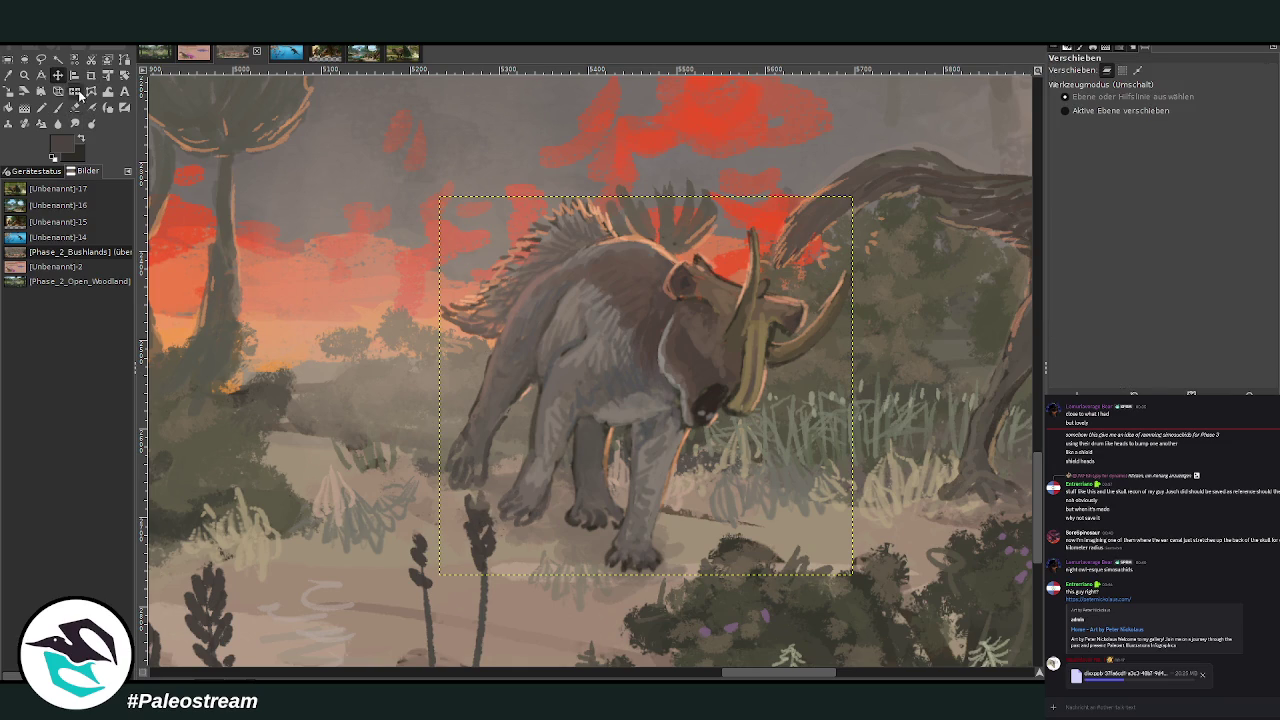
key("ctrl+shift+a")
left_click(76, 107)
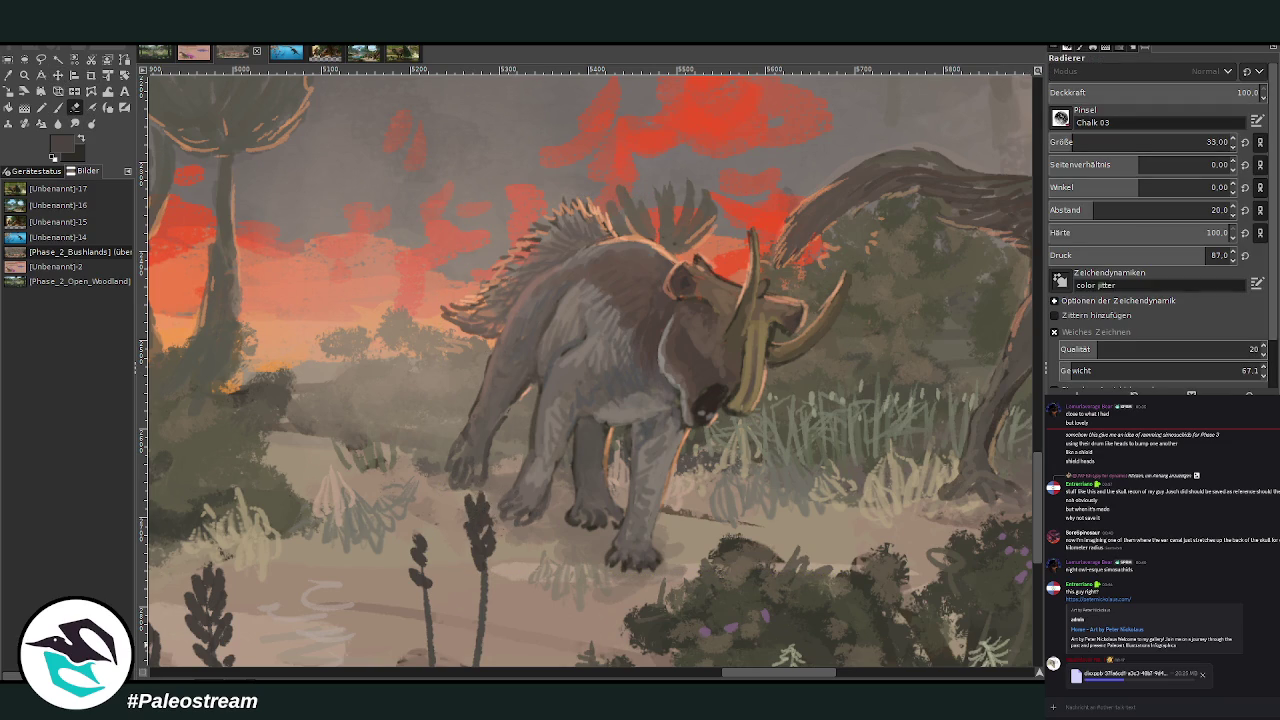
key("ctrl+z")
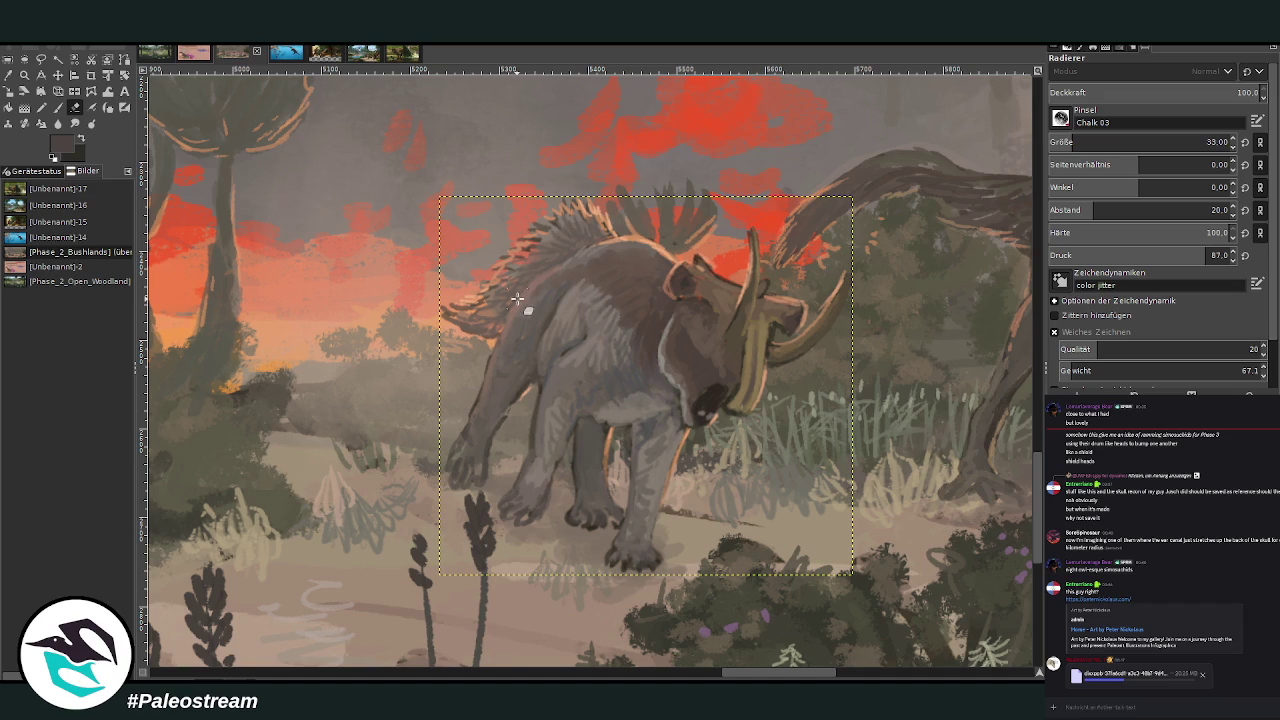
key("ctrl+shift+a")
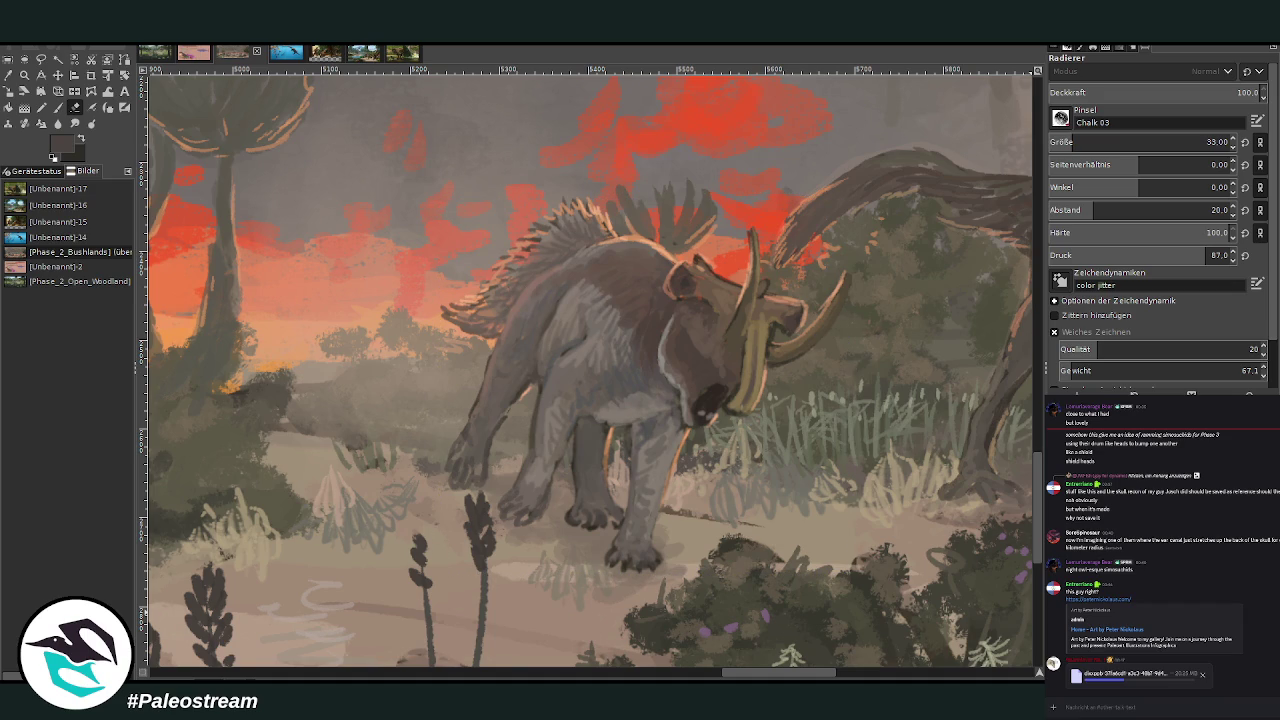
left_click(9, 75)
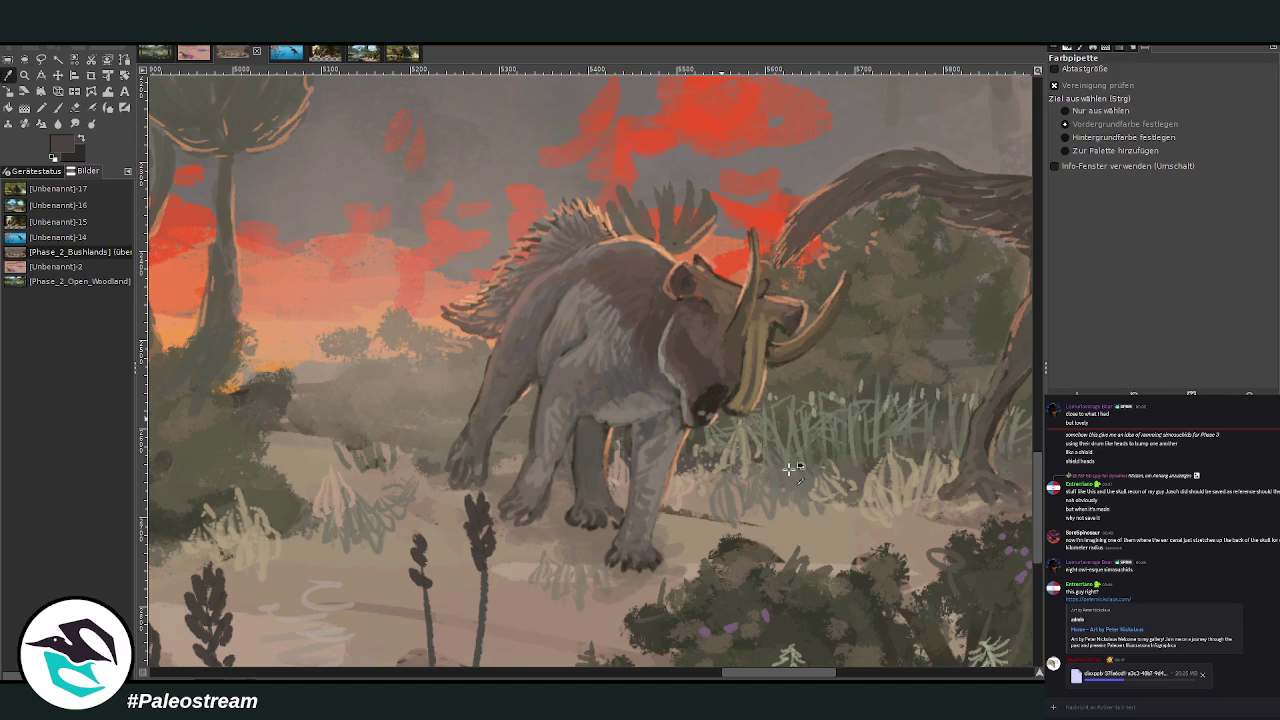
left_click(877, 502)
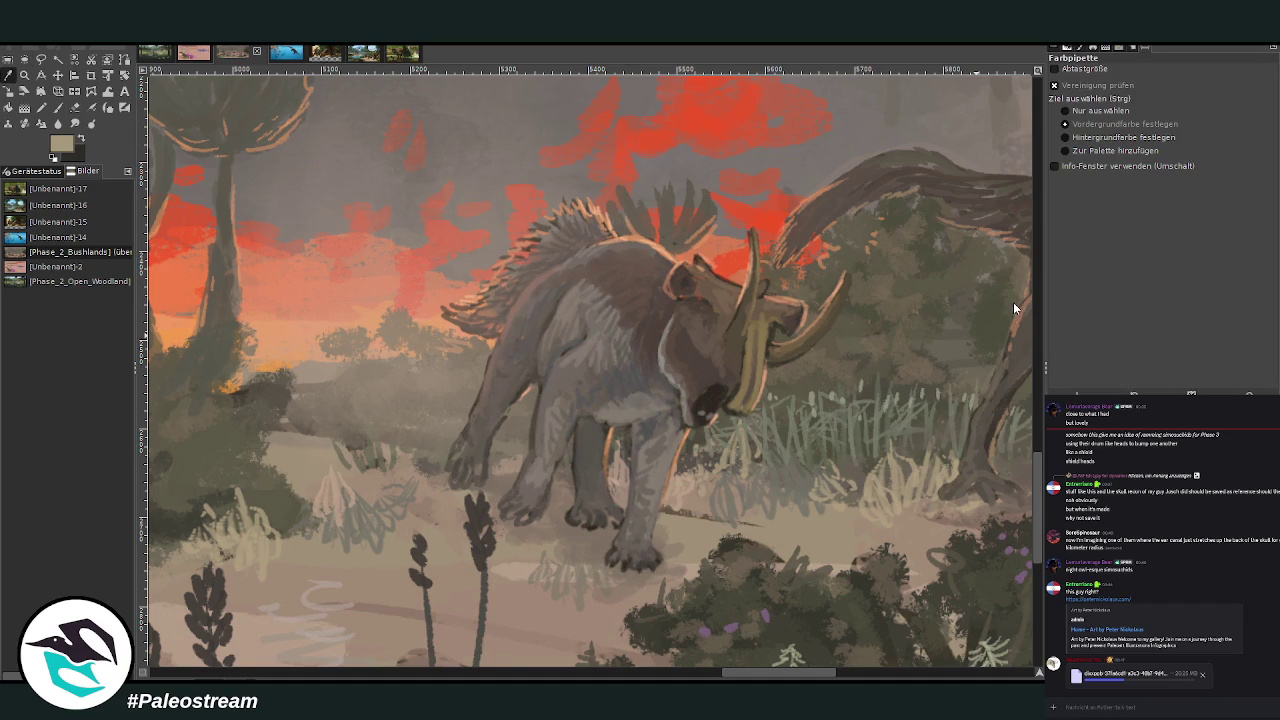
left_click(58, 107)
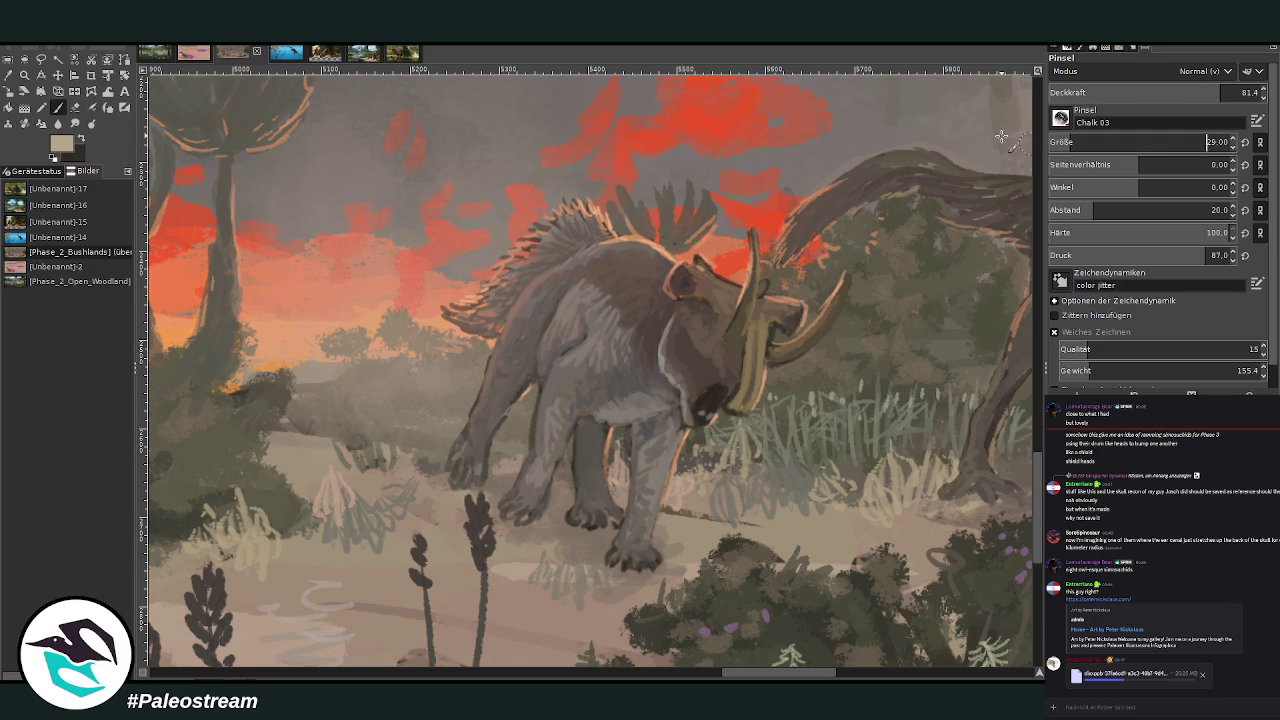
Paint pale grass blades around the triceratops's feet, extending left across the ground
left_click_drag(618, 556, 598, 585)
left_click_drag(565, 530, 580, 590)
left_click_drag(612, 548, 609, 581)
mouse_move(541, 540)
left_mouse_down()
mouse_move(538, 592)
mouse_move(508, 568)
left_mouse_up()
left_click_drag(445, 492, 440, 545)
mouse_move(470, 476)
left_mouse_down()
mouse_move(468, 500)
mouse_move(495, 511)
mouse_move(456, 489)
mouse_move(455, 465)
left_mouse_up()
left_click_drag(452, 518, 446, 468)
mouse_move(430, 540)
left_mouse_down()
mouse_move(428, 498)
mouse_move(453, 533)
mouse_move(448, 470)
mouse_move(386, 426)
left_mouse_up()
left_click_drag(382, 484, 376, 432)
left_click_drag(316, 465, 310, 418)
mouse_move(305, 464)
left_mouse_down()
mouse_move(300, 410)
mouse_move(292, 422)
left_mouse_up()
Add pale grass right of the front foot, beside the bushes, and in the foreground
left_click_drag(684, 532, 682, 506)
mouse_move(694, 530)
left_mouse_down()
mouse_move(698, 476)
mouse_move(702, 490)
left_mouse_up()
left_click_drag(718, 538, 722, 490)
mouse_move(794, 518)
left_mouse_down()
mouse_move(788, 490)
mouse_move(810, 500)
left_mouse_up()
left_click_drag(900, 542, 898, 500)
left_click_drag(914, 540, 922, 496)
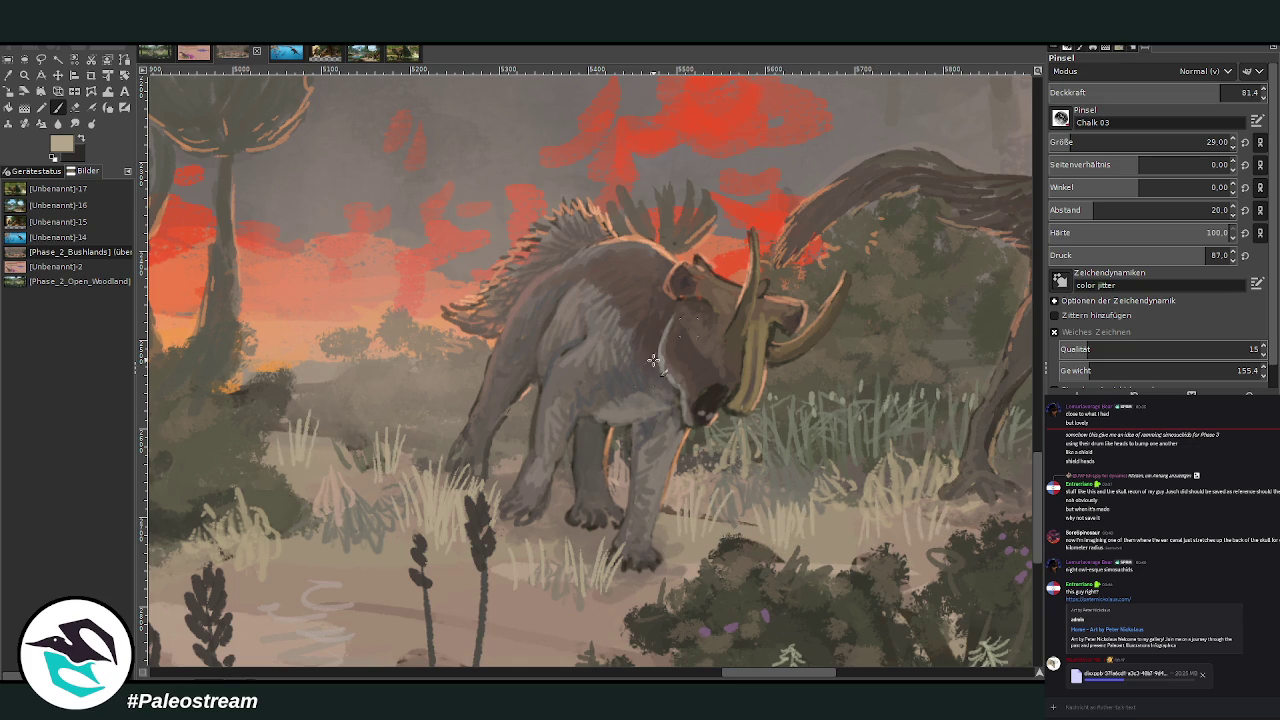
mouse_move(348, 607)
left_mouse_down()
mouse_move(344, 568)
mouse_move(314, 590)
left_mouse_up()
mouse_move(352, 548)
left_mouse_down()
mouse_move(358, 516)
mouse_move(378, 520)
left_mouse_up()
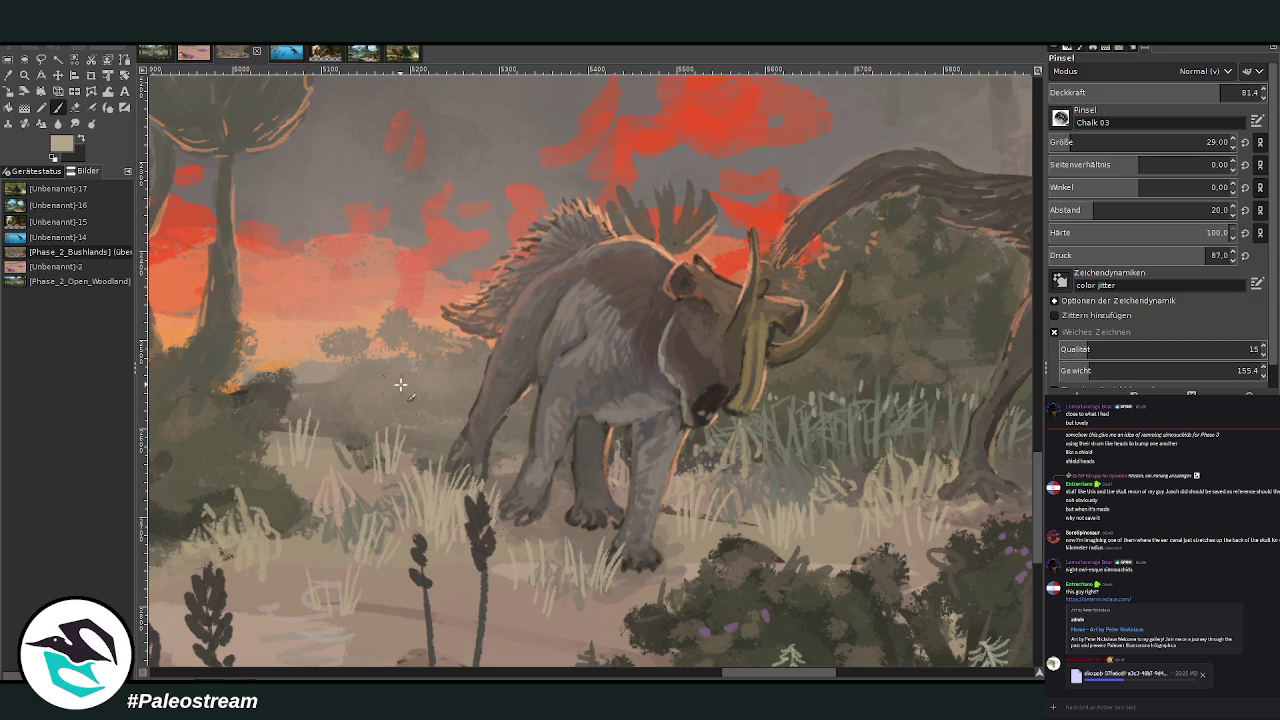
Paint darker grey-brown accent blades, then return to a lighter tone at 59.3 opacity
left_click(1020, 300, "ctrl")
left_click(906, 154, "ctrl")
mouse_move(354, 427)
left_mouse_down()
mouse_move(330, 458)
mouse_move(278, 336)
left_mouse_up()
left_click_drag(286, 386, 274, 336)
left_click(1018, 292, "ctrl")
left_click(1178, 90)
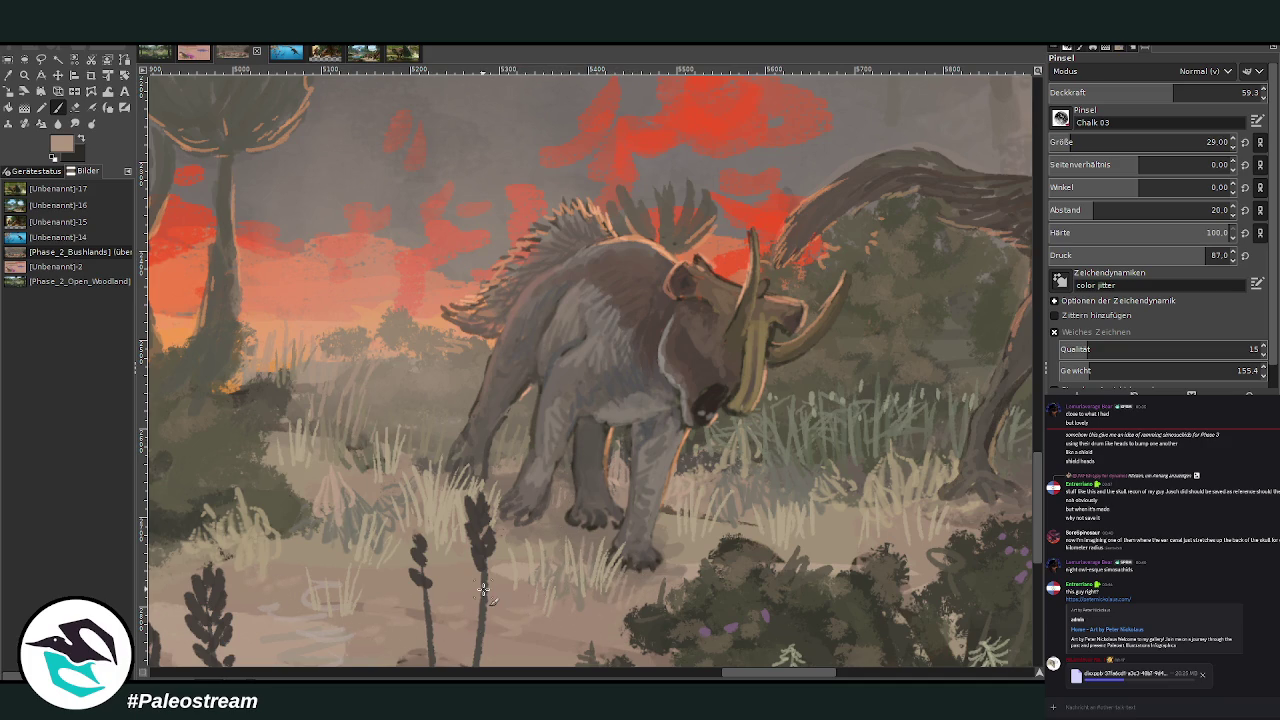
scroll(483, 590, "down", 3)
scroll(483, 590, "down", 3)
scroll(483, 590, "down", 2)
scroll(483, 590, "down", 2)
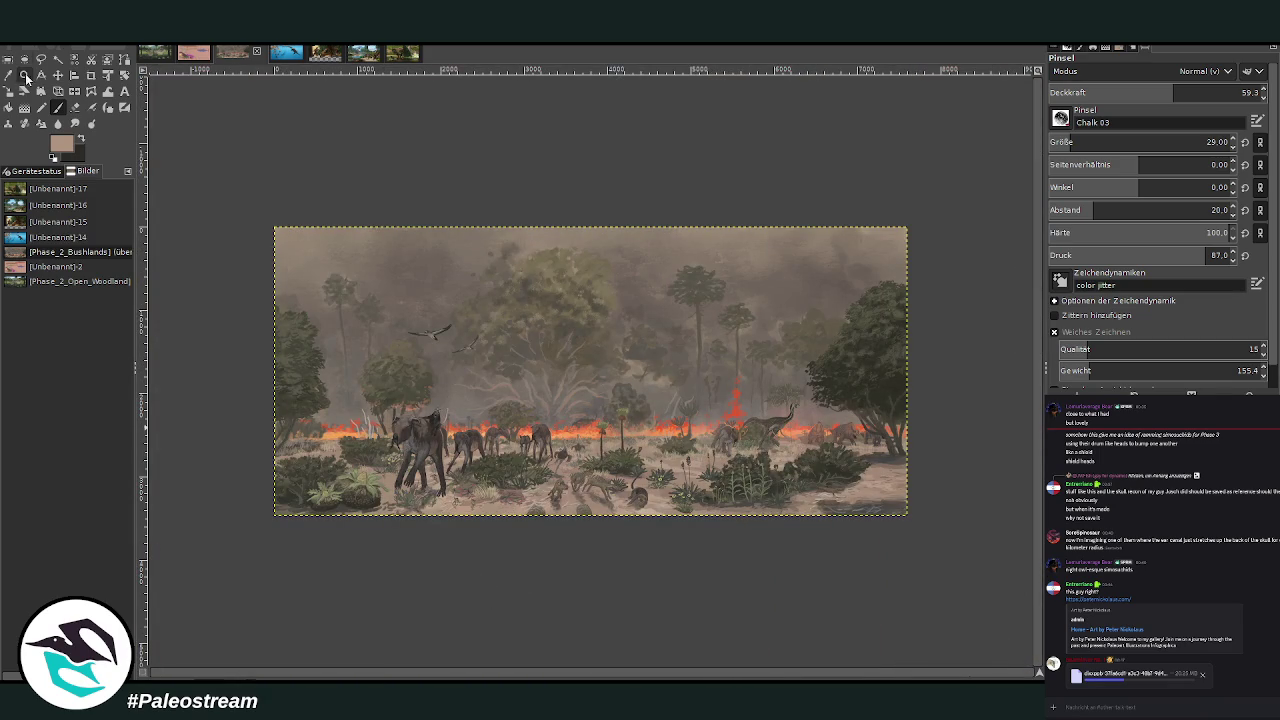
Lasso the long-necked theropod and copy it onto its own layer
left_click(25, 74)
left_click(800, 545)
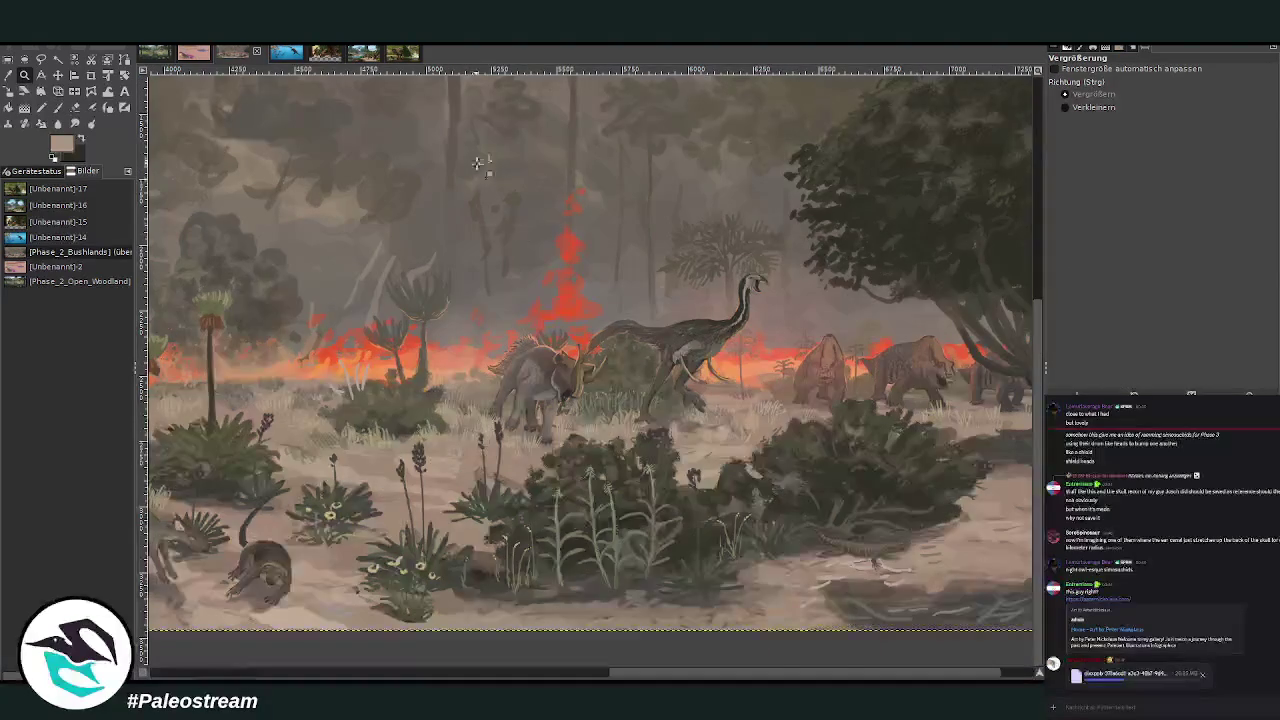
left_click_drag(486, 186, 784, 492)
key("m")
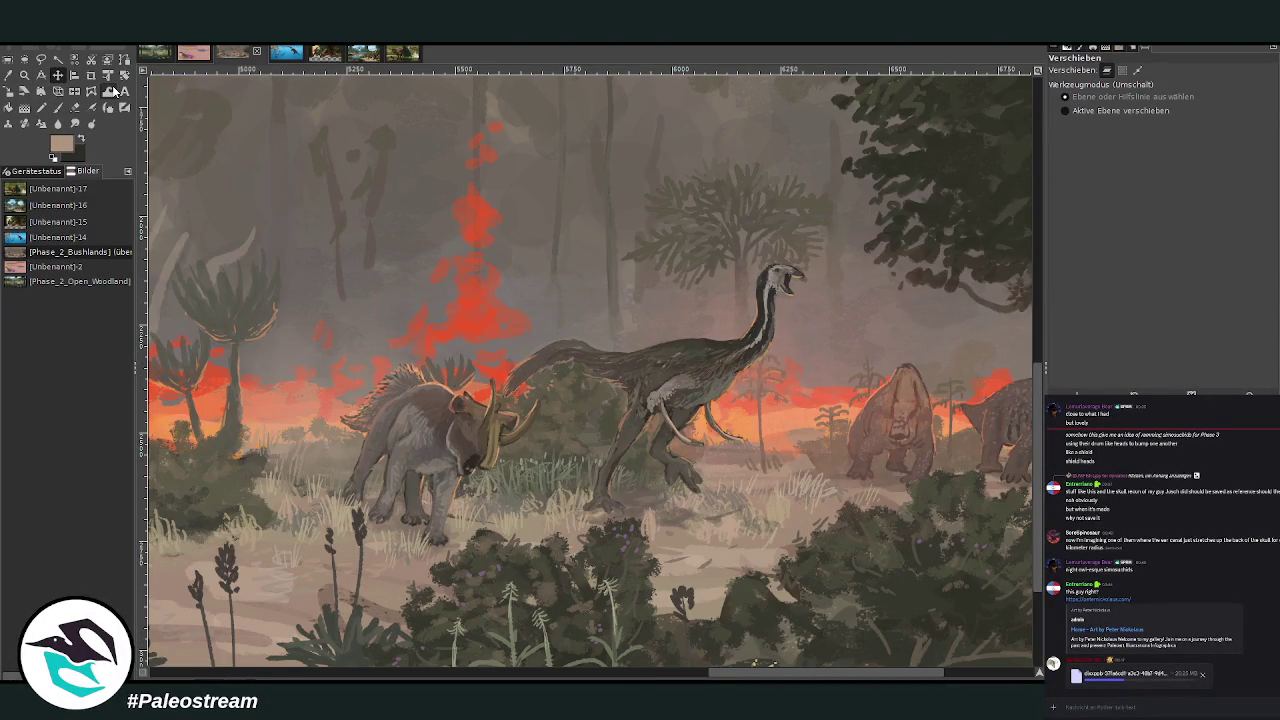
left_click(697, 368)
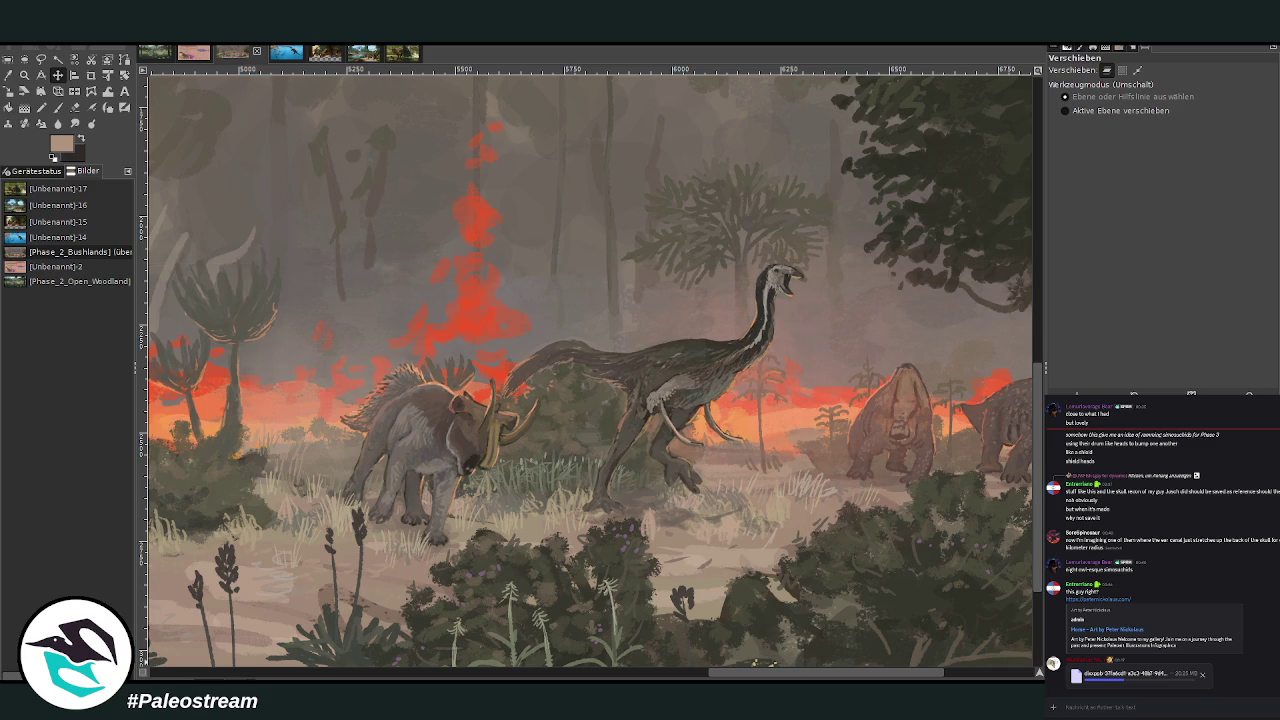
left_click(41, 59)
mouse_move(610, 428)
left_mouse_down()
mouse_move(558, 380)
mouse_move(500, 395)
mouse_move(533, 333)
mouse_move(690, 330)
mouse_move(855, 300)
mouse_move(717, 487)
left_mouse_up()
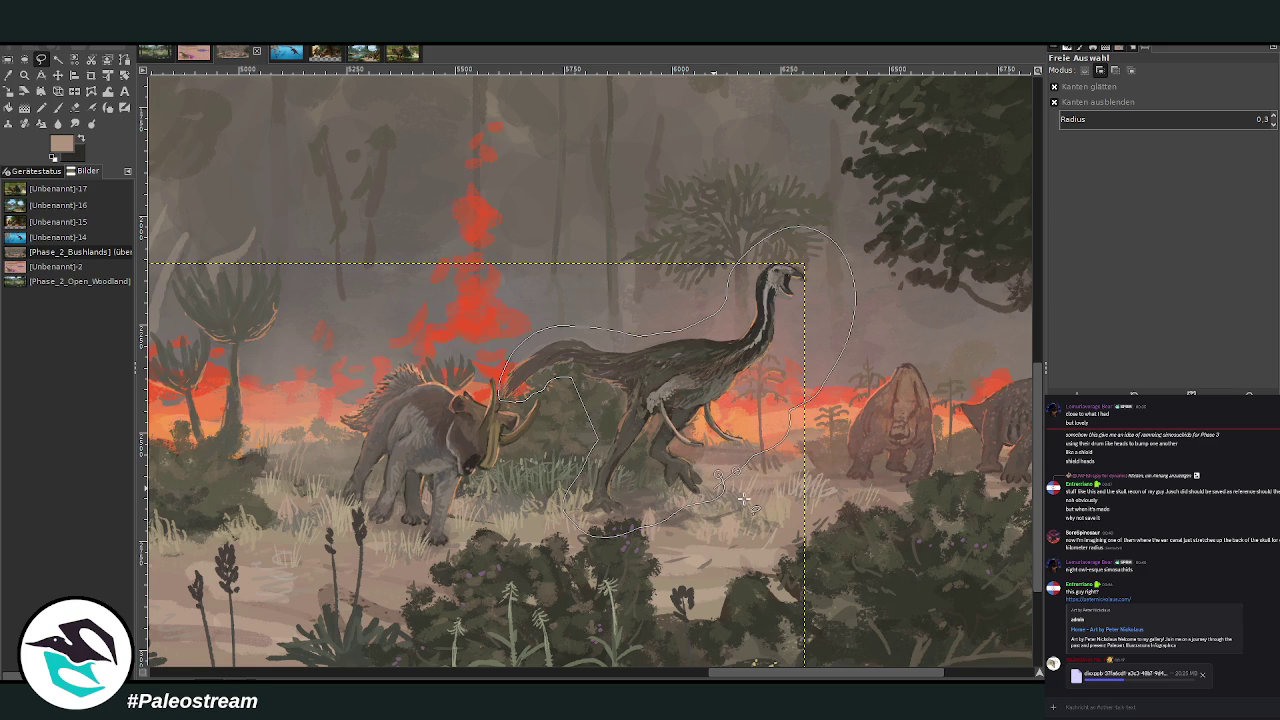
key("Return")
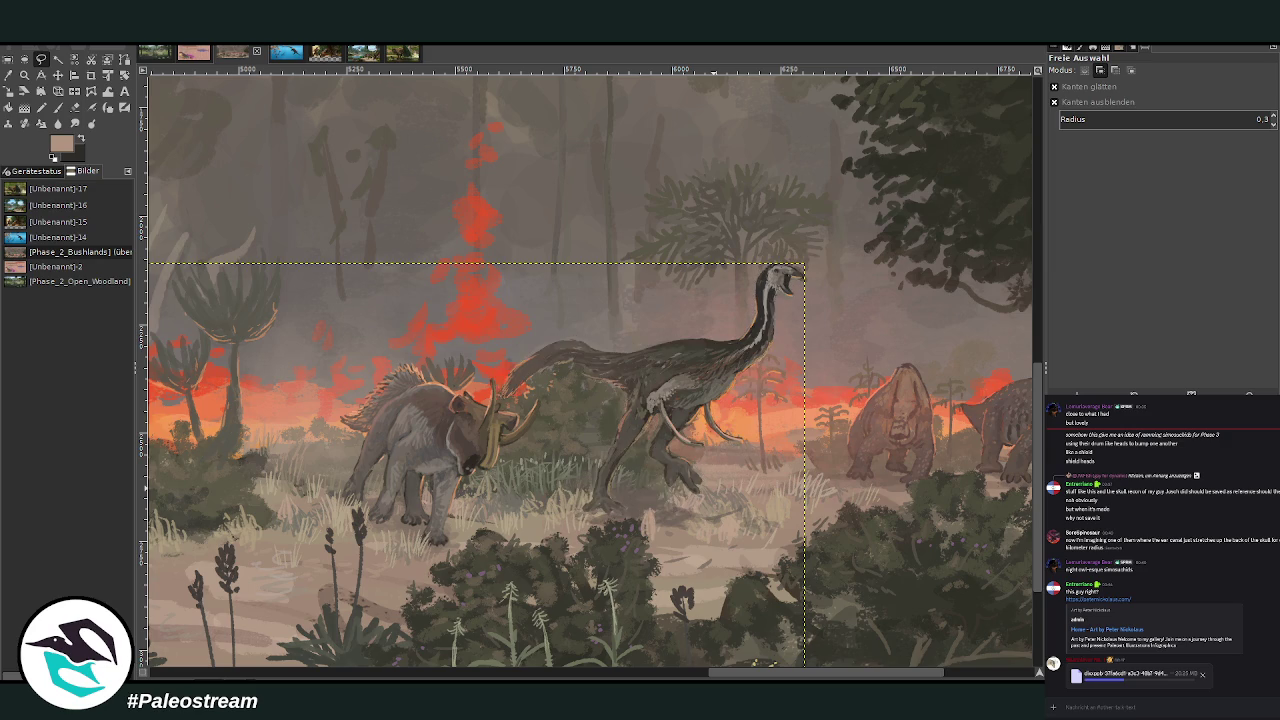
key("m")
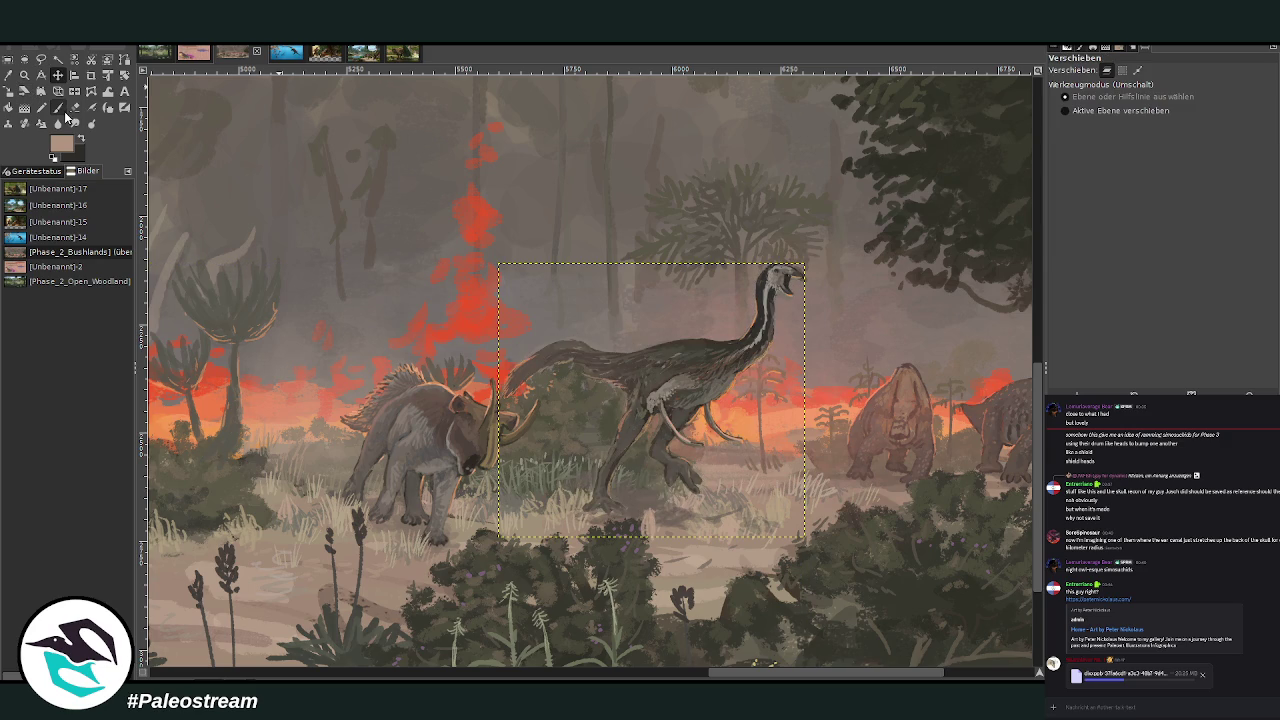
Skew the theropod copy with Perspective by pulling its left corners inward
left_click(75, 107)
left_click(1120, 142)
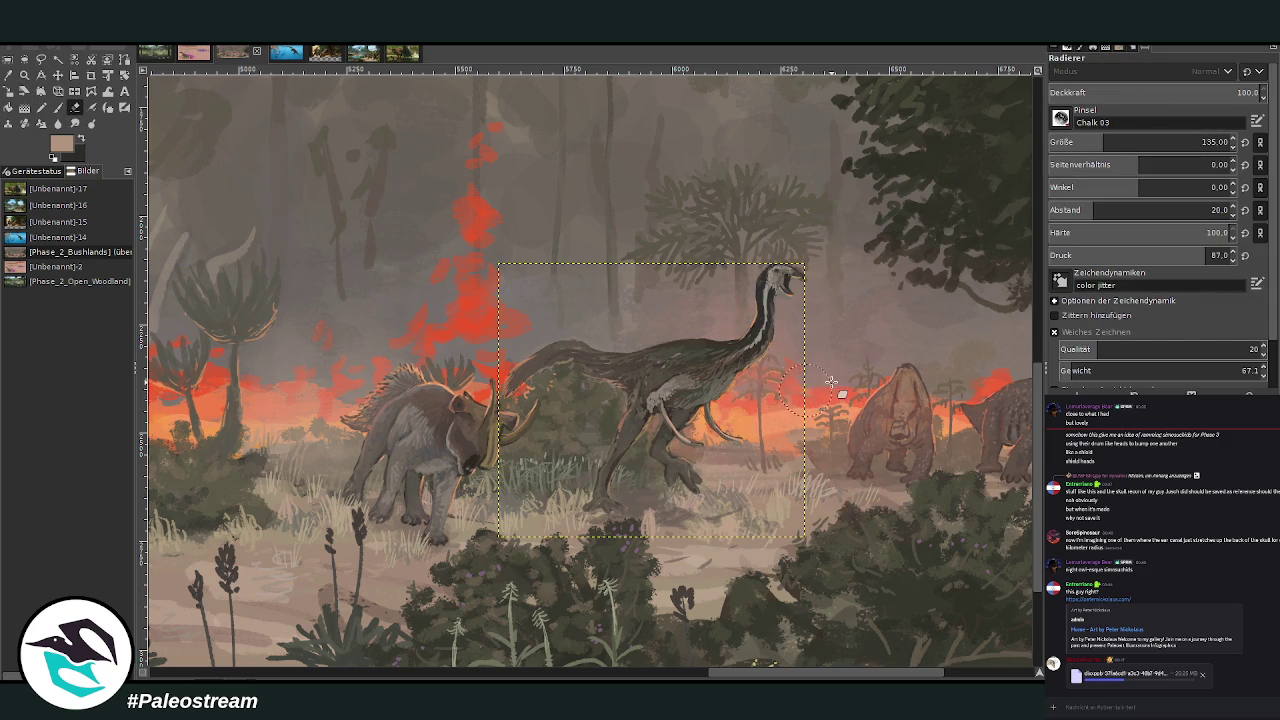
left_click(75, 97)
left_click(58, 91)
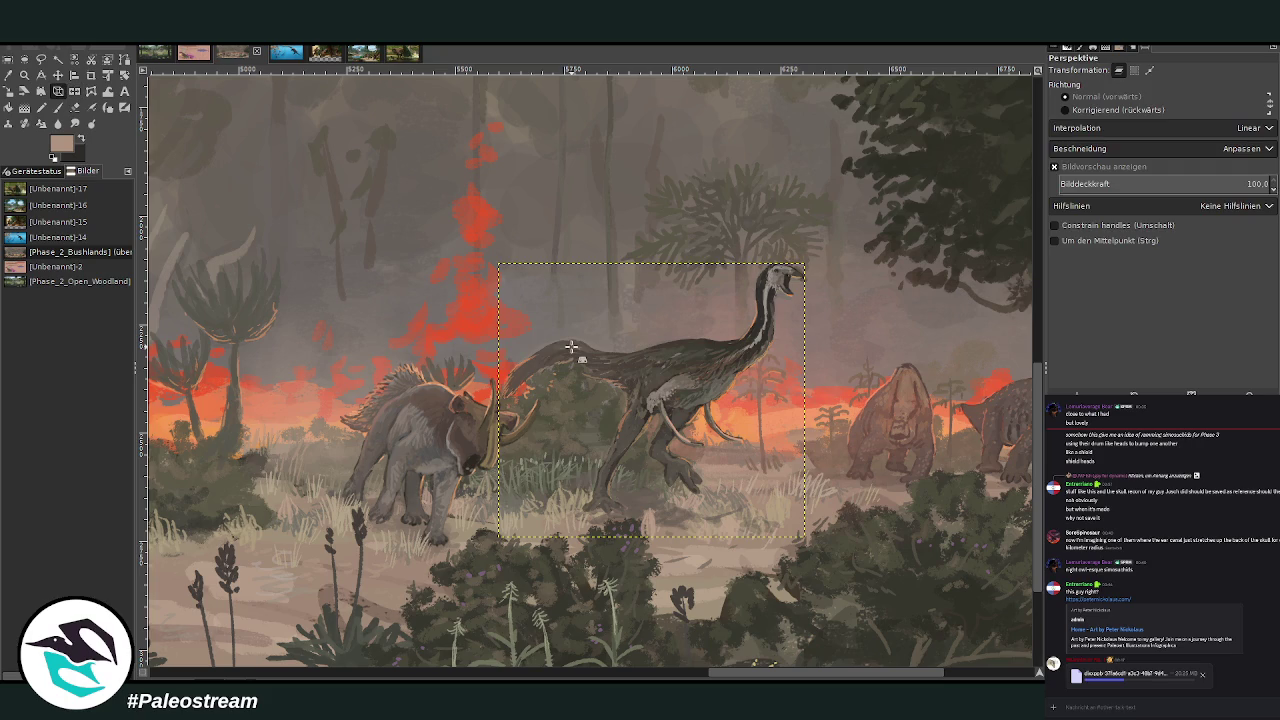
left_click(502, 287)
left_click_drag(500, 265, 563, 268)
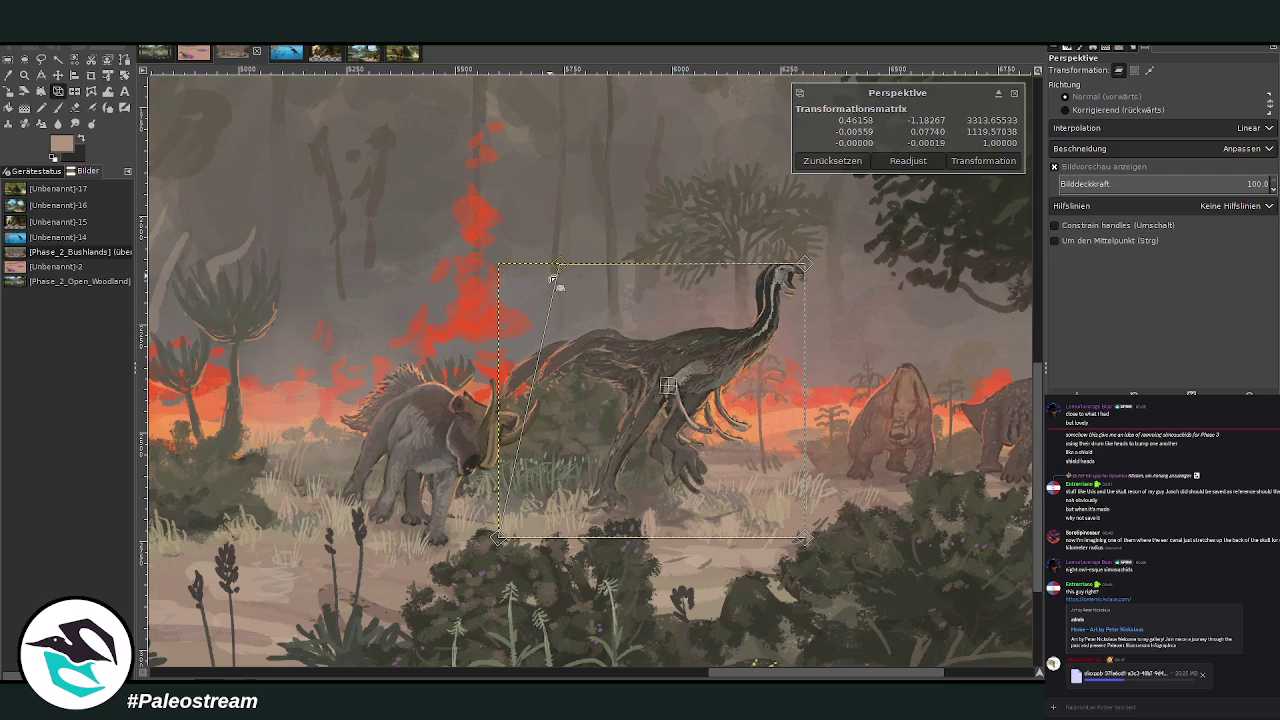
left_click_drag(500, 538, 552, 539)
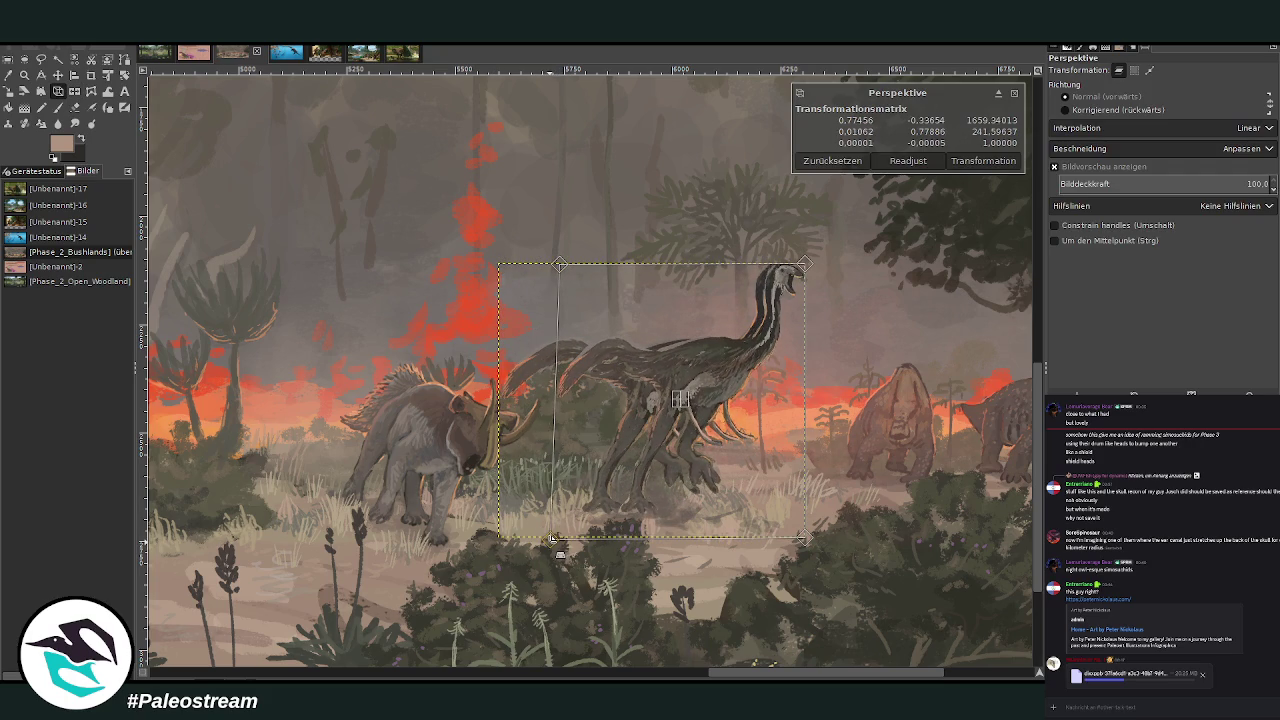
left_click(975, 160)
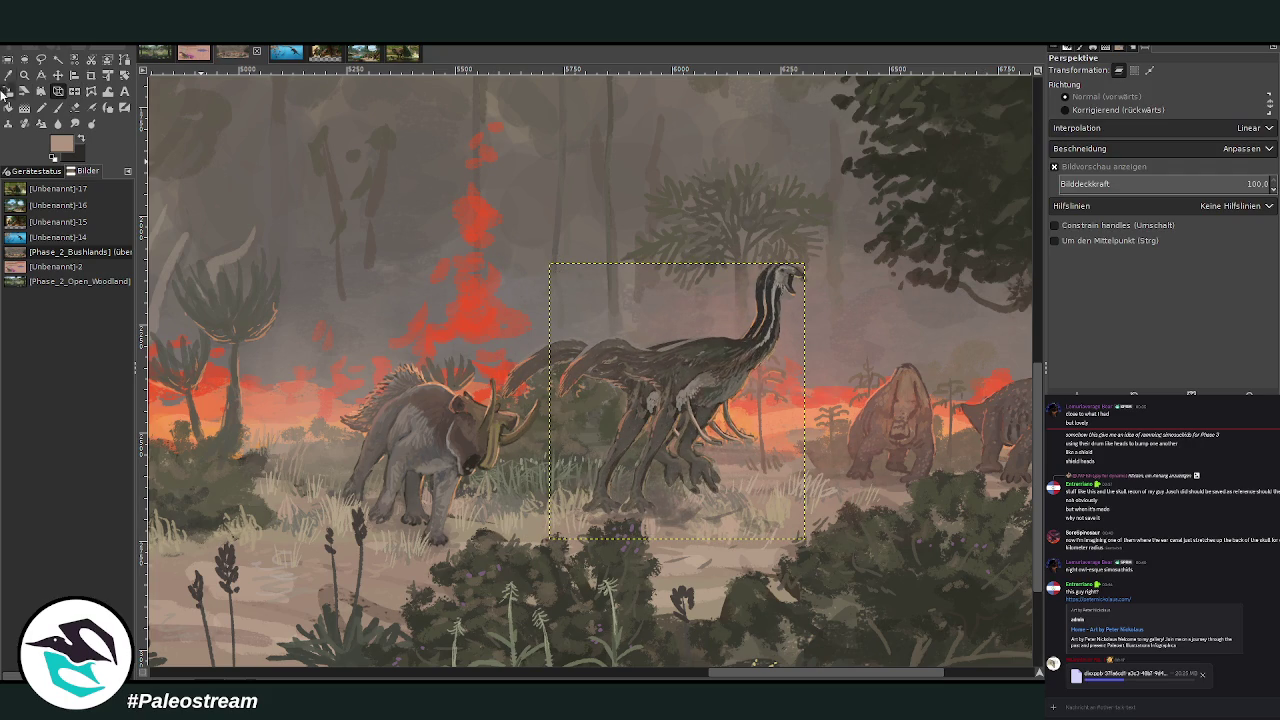
Shrink the theropod copy and place it behind the triceratops
left_click(14, 91)
mouse_move(671, 391)
left_mouse_down()
mouse_move(653, 365)
mouse_move(448, 362)
mouse_move(526, 369)
left_mouse_up()
key("Return")
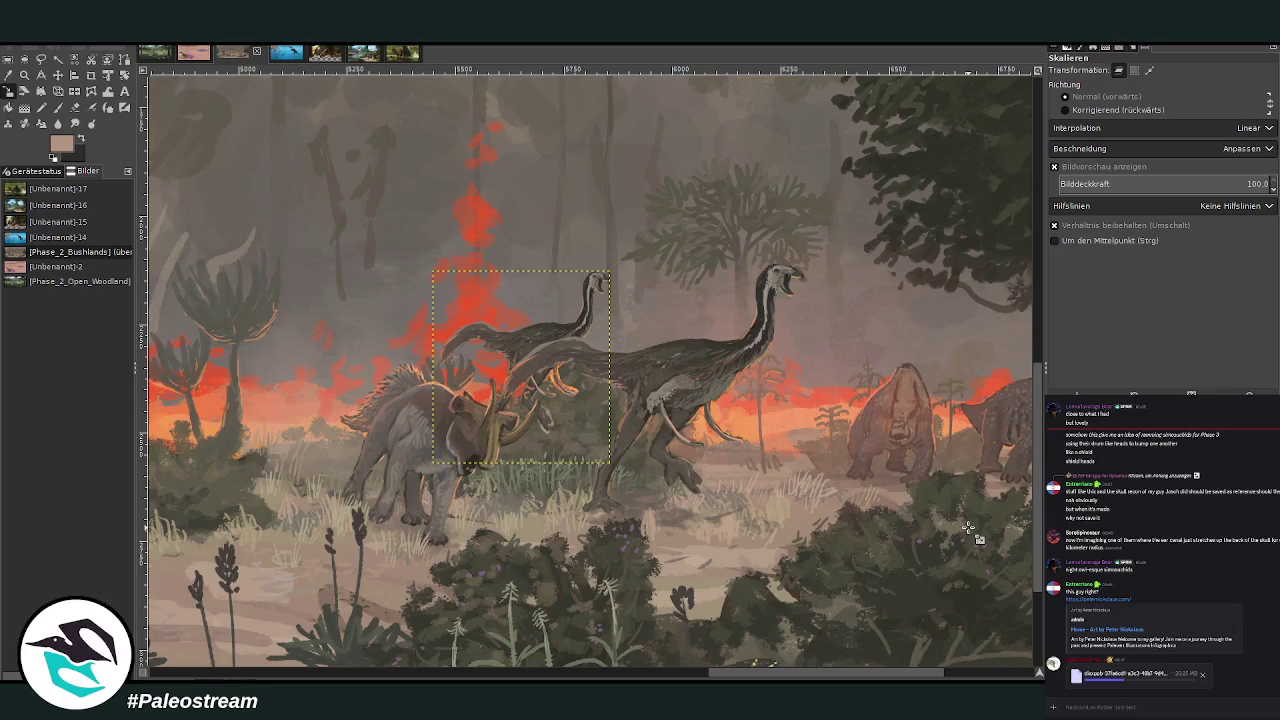
left_click(41, 59)
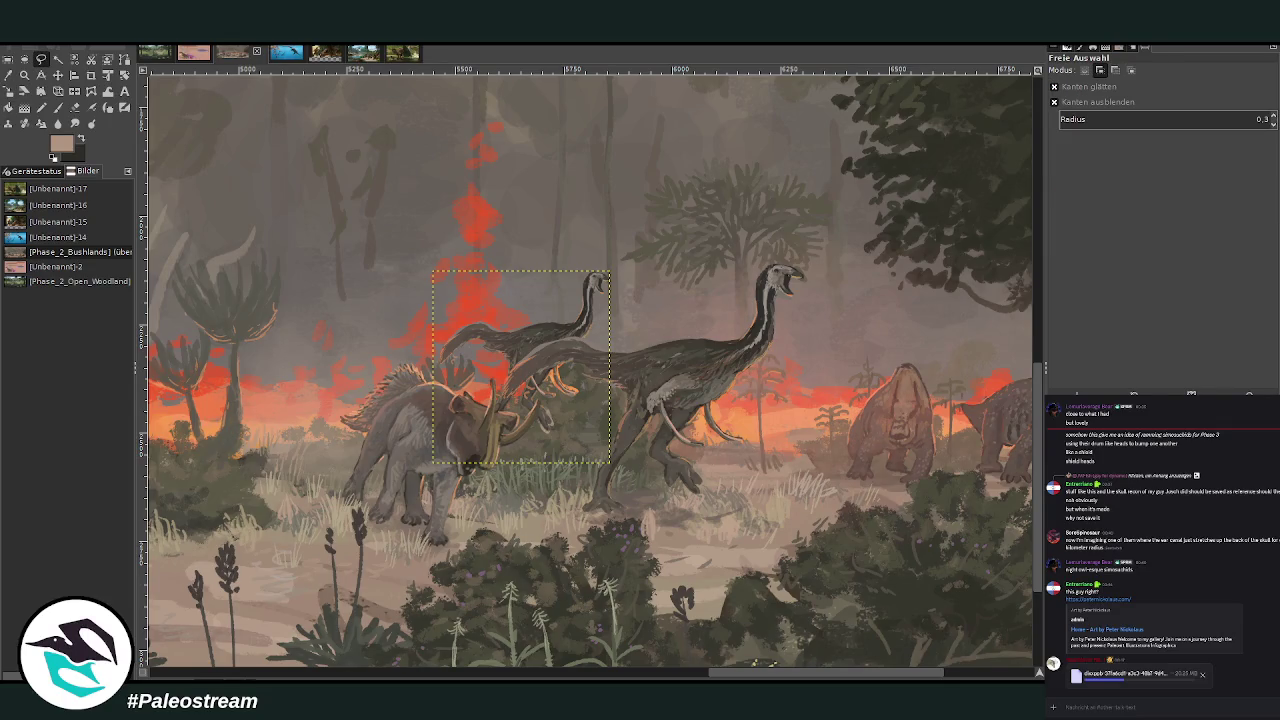
Warp the theropod copy's back and tail upward
left_click(24, 75)
left_click_drag(428, 252, 620, 538)
left_click(91, 107)
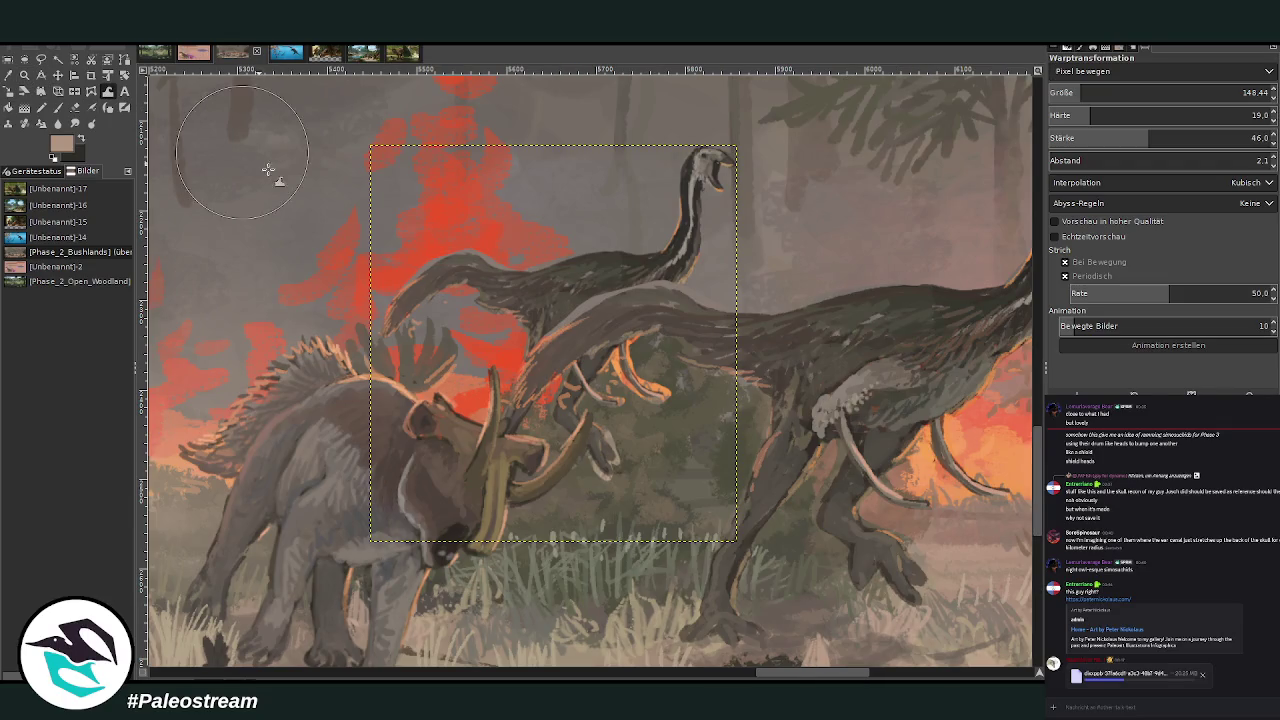
left_click_drag(1091, 95, 1122, 95)
mouse_move(410, 310)
left_mouse_down()
mouse_move(384, 243)
mouse_move(373, 263)
mouse_move(462, 231)
left_mouse_up()
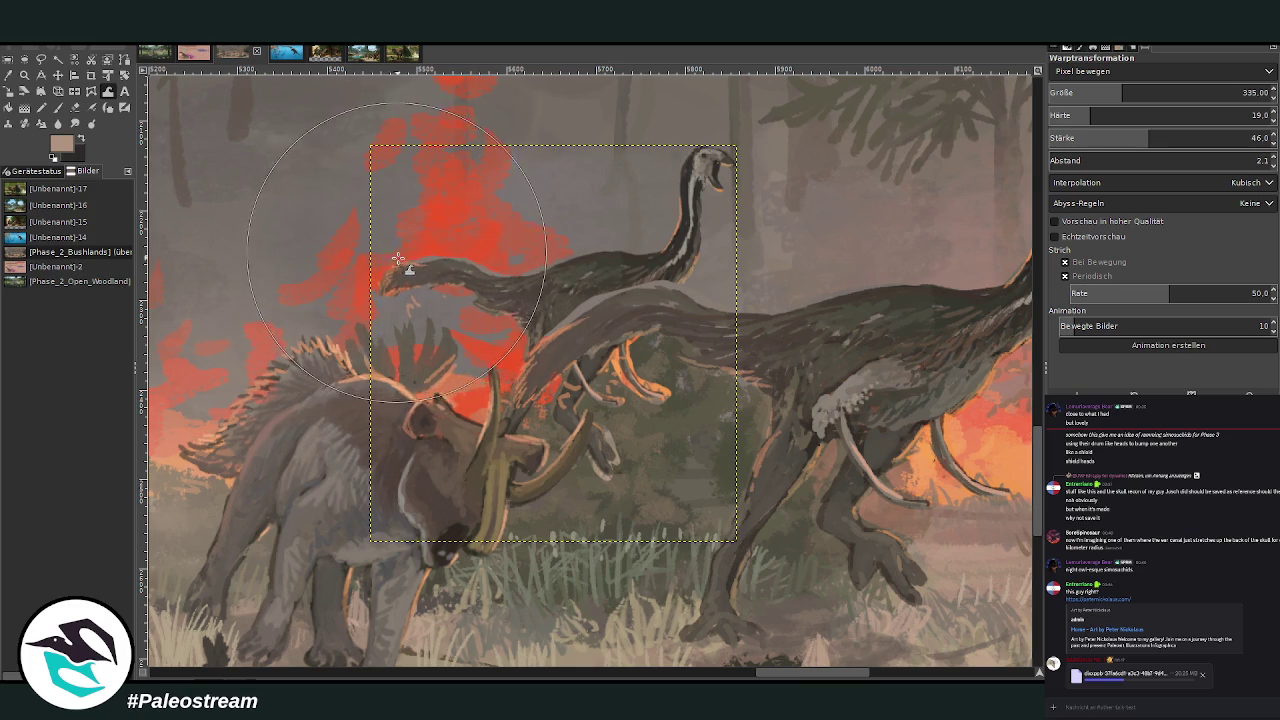
Erase the copy's orange legs and claws, then shrink the eraser to 116
key("shift+e")
mouse_move(652, 405)
left_mouse_down()
mouse_move(650, 385)
mouse_move(610, 450)
mouse_move(566, 432)
left_mouse_up()
mouse_move(580, 370)
left_mouse_down()
mouse_move(600, 423)
mouse_move(586, 388)
mouse_move(640, 350)
mouse_move(594, 382)
left_mouse_up()
left_click(1098, 145)
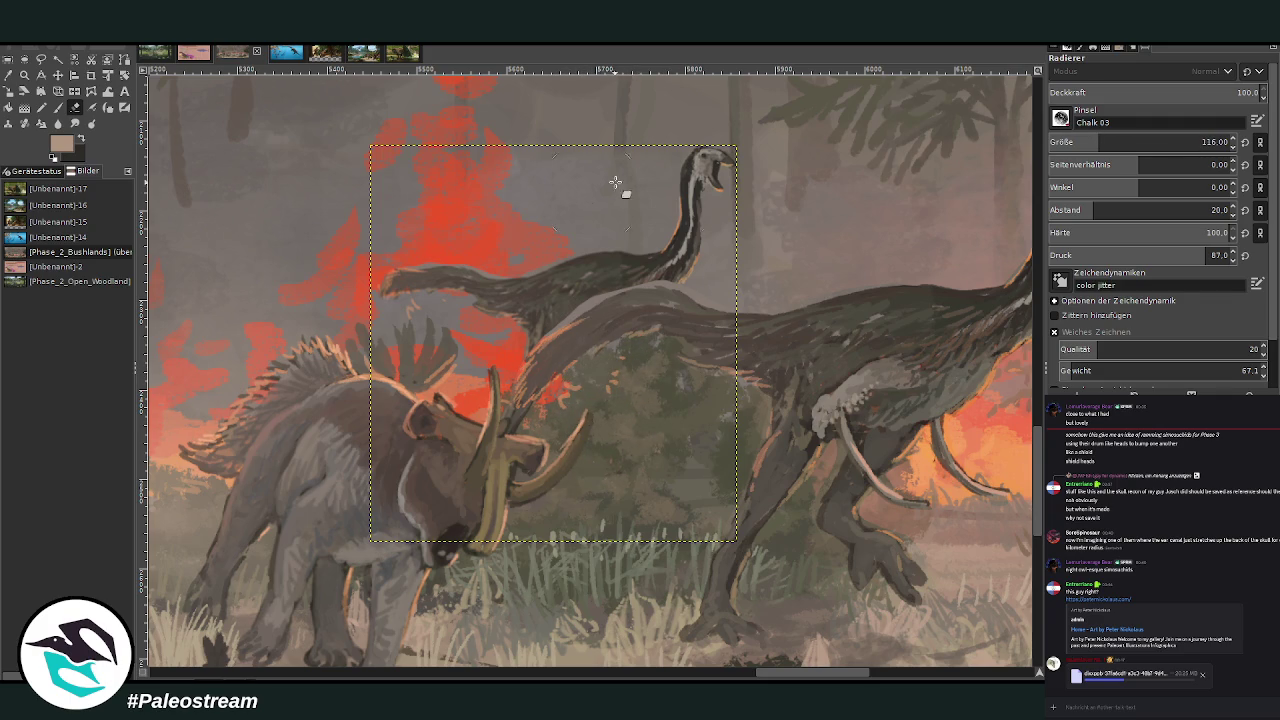
Return to the theropod copy's layer and set the brush to size 74 at 16.7 opacity
key("Page_Up")
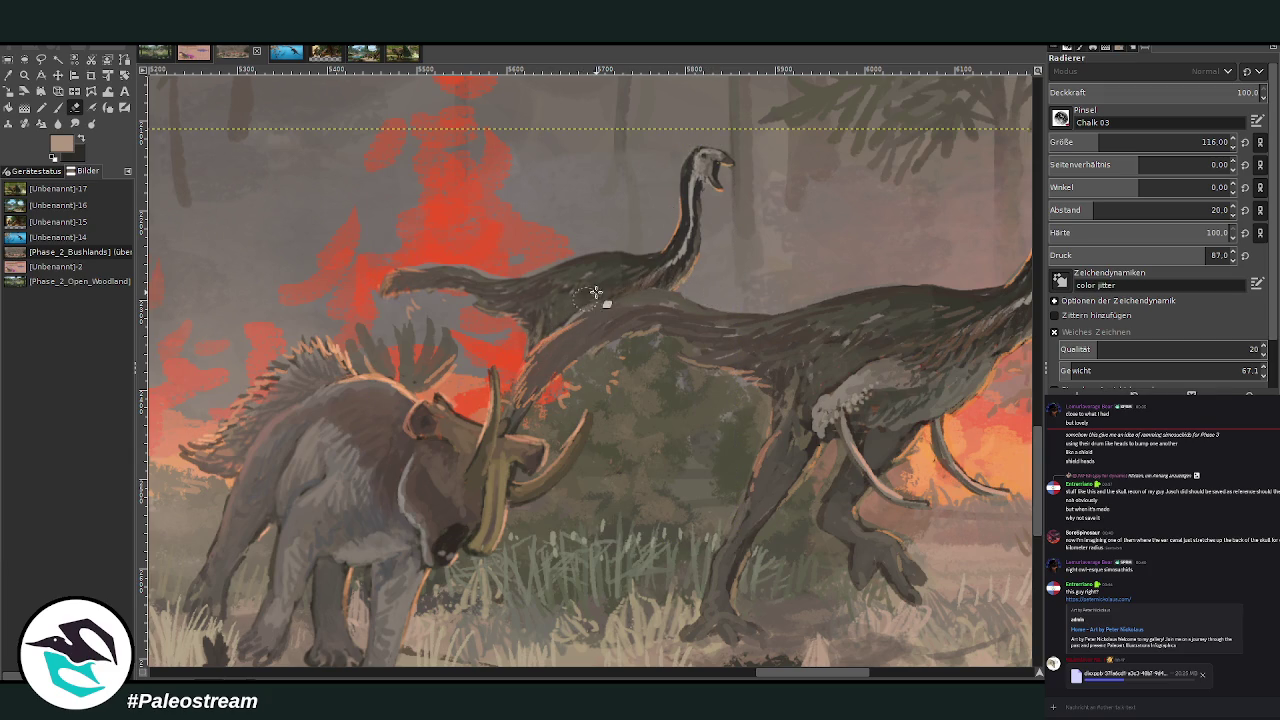
key("Page_Down")
left_click(1087, 142)
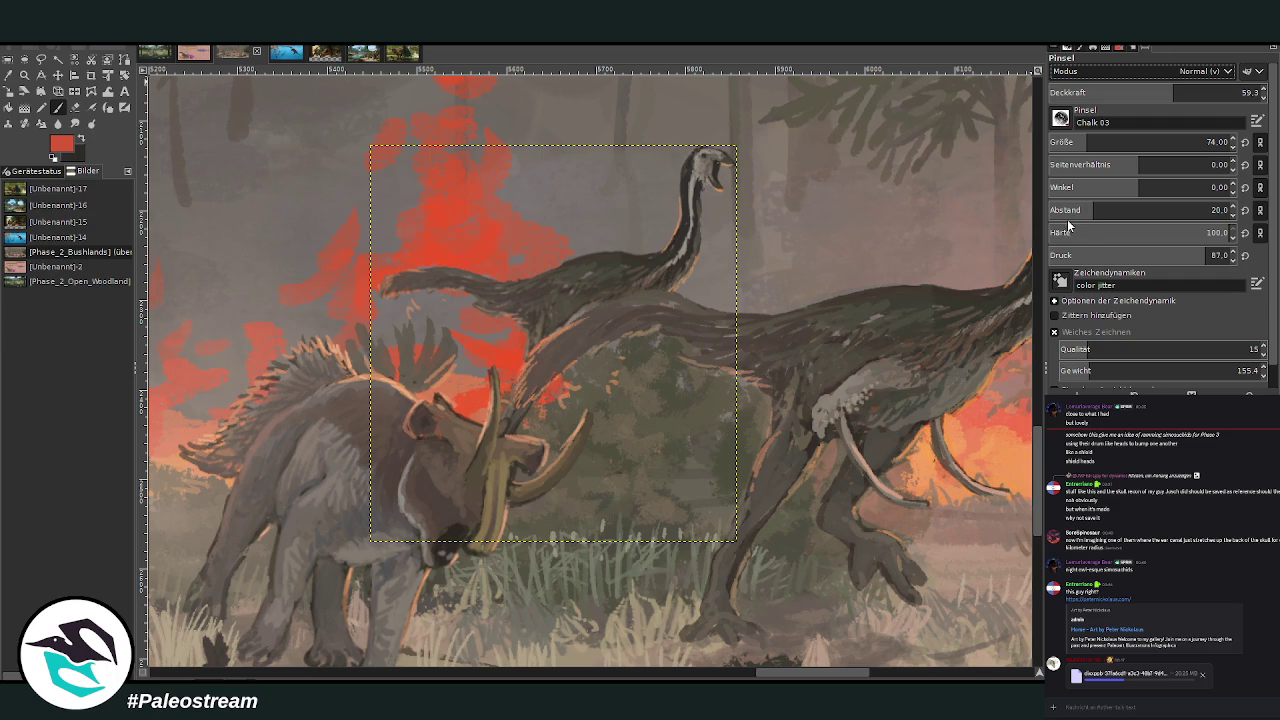
left_click(1085, 92)
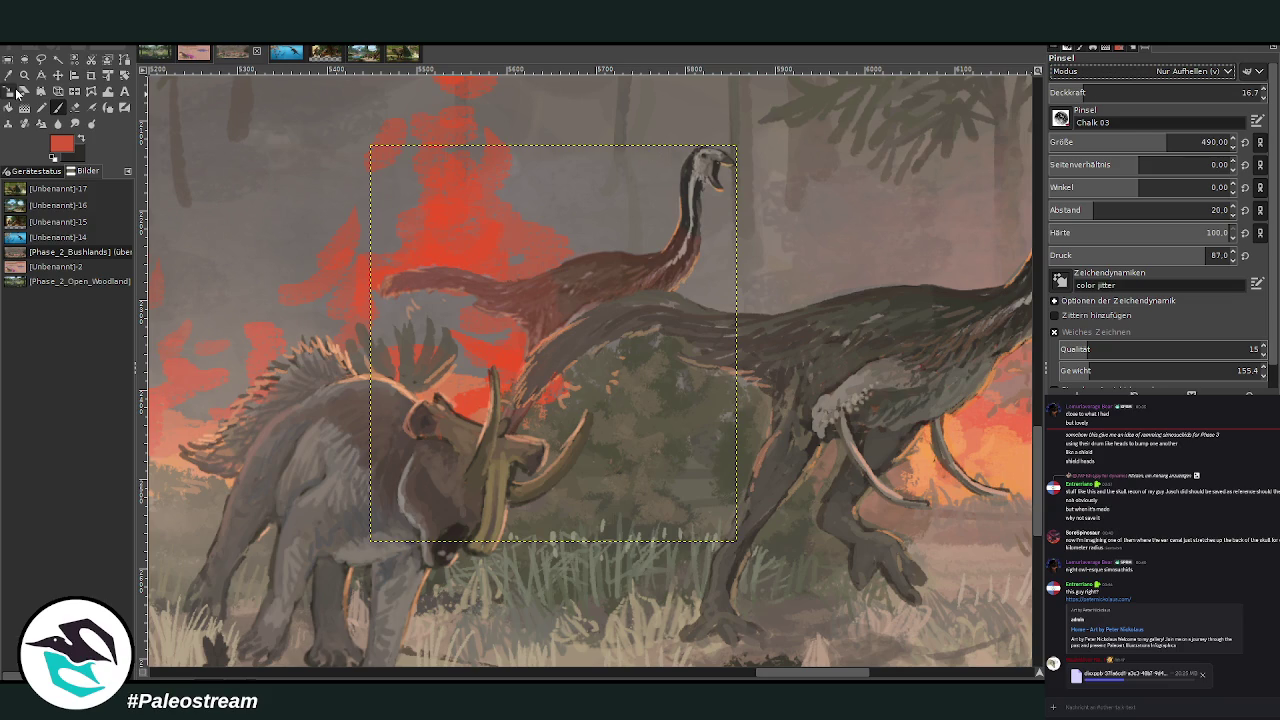
Sample the grey haze colour and the orange fire glow colour from the painting
left_click(8, 75)
left_click(291, 232)
left_click(57, 107)
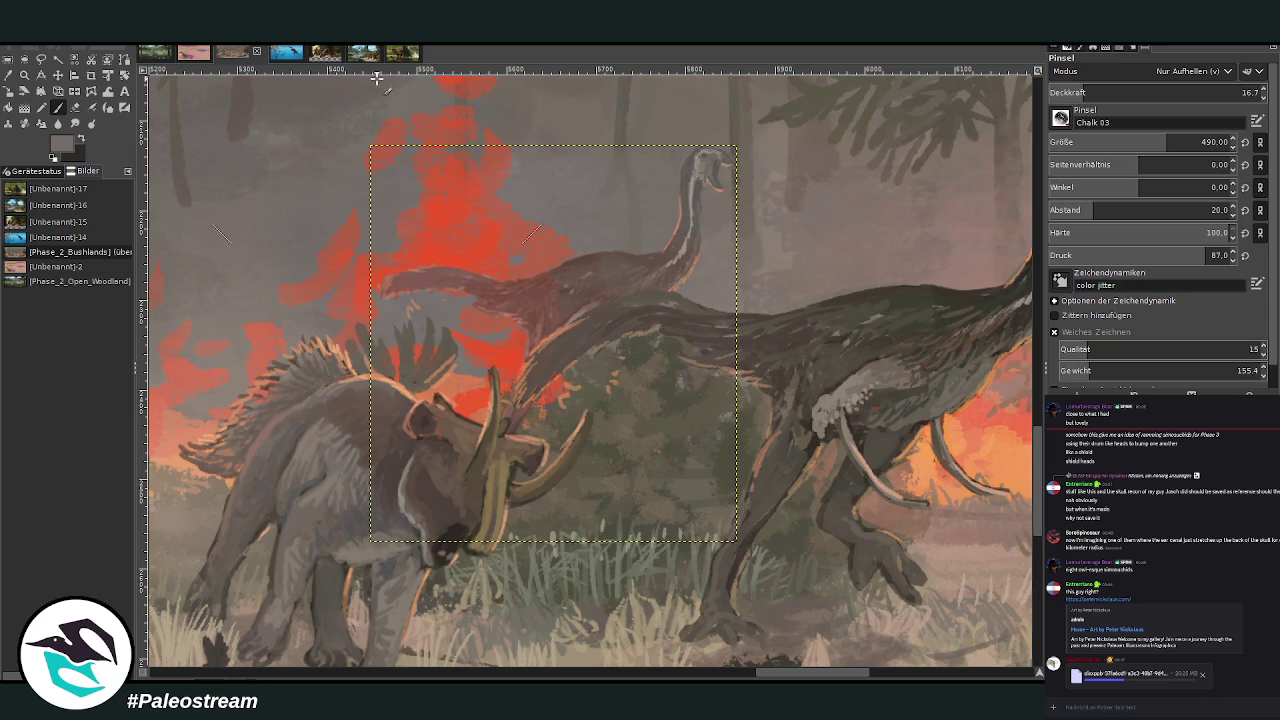
left_click(16, 72)
left_click(950, 424)
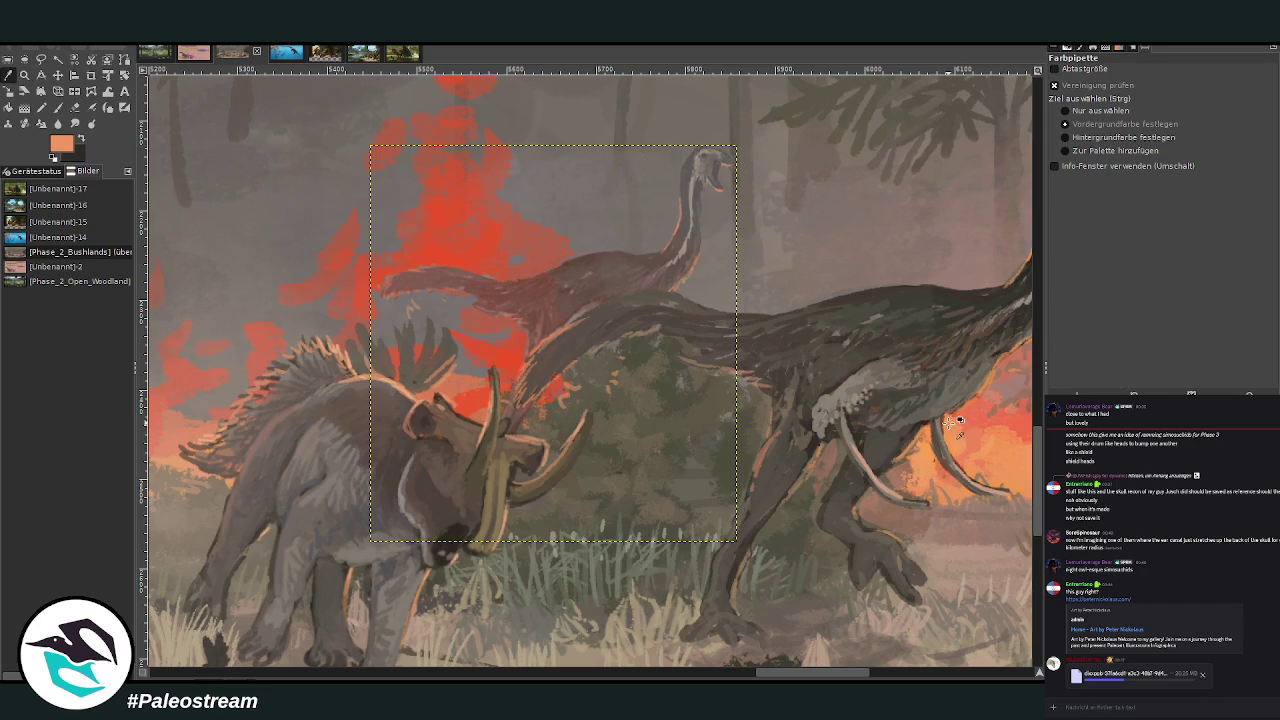
left_click(57, 107)
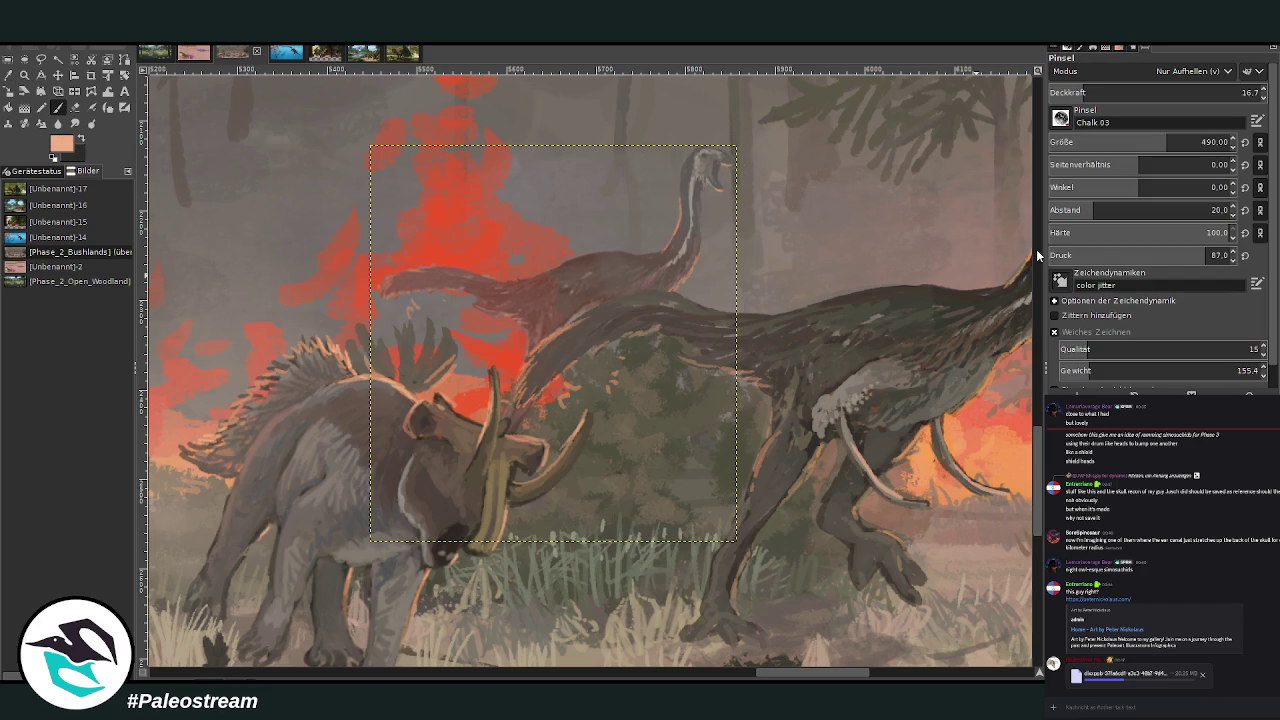
Raise the brush opacity to 49.5 and paint warm orange light over the copy's body
left_click(1117, 92)
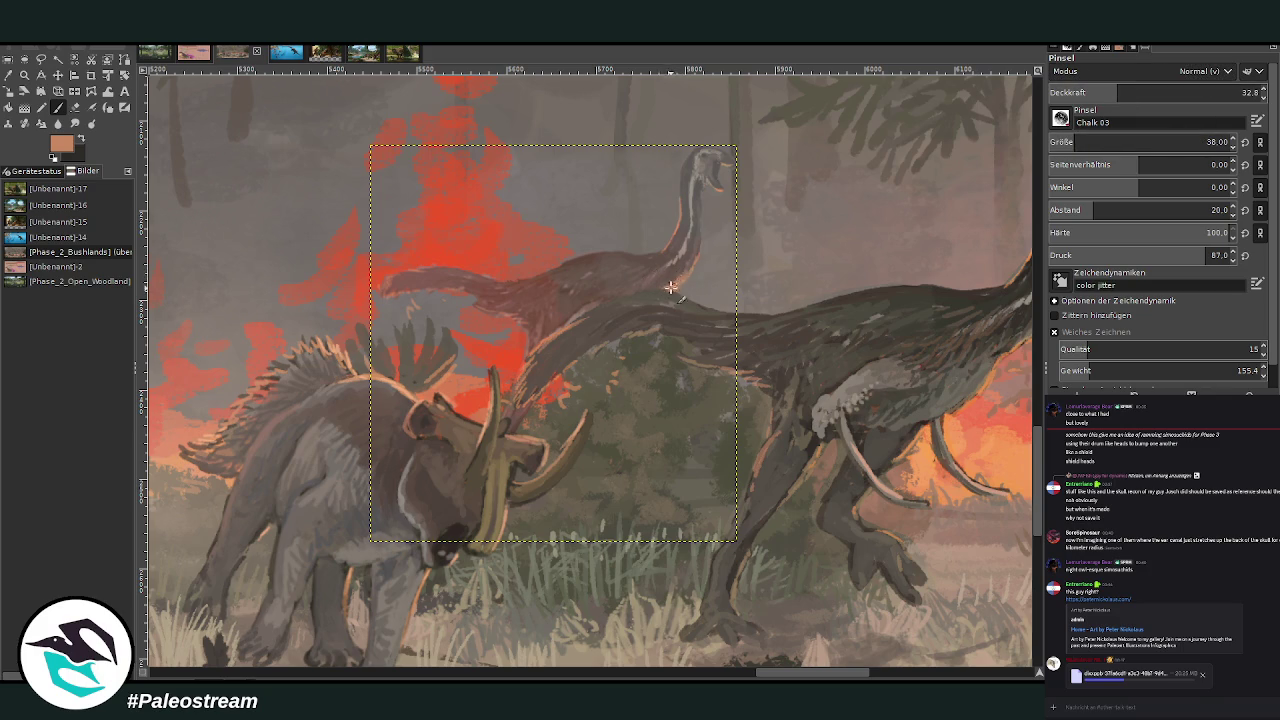
key("less")
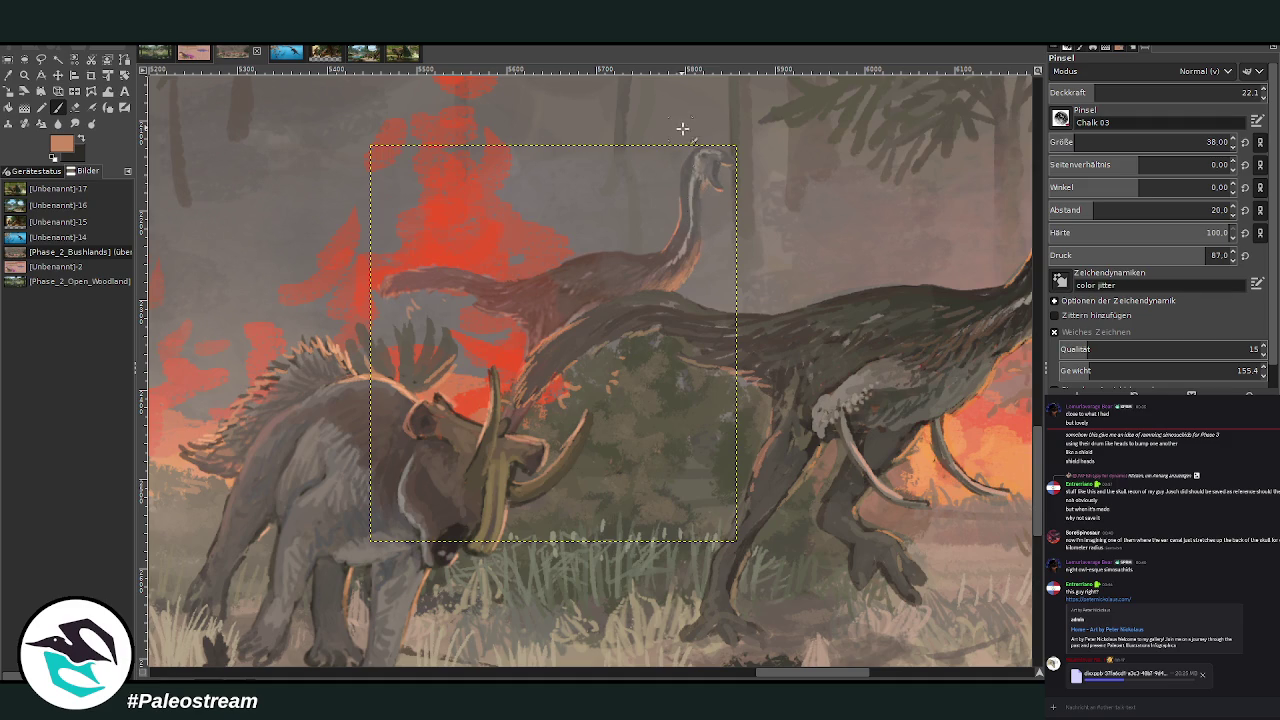
left_click_drag(1112, 95, 1152, 95)
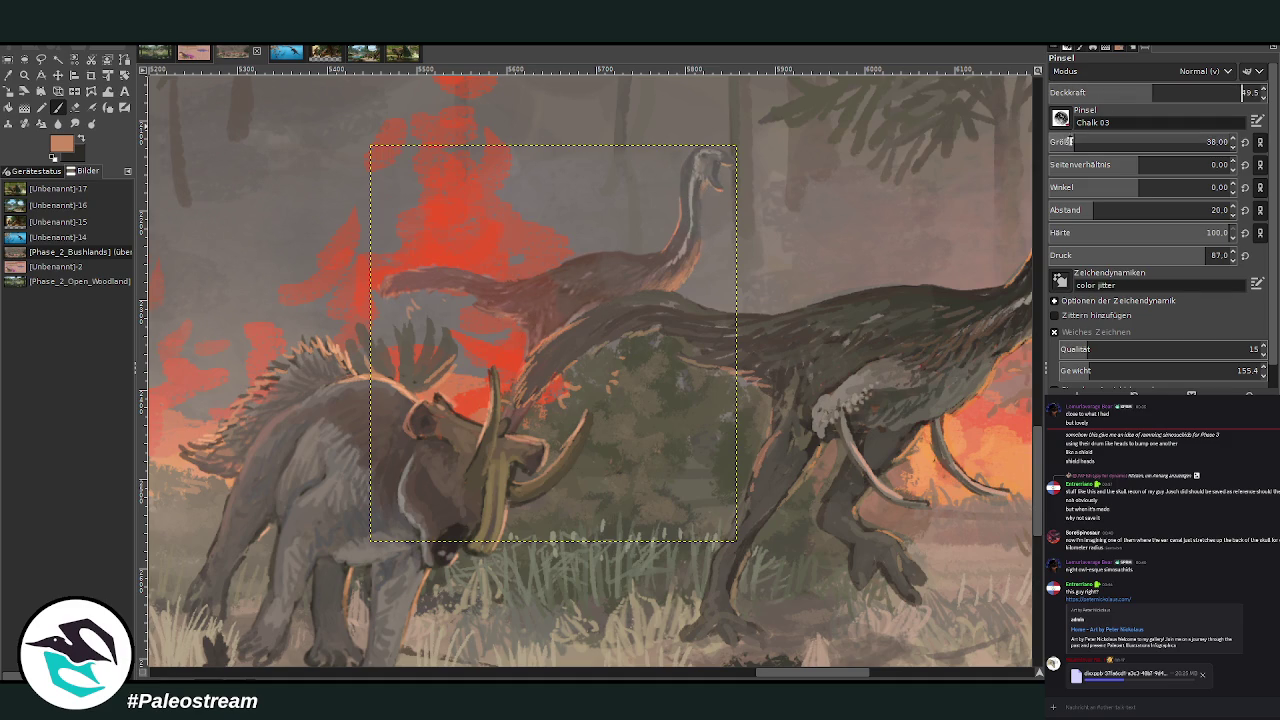
left_click_drag(510, 300, 480, 320)
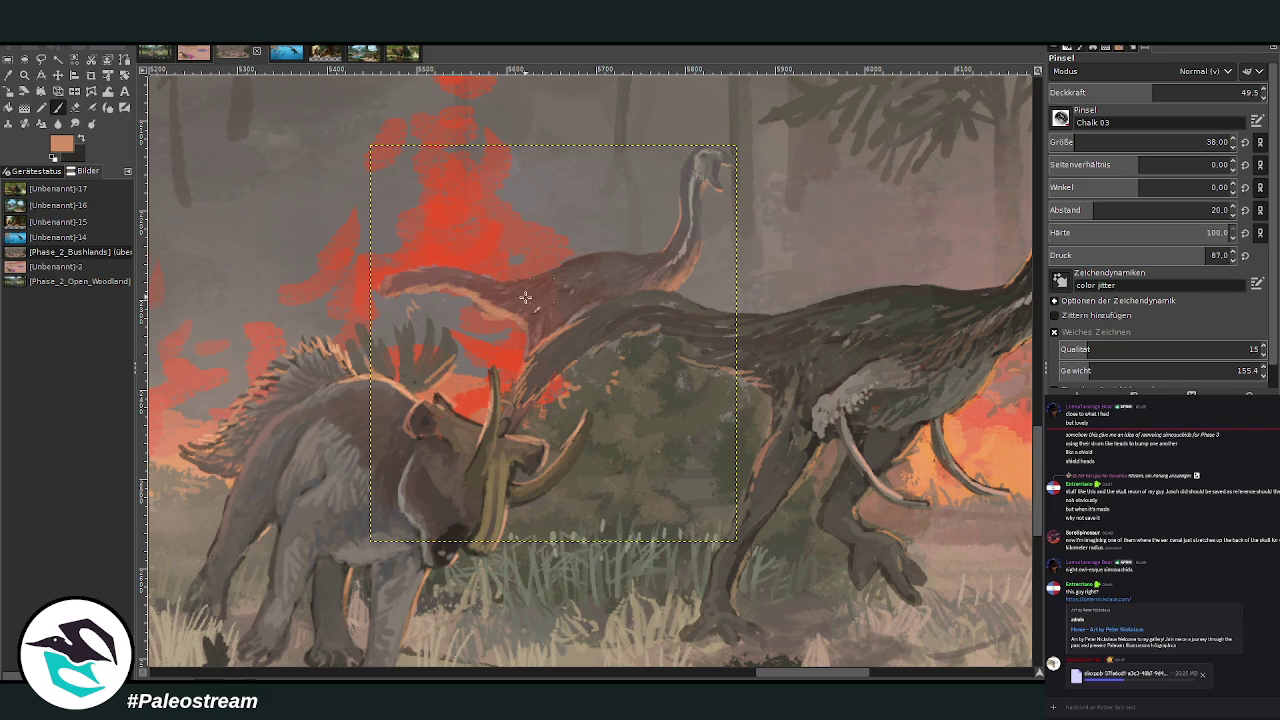
left_click(74, 107)
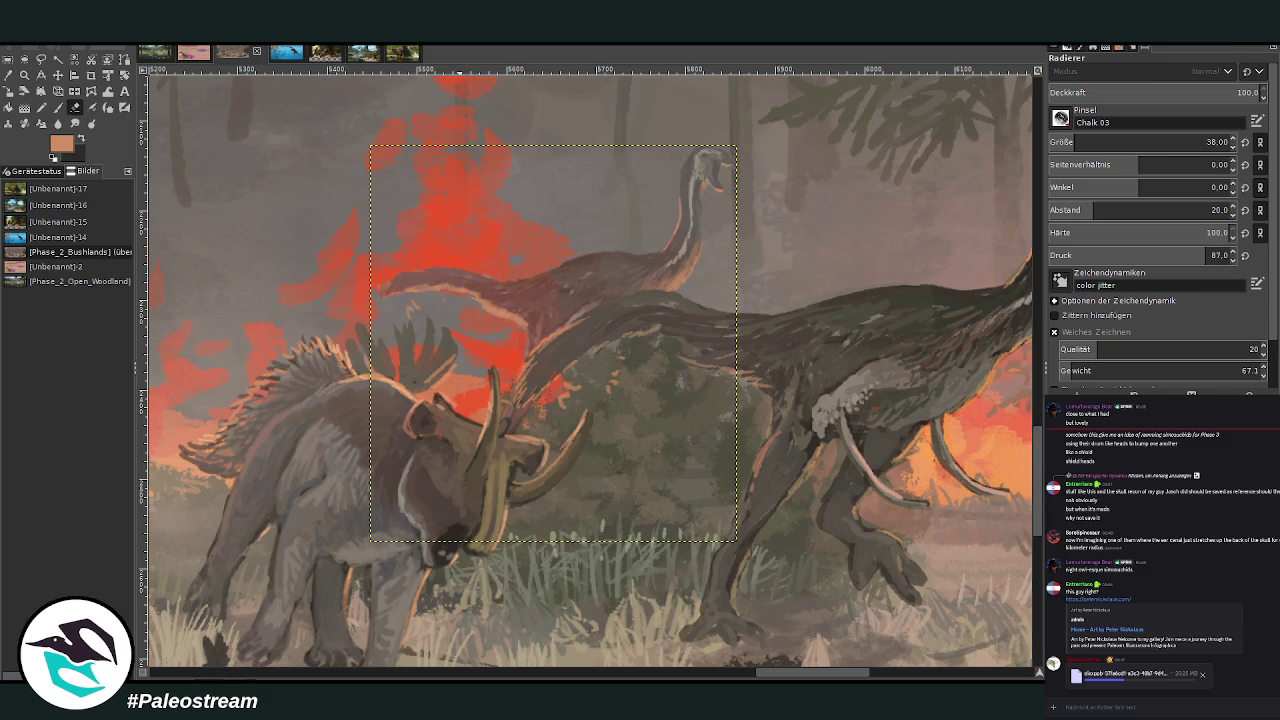
Sample a brownish colour from the painting and go back to the paintbrush
left_click(8, 75)
left_click(455, 274)
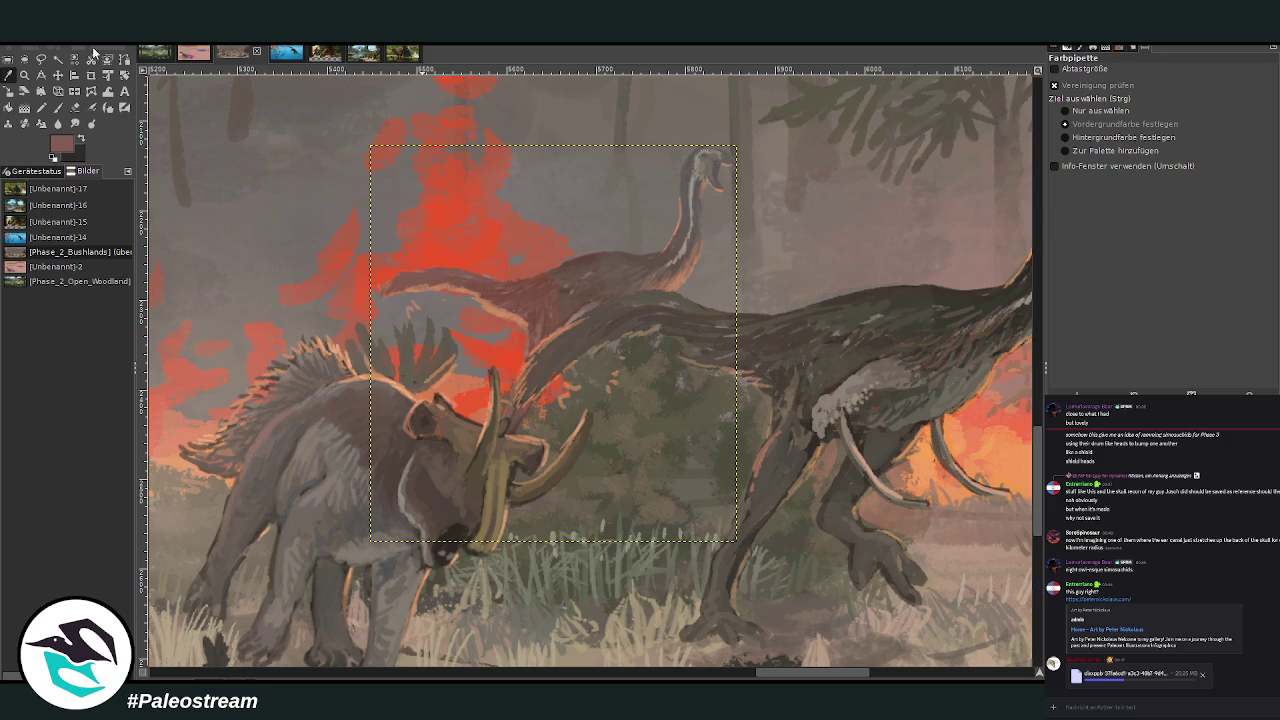
left_click(58, 91)
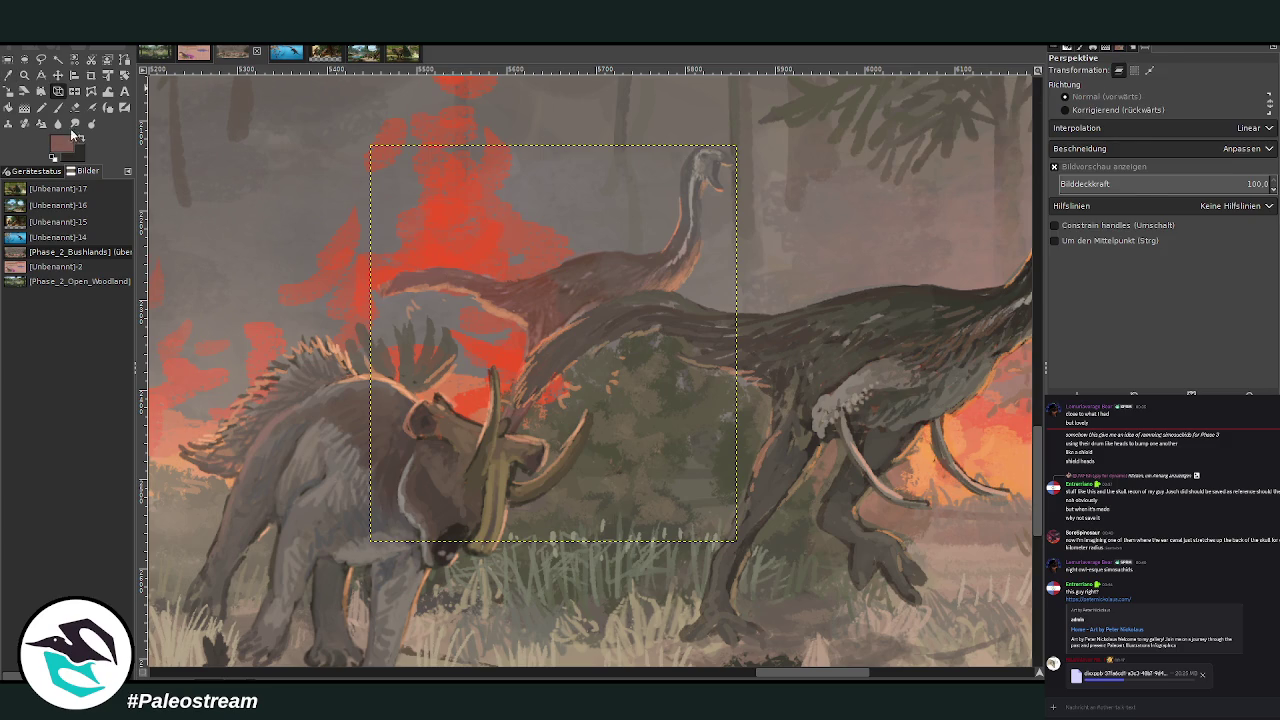
key("p")
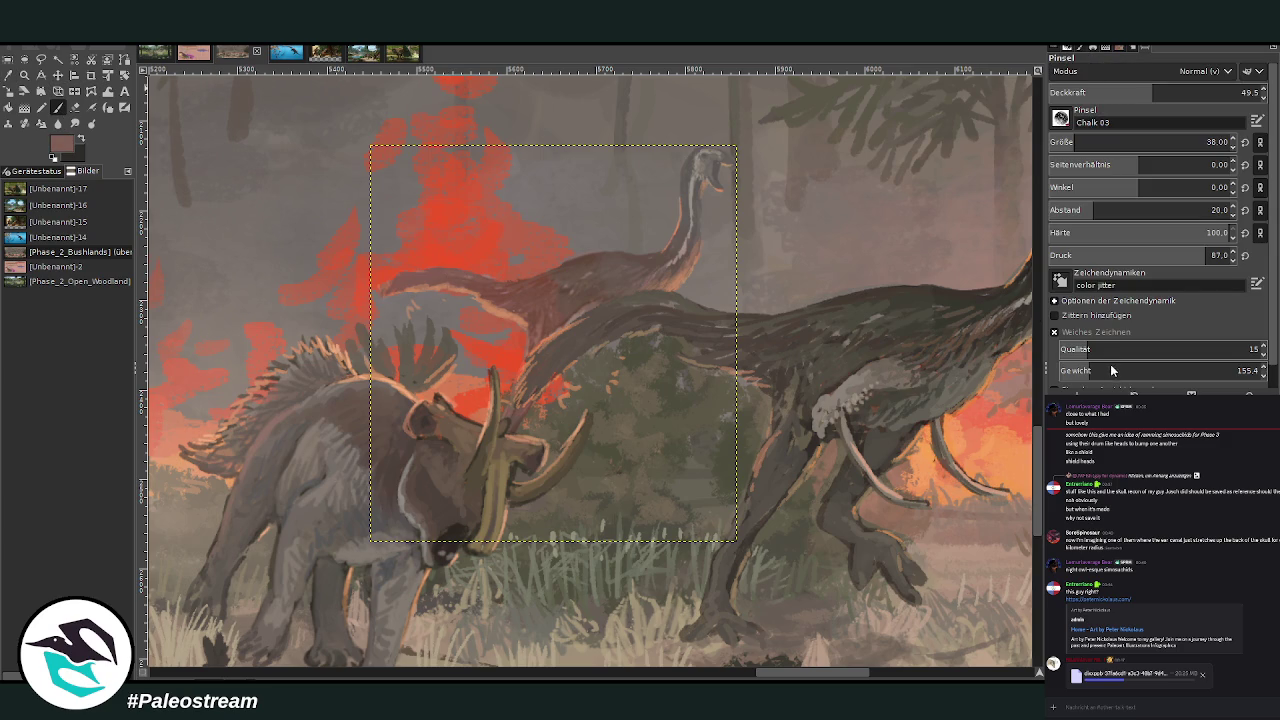
Set the Chalk brush to size 99 and 26.8 opacity
scroll(1180, 71, "down", 5)
left_click_drag(1080, 142, 1108, 142)
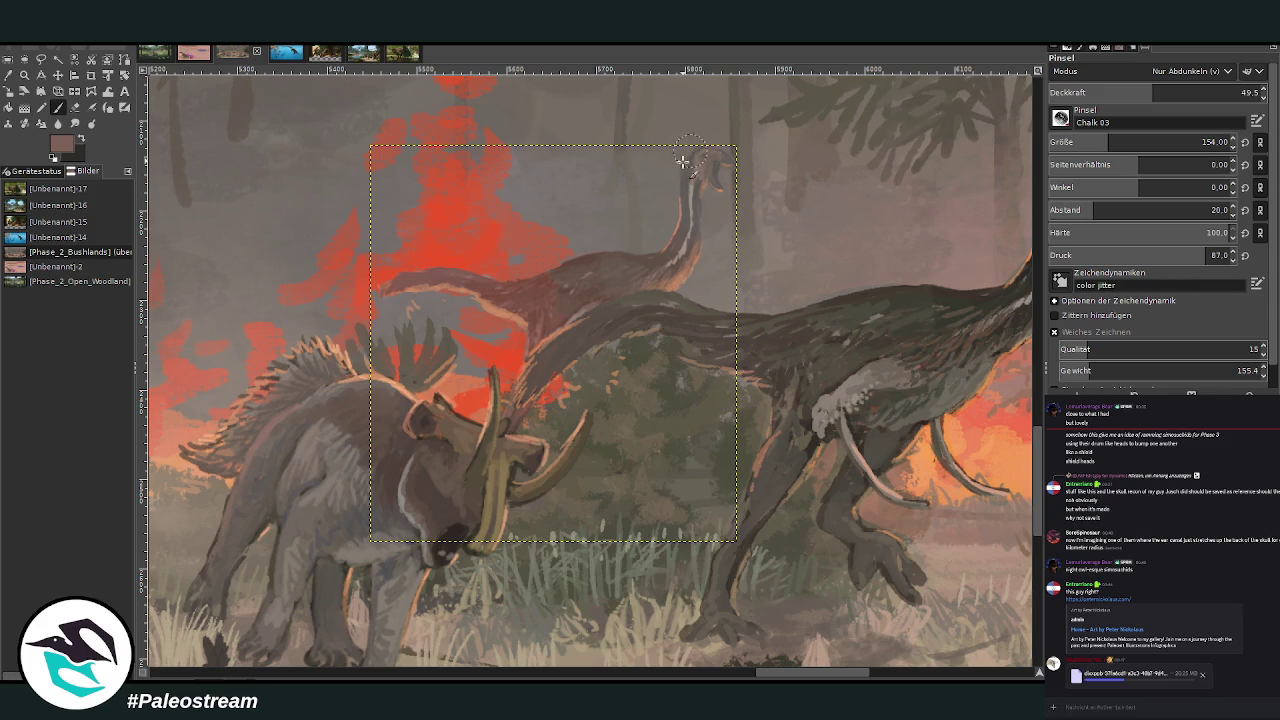
left_click_drag(1107, 142, 1095, 142)
left_click(1106, 92)
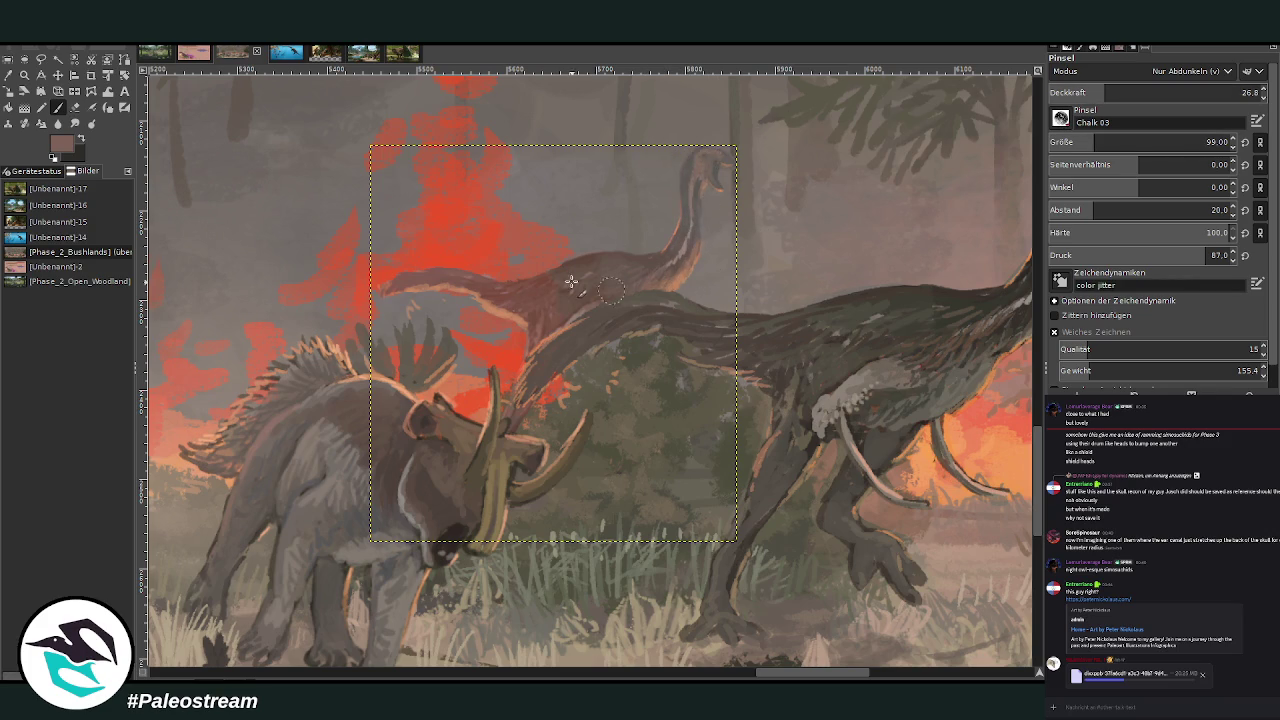
scroll(397, 259, "down", 3)
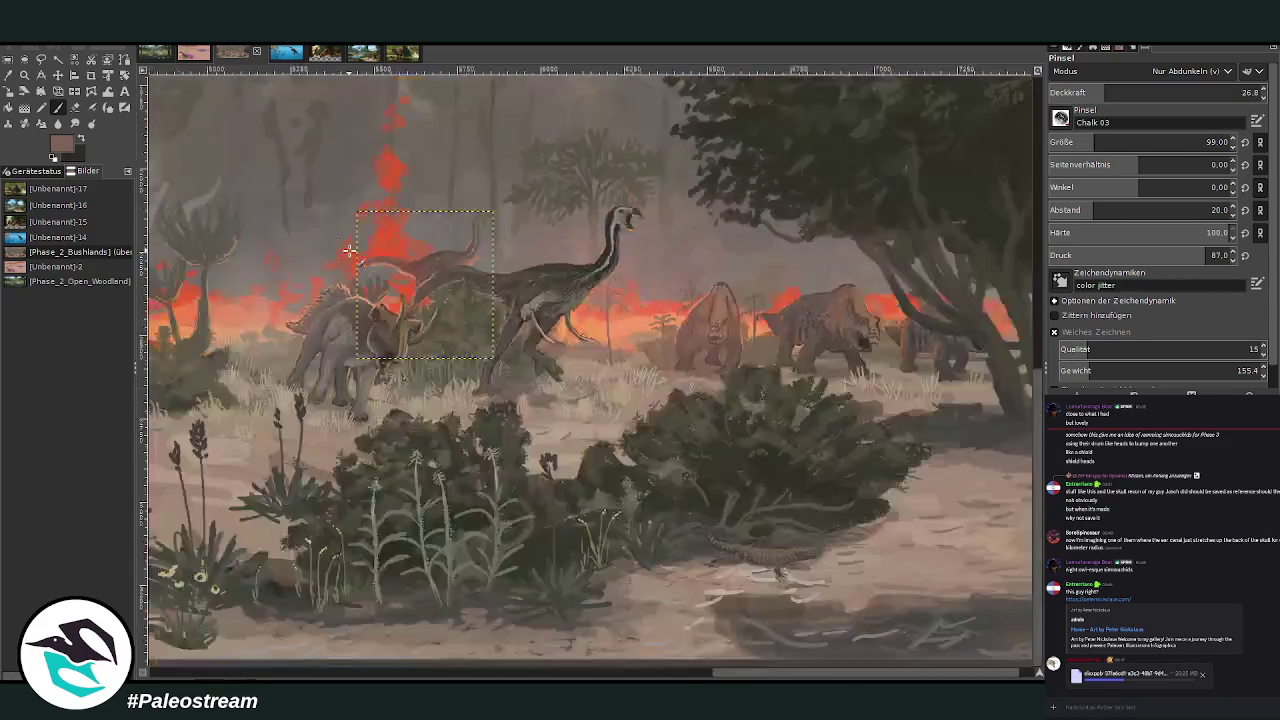
scroll(360, 254, "down", 1)
left_click_drag(354, 321, 150, 473)
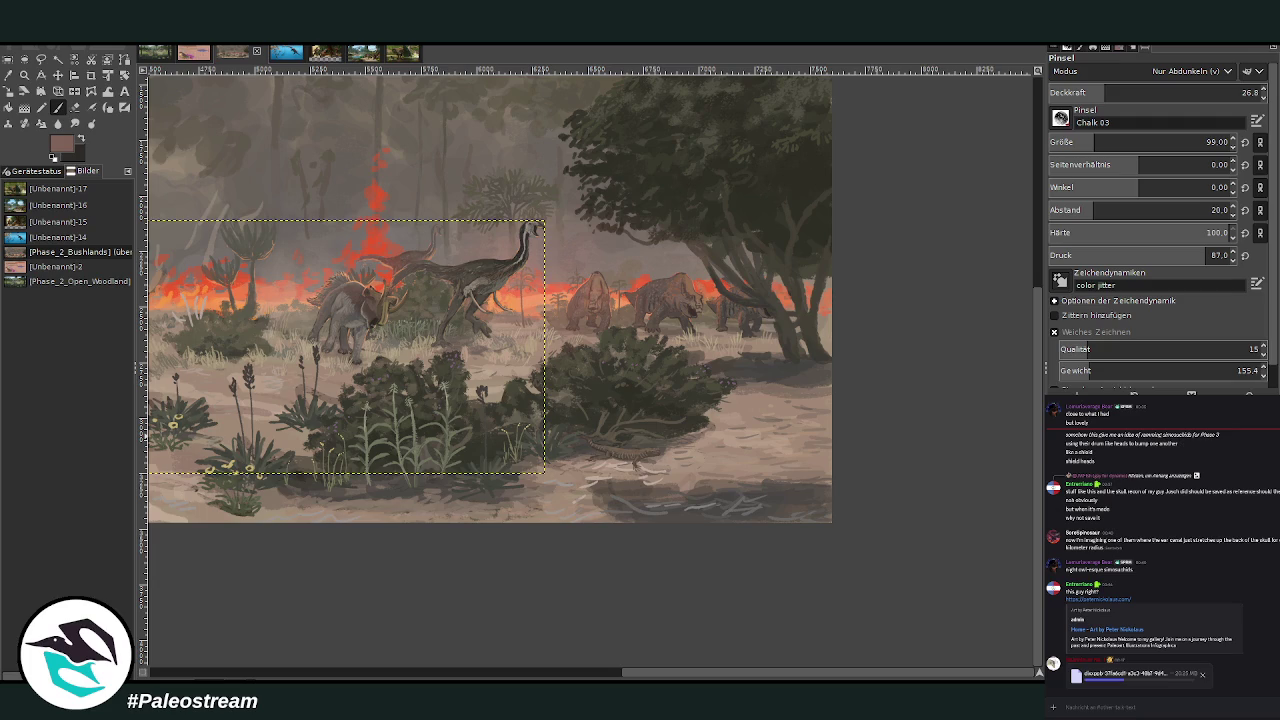
key("ctrl+z")
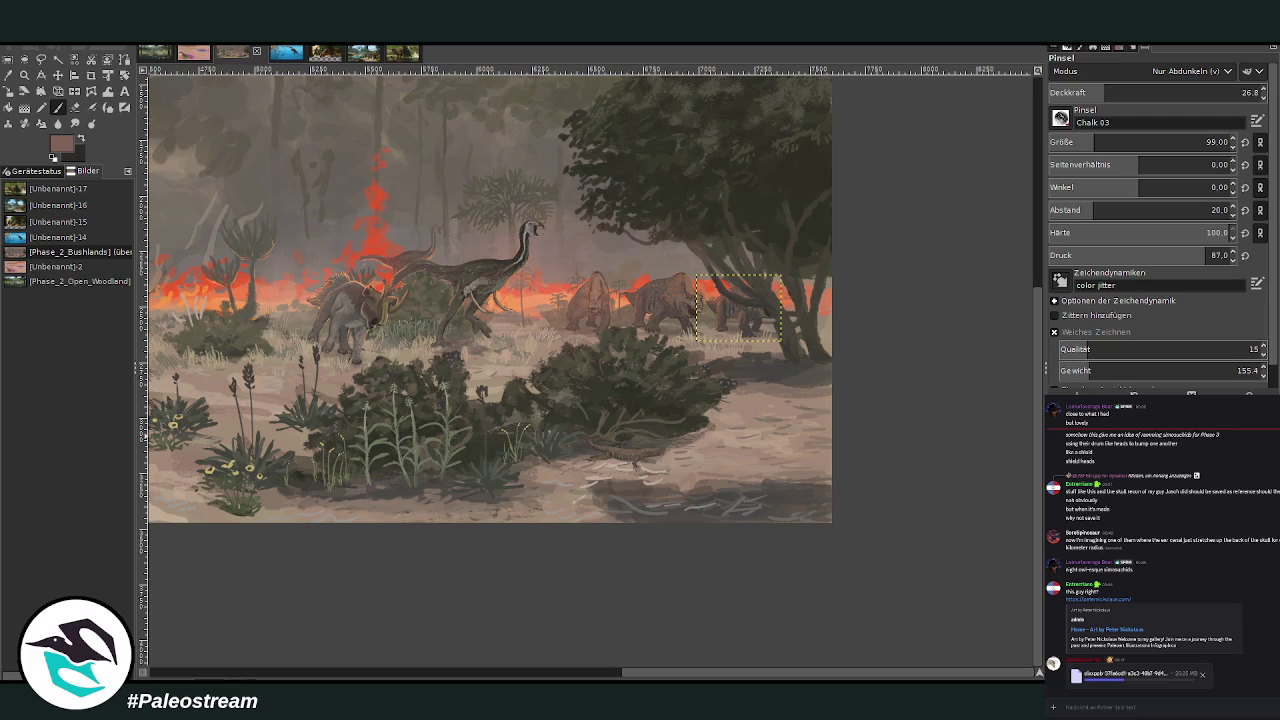
scroll(650, 660, "left", 5)
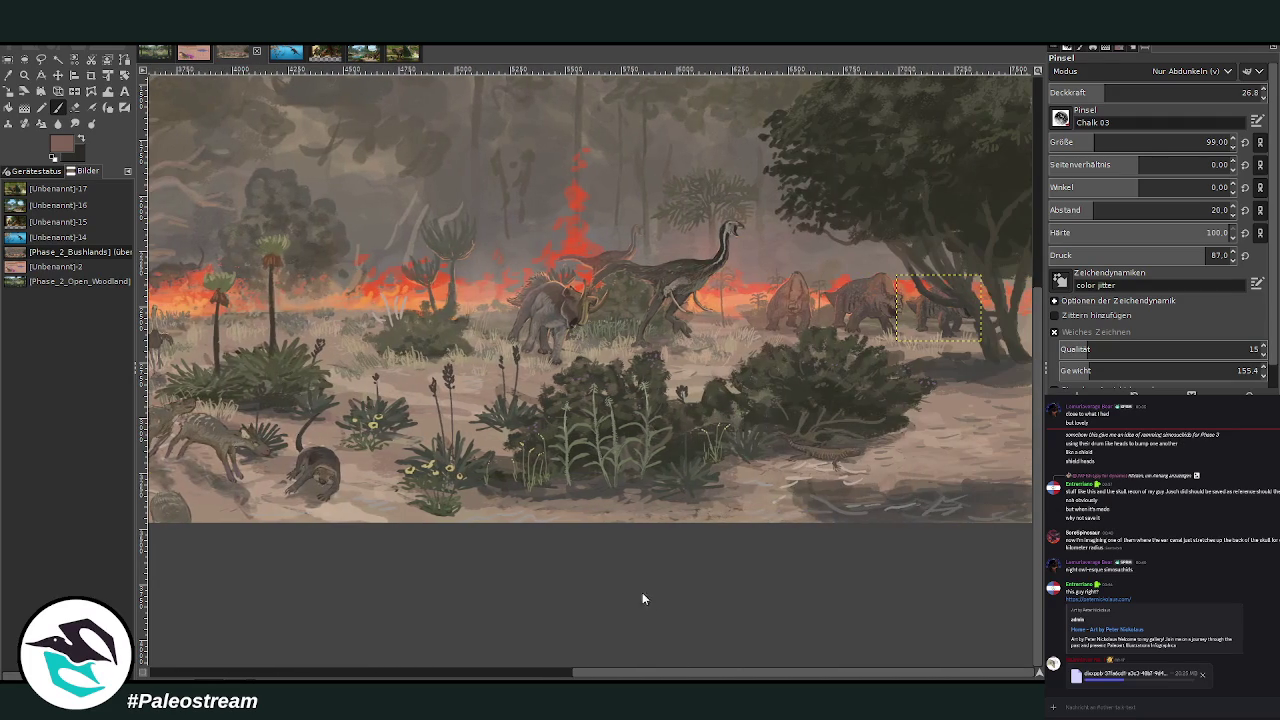
key("z")
left_click_drag(542, 158, 705, 372)
left_click_drag(979, 394, 1032, 578)
key("Escape")
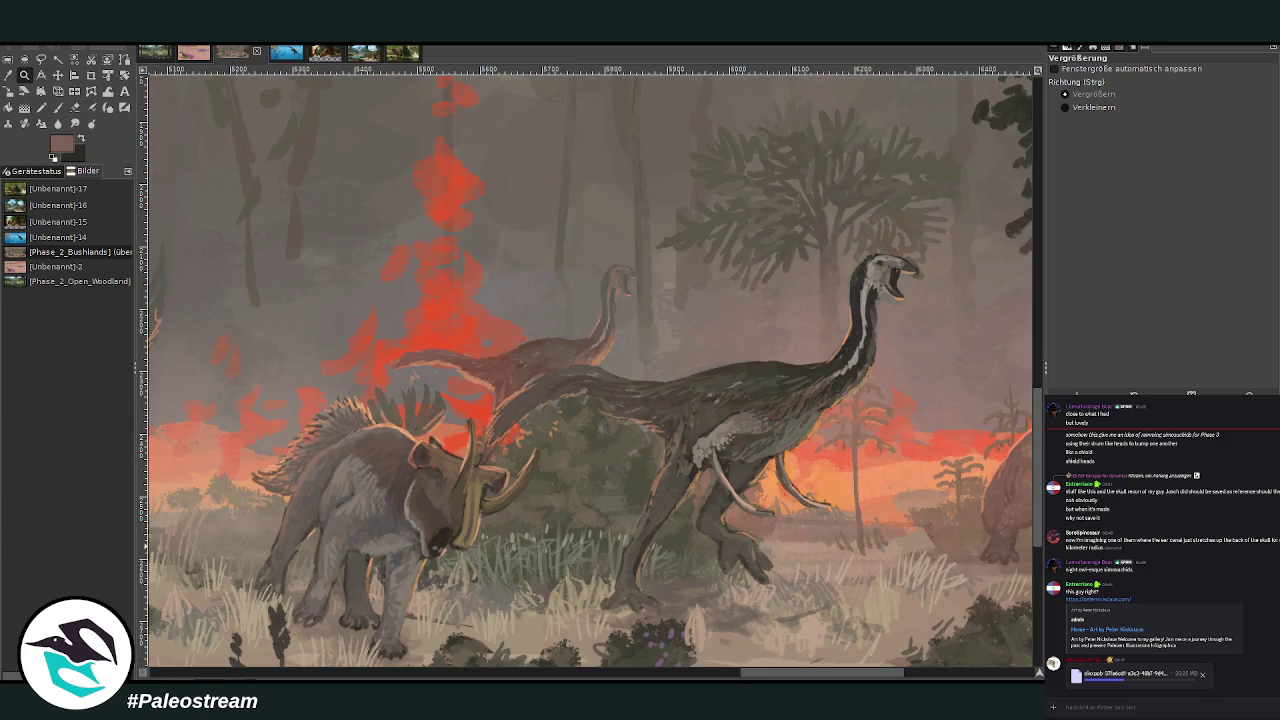
left_click(58, 75)
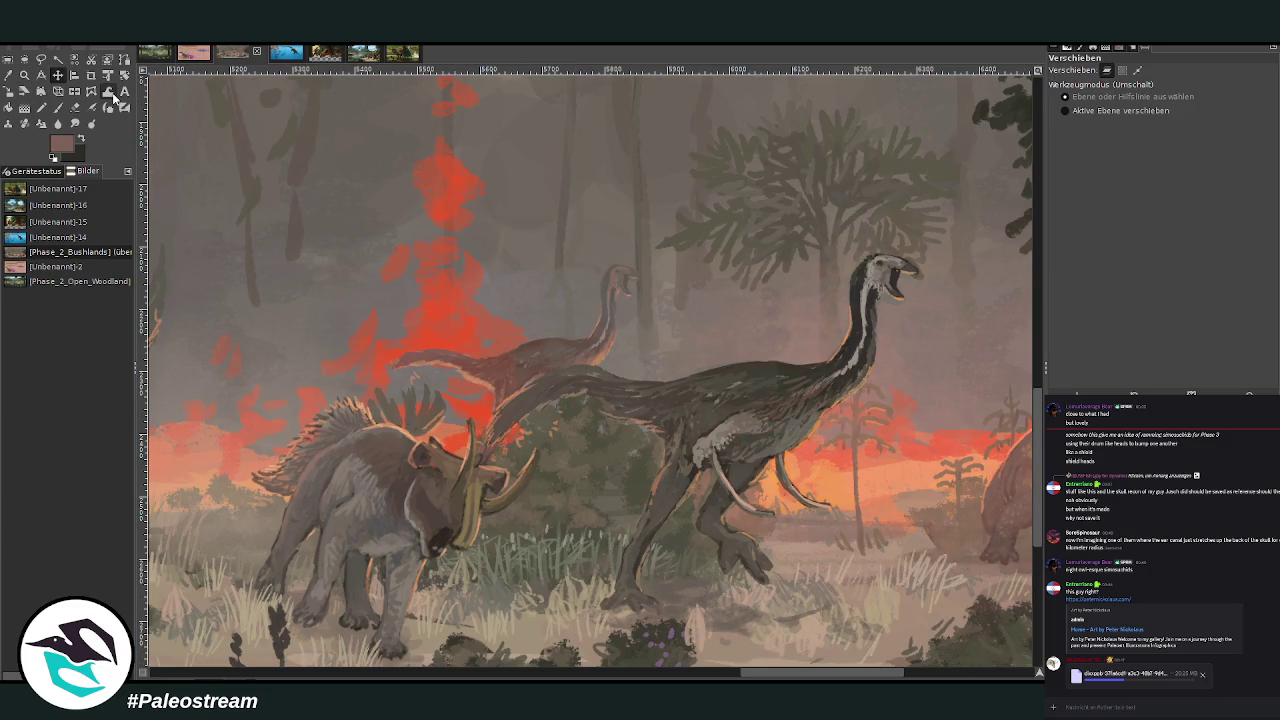
key("ctrl+v")
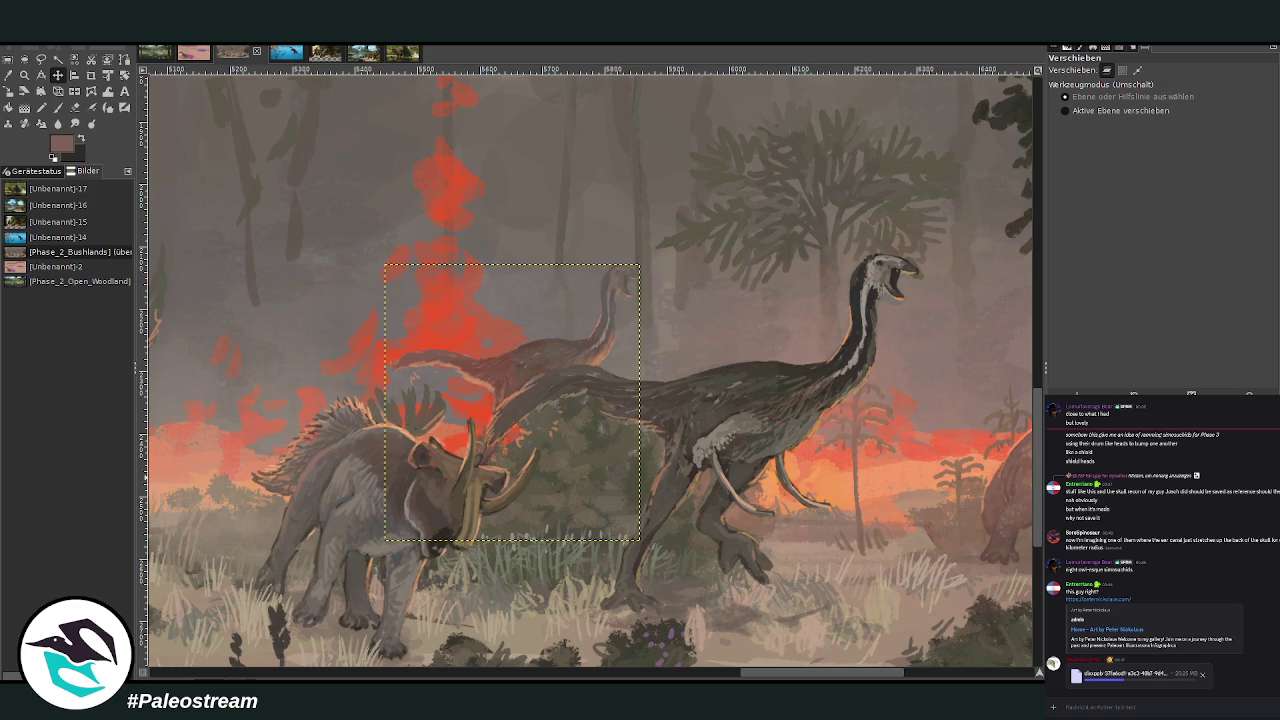
key("z")
left_click_drag(548, 206, 710, 432)
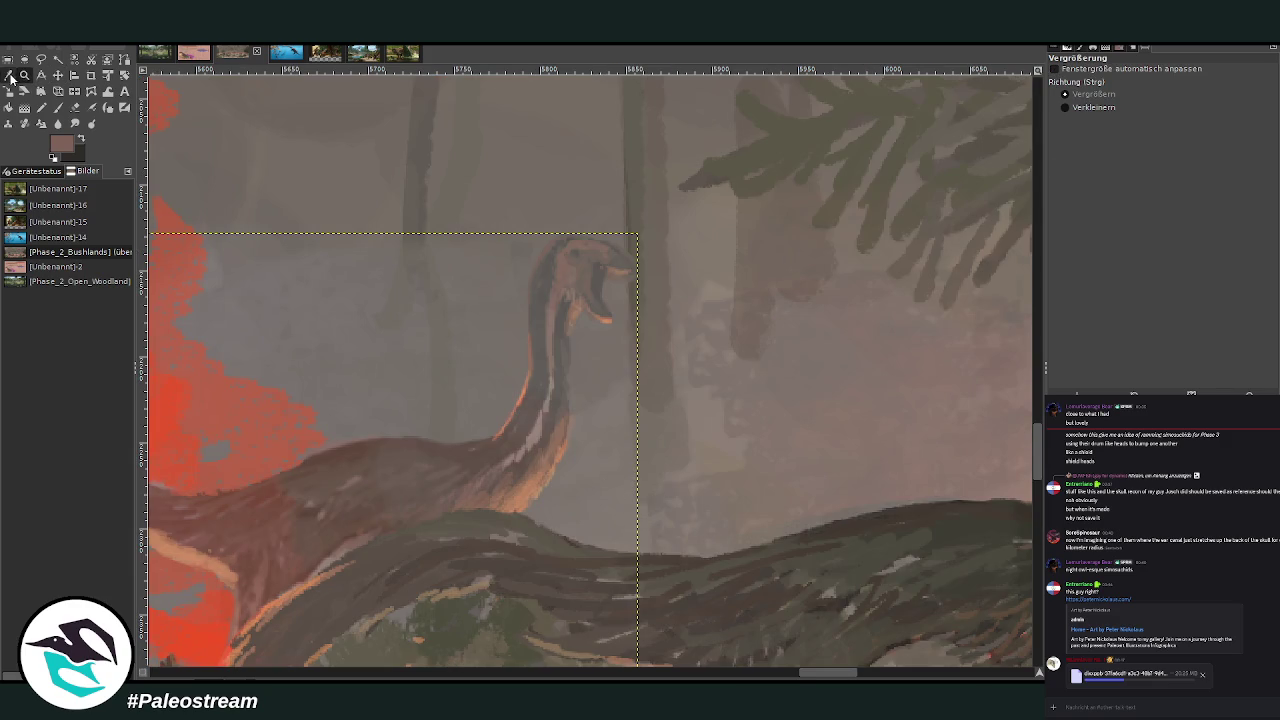
Set the brush to Normal mode, 75.1 opacity and size 38
key("o")
left_click(57, 107)
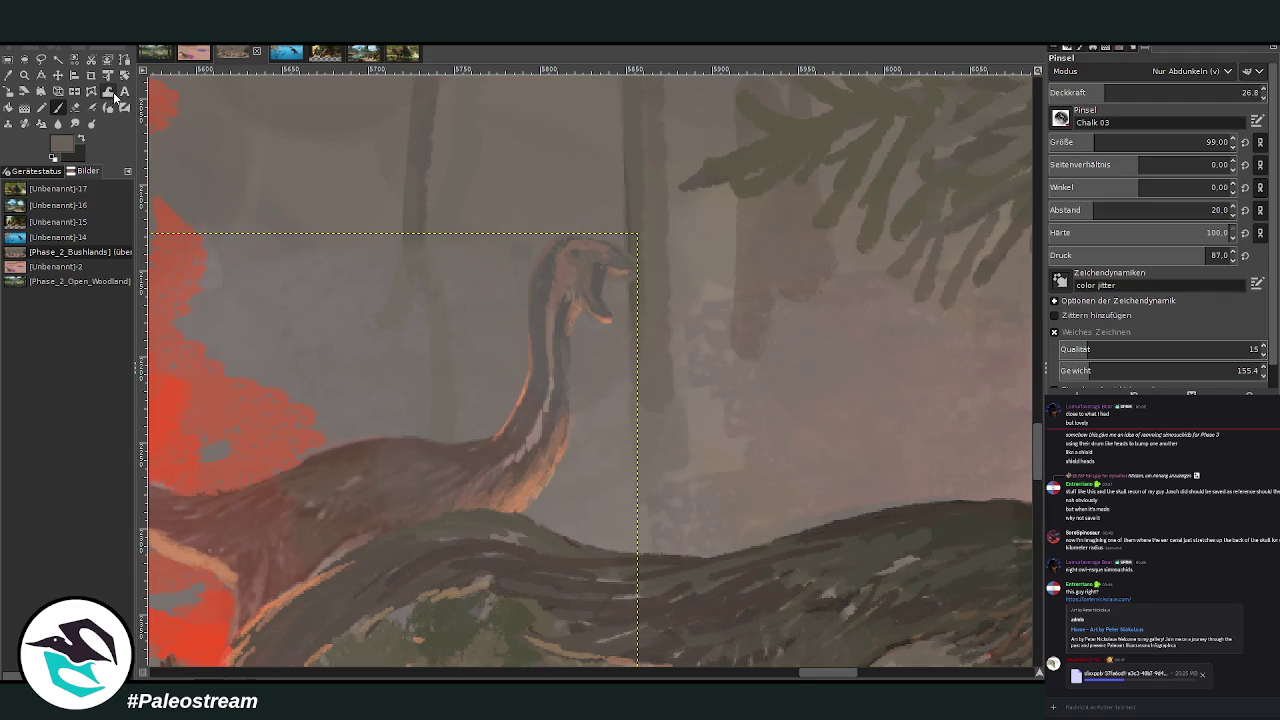
scroll(1130, 76, "up", 10)
left_click_drag(1134, 92, 1206, 92)
left_click(1207, 142)
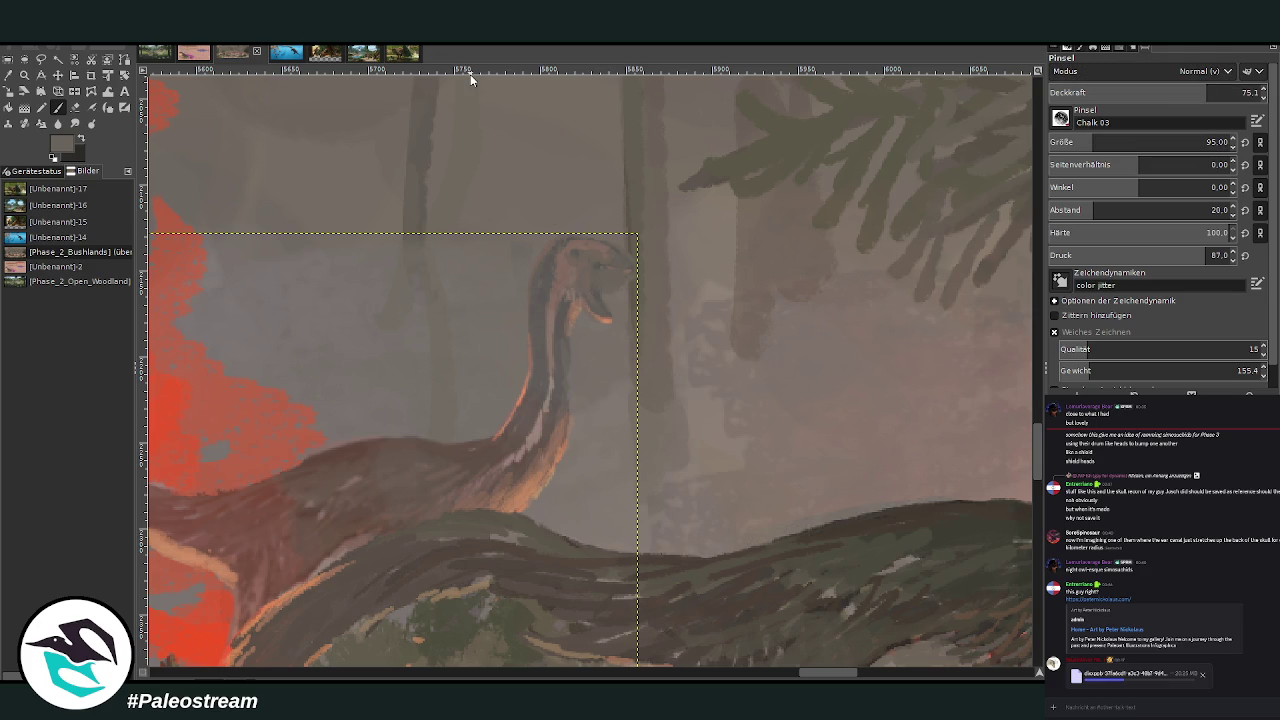
type("38")
left_click(1225, 92)
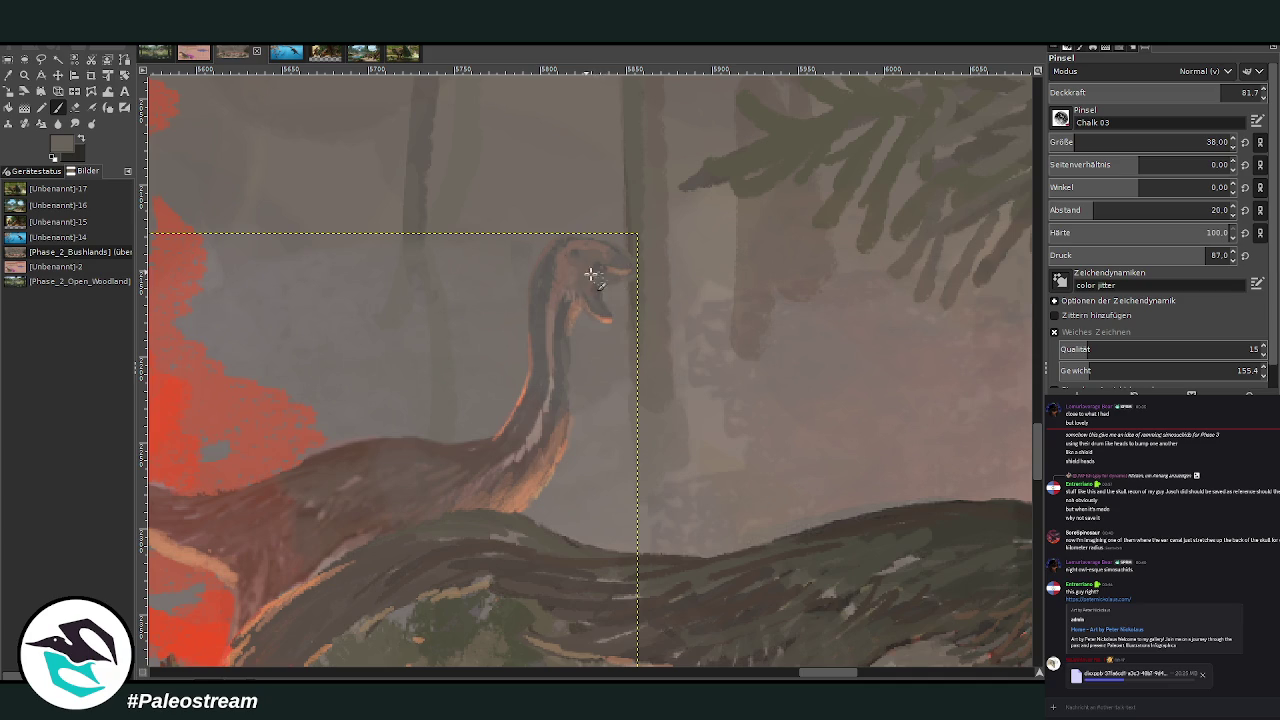
left_click(74, 108)
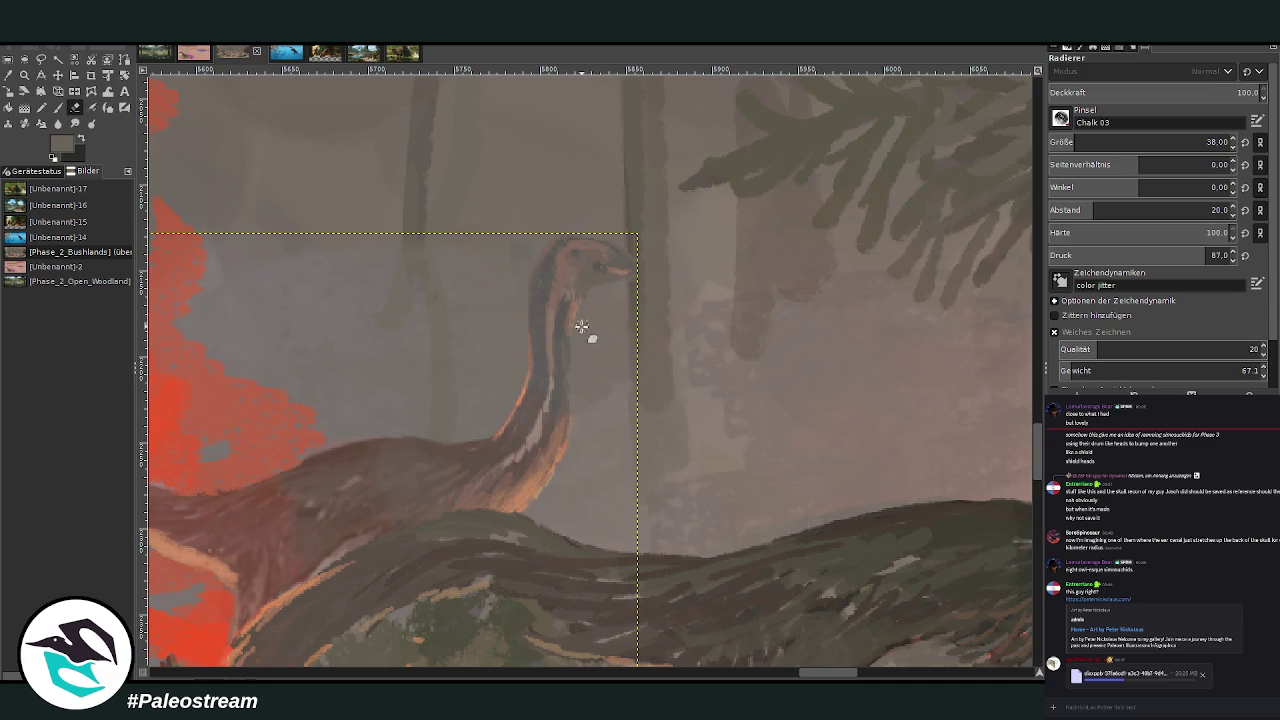
Sample a tan colour and paint a lighter snout and eye with a size 12 brush
key("o")
left_click(521, 487)
key("p")
left_click(1058, 142)
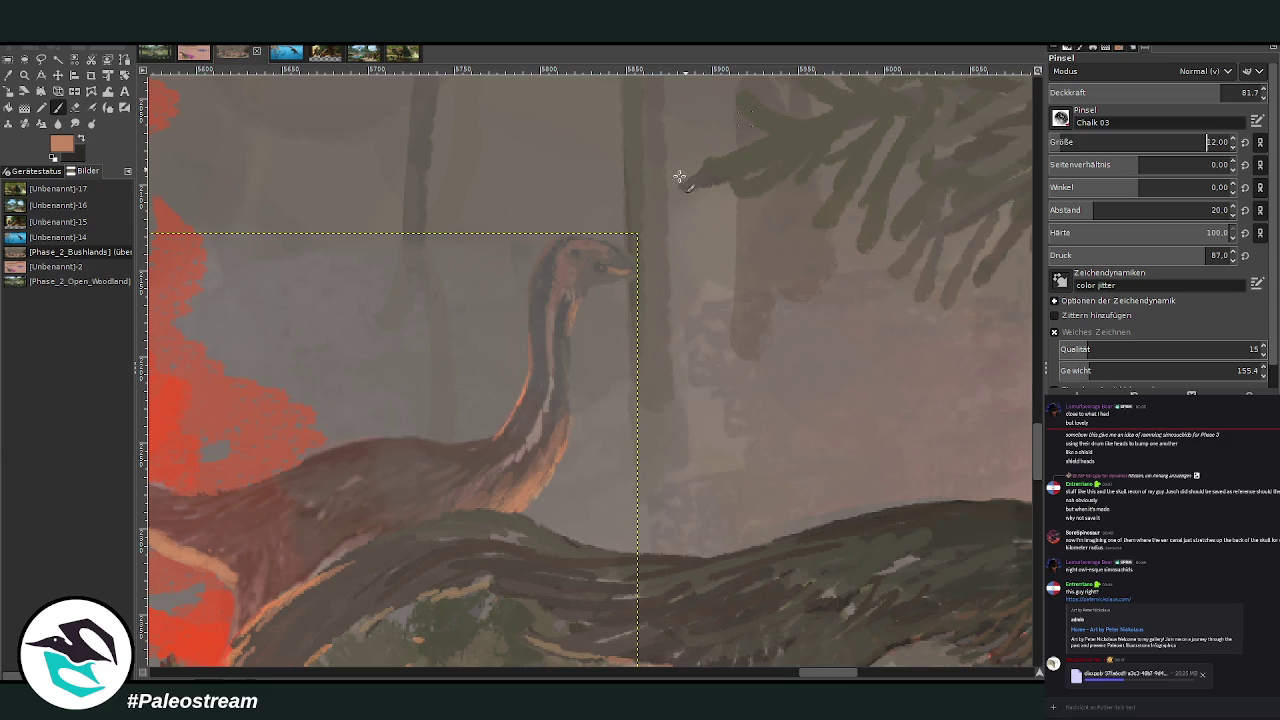
mouse_move(592, 283)
left_mouse_down()
mouse_move(630, 268)
mouse_move(590, 285)
left_mouse_up()
scroll(509, 333, "down", 2)
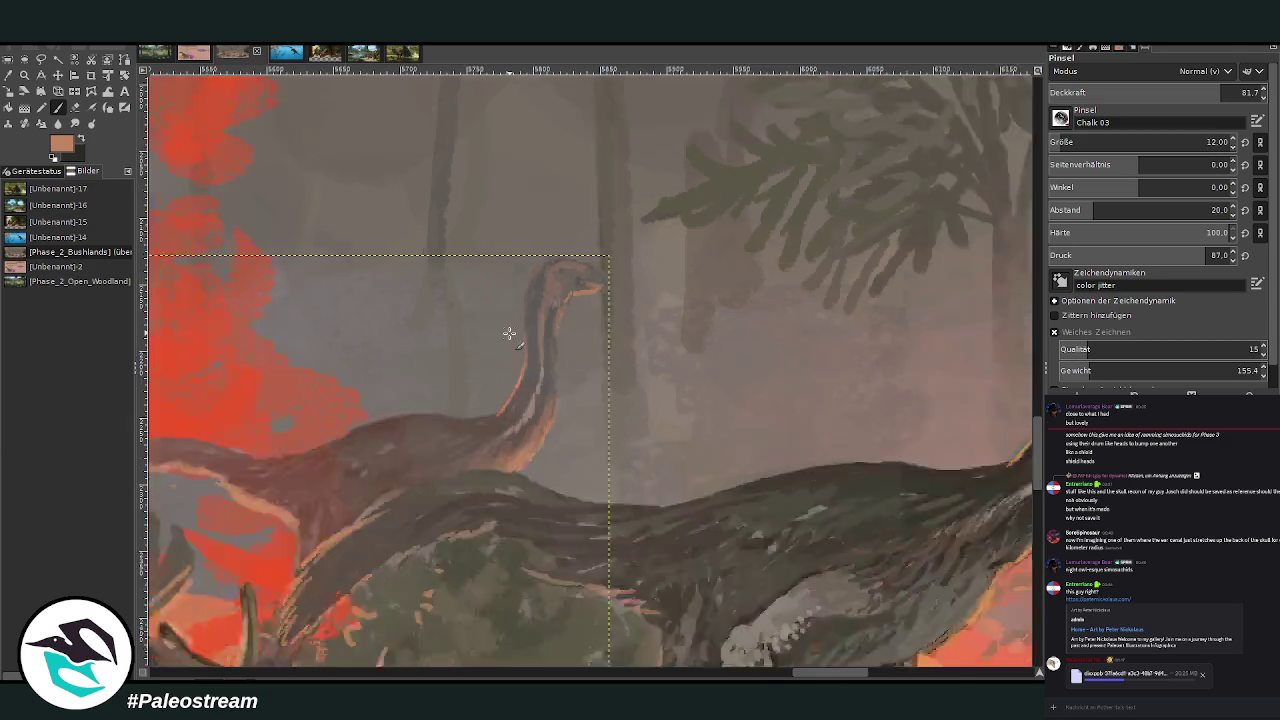
scroll(509, 333, "down", 2)
scroll(509, 333, "down", 2)
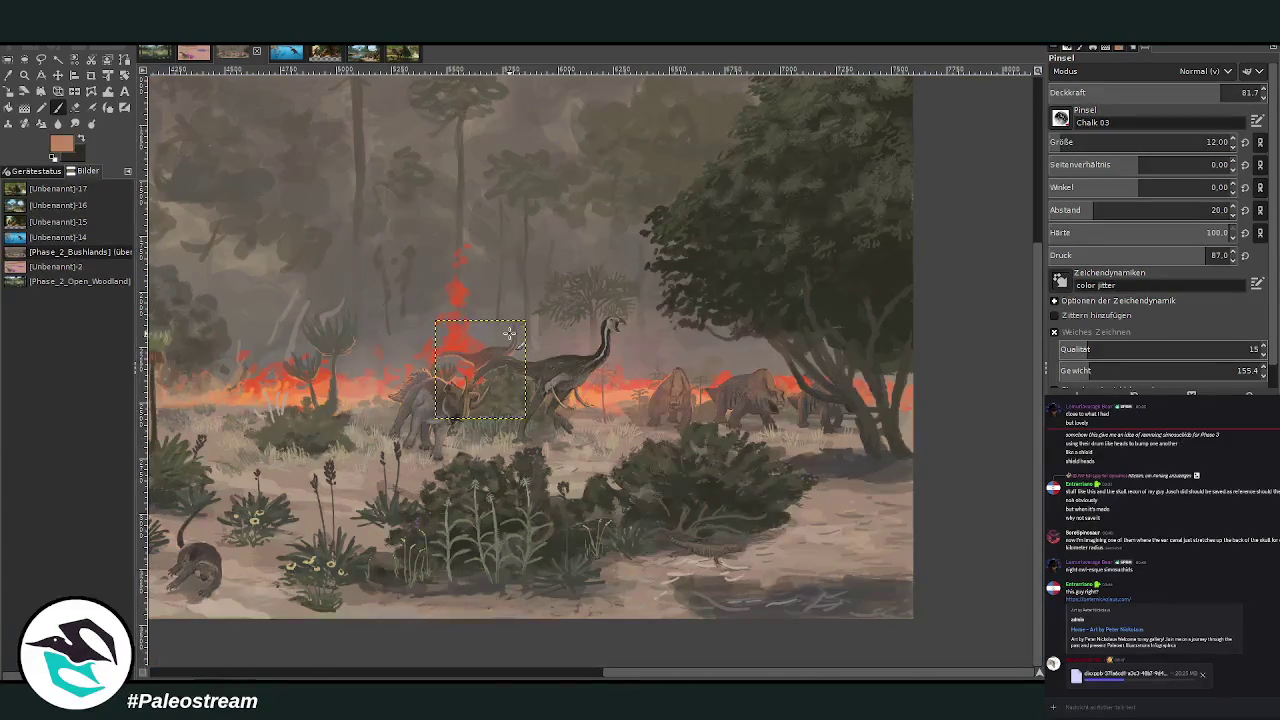
Zoom in for a larger view of the wide bushland painting
scroll(509, 333, "down", 2)
left_click_drag(1039, 675, 1039, 672)
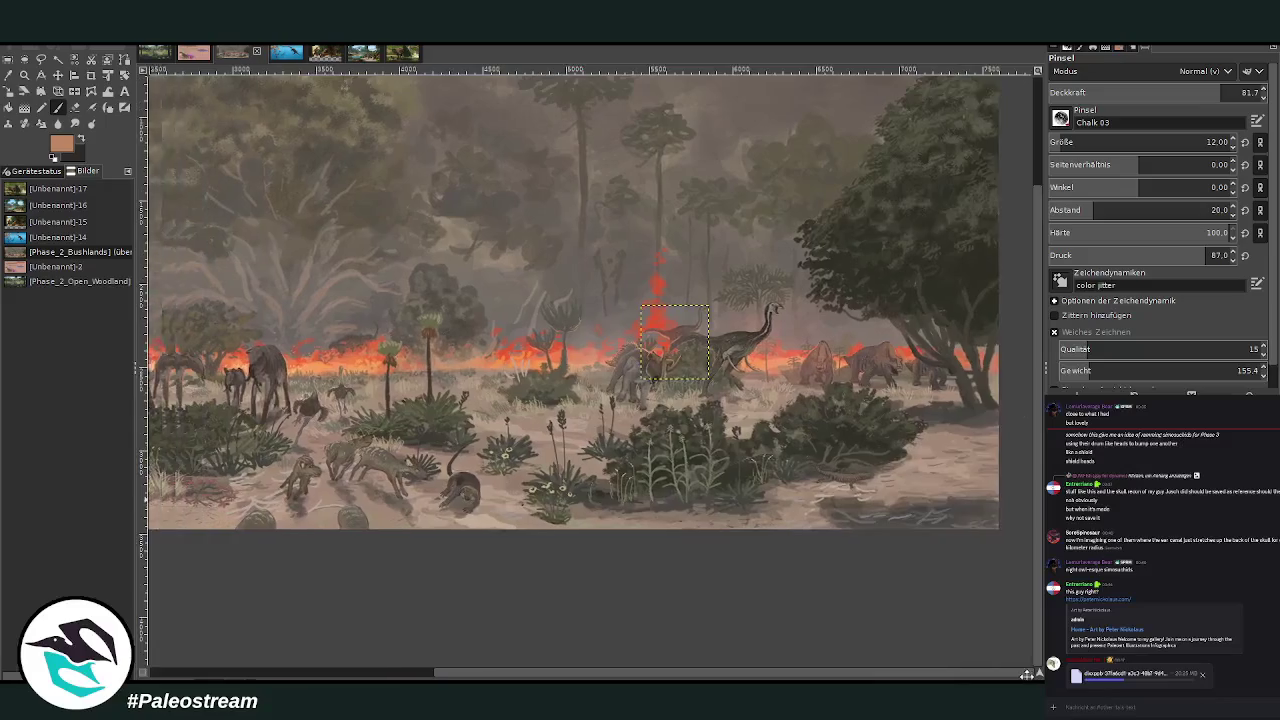
scroll(588, 312, "down", 2)
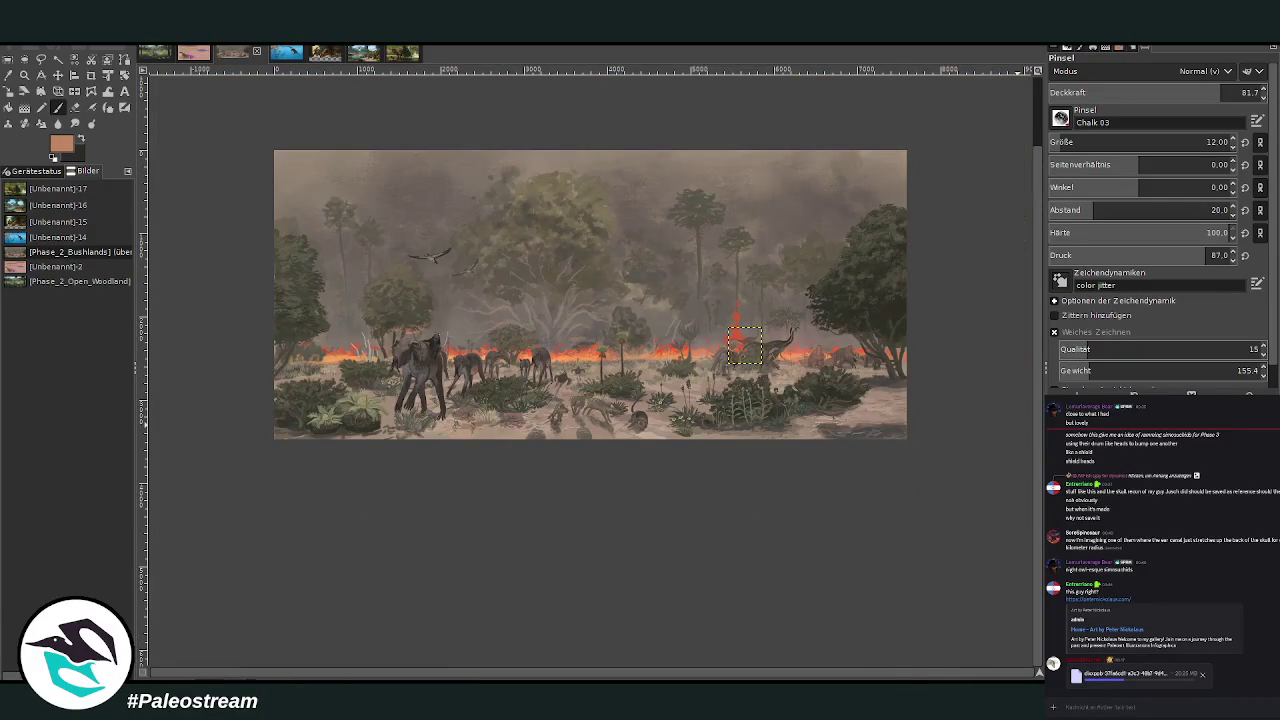
left_click(24, 74)
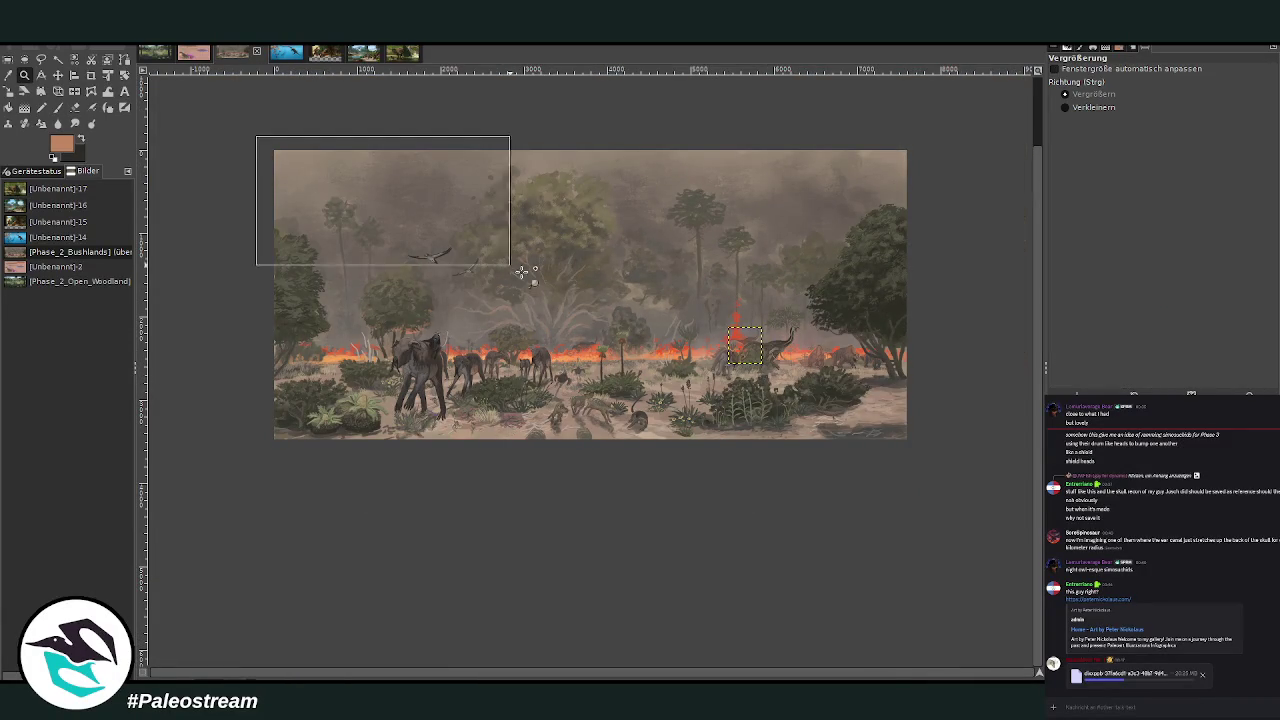
left_click_drag(254, 136, 876, 408)
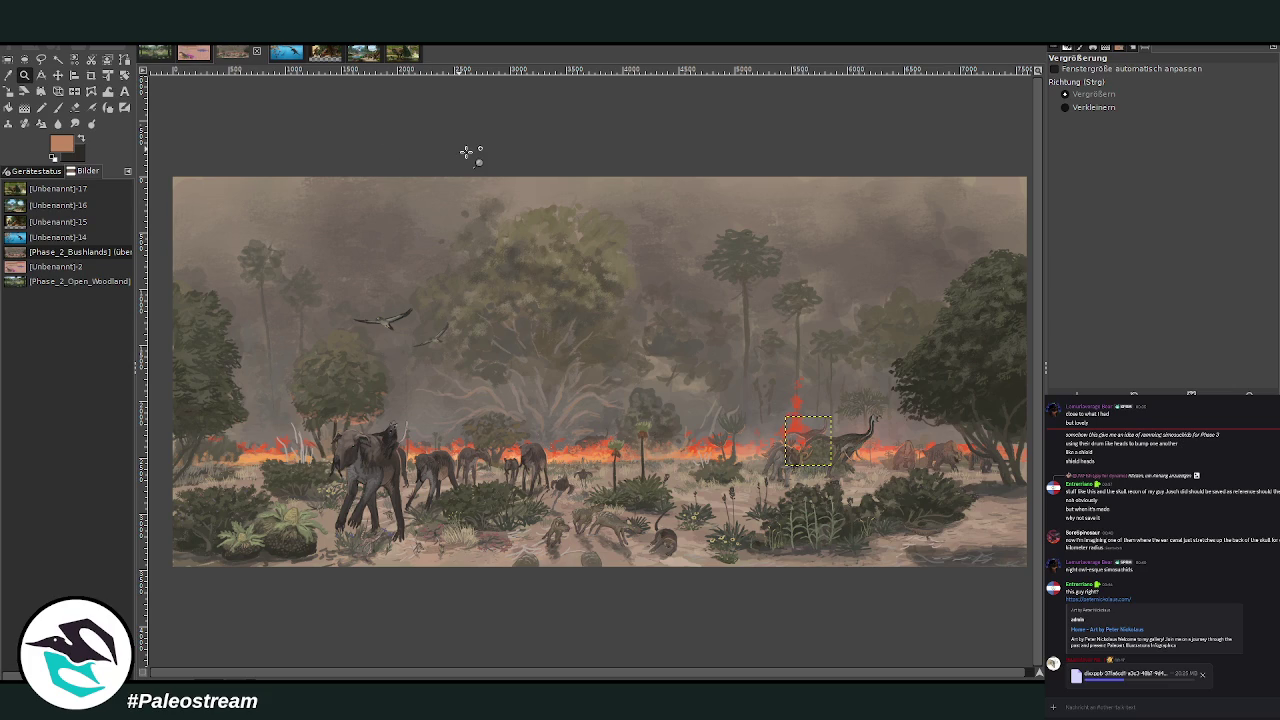
Select the entire image, fit it to the window, and switch to the Scale tool
key("ctrl+a")
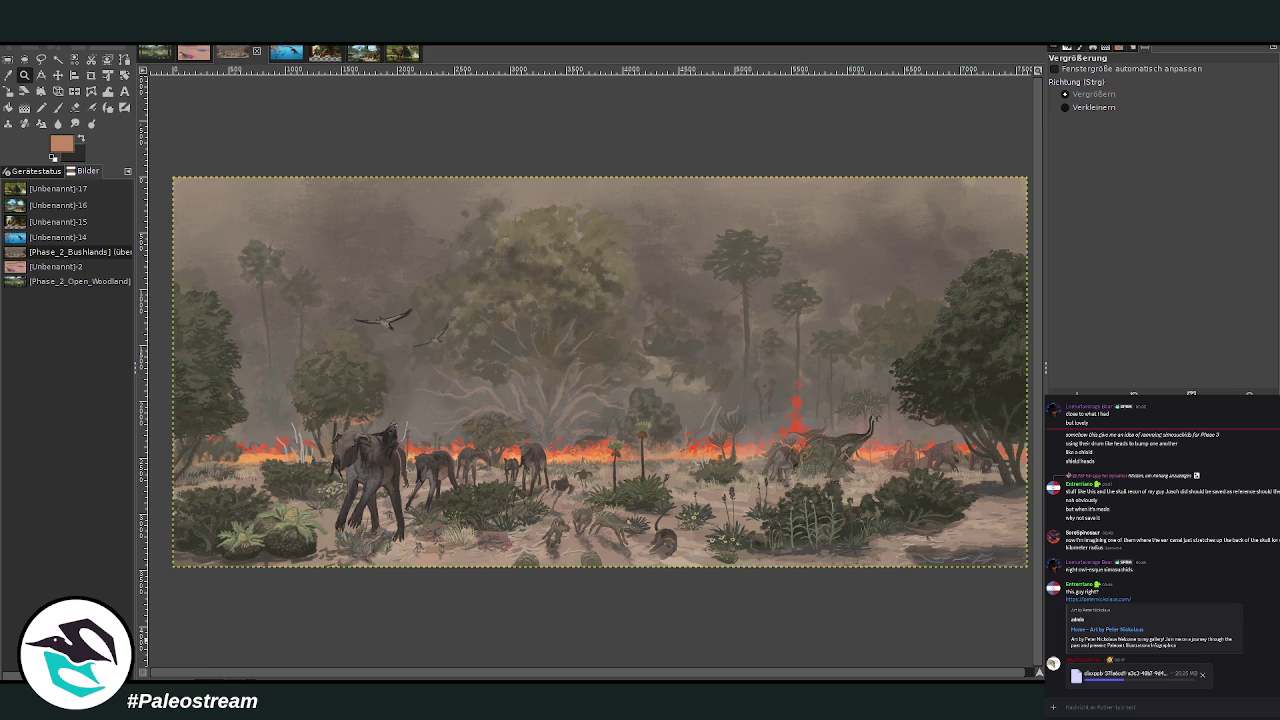
key("plus")
key("minus")
key("minus")
key("minus")
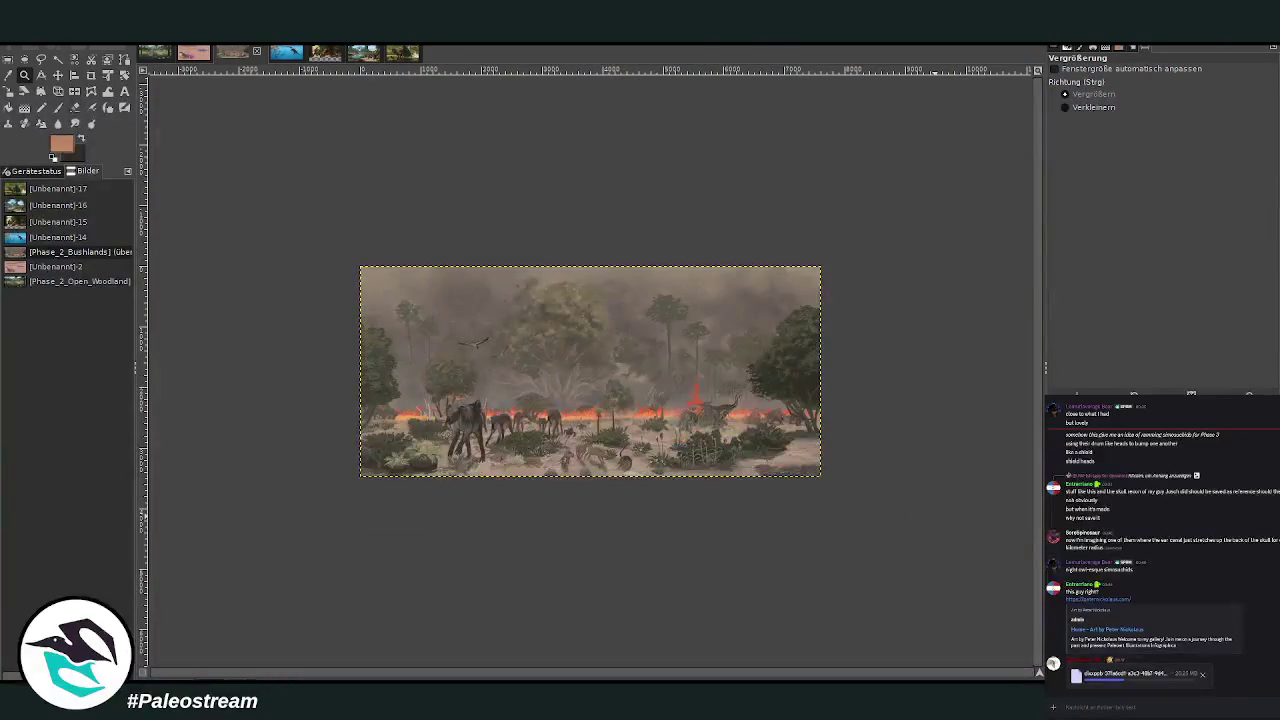
left_click_drag(354, 249, 730, 460)
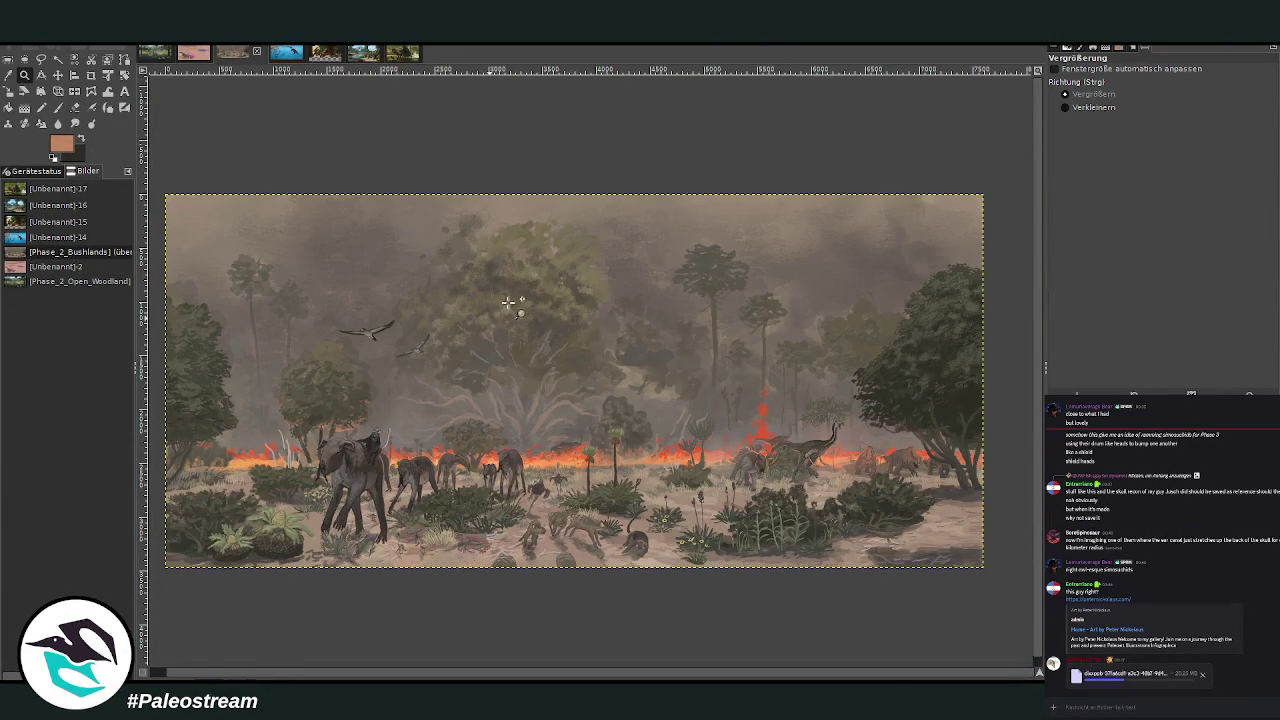
key("shift+s")
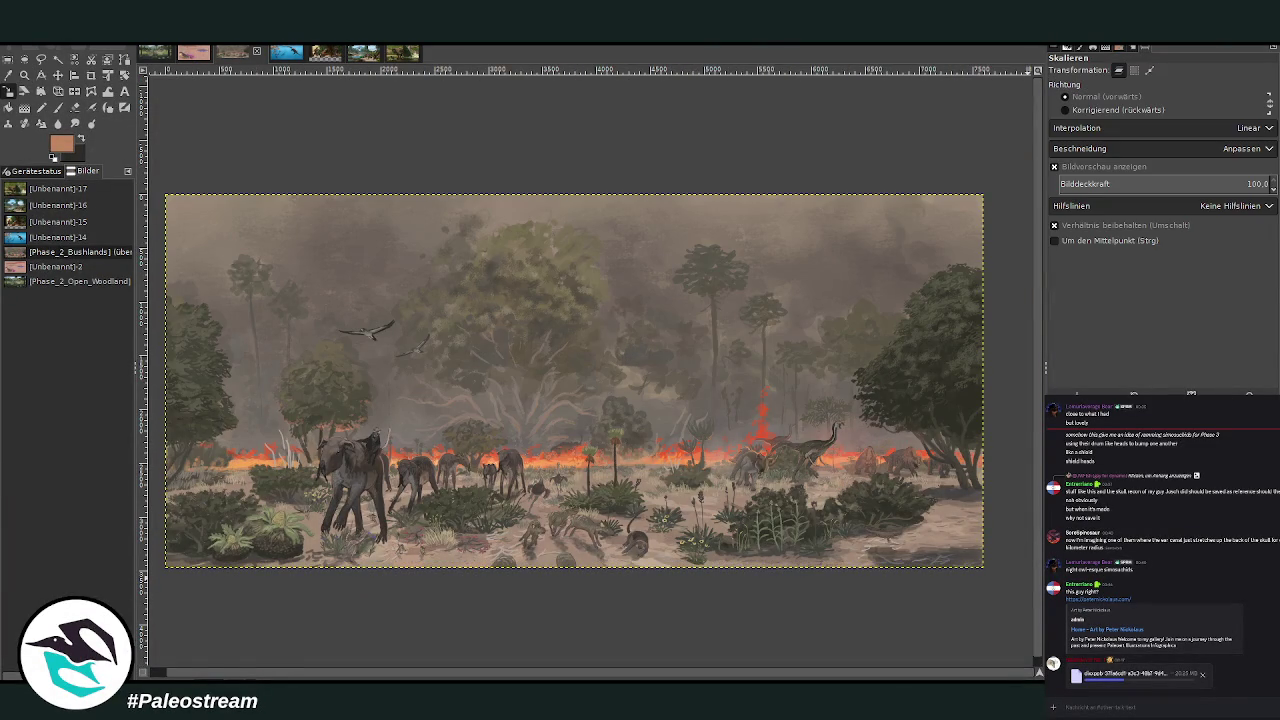
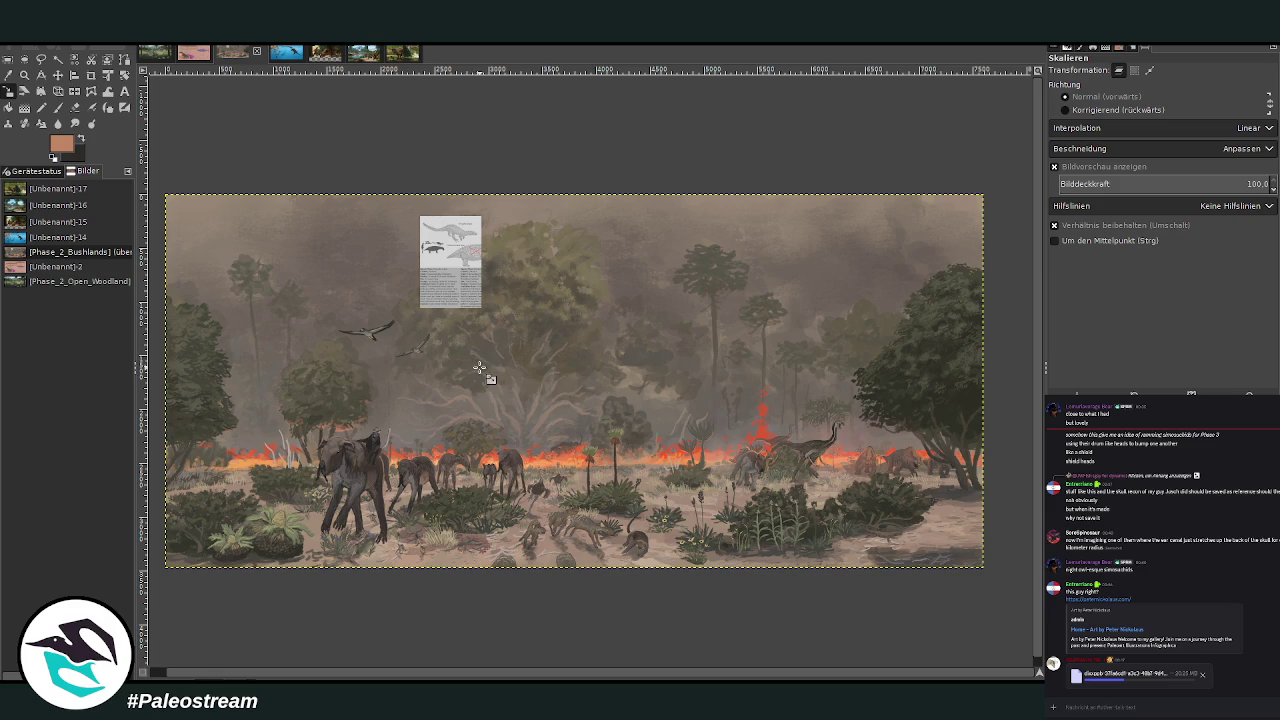
Zoom in to inspect the animals on the right side of the savanna painting
left_click(30, 76)
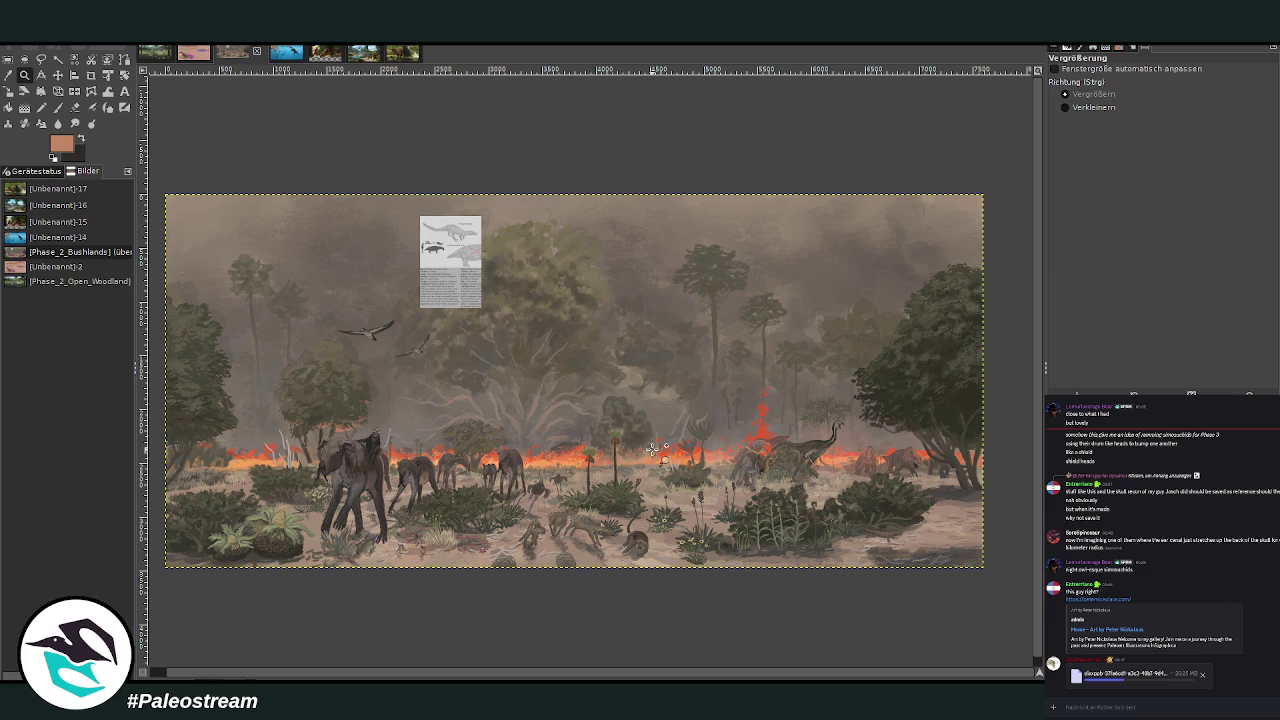
left_click_drag(708, 386, 966, 502)
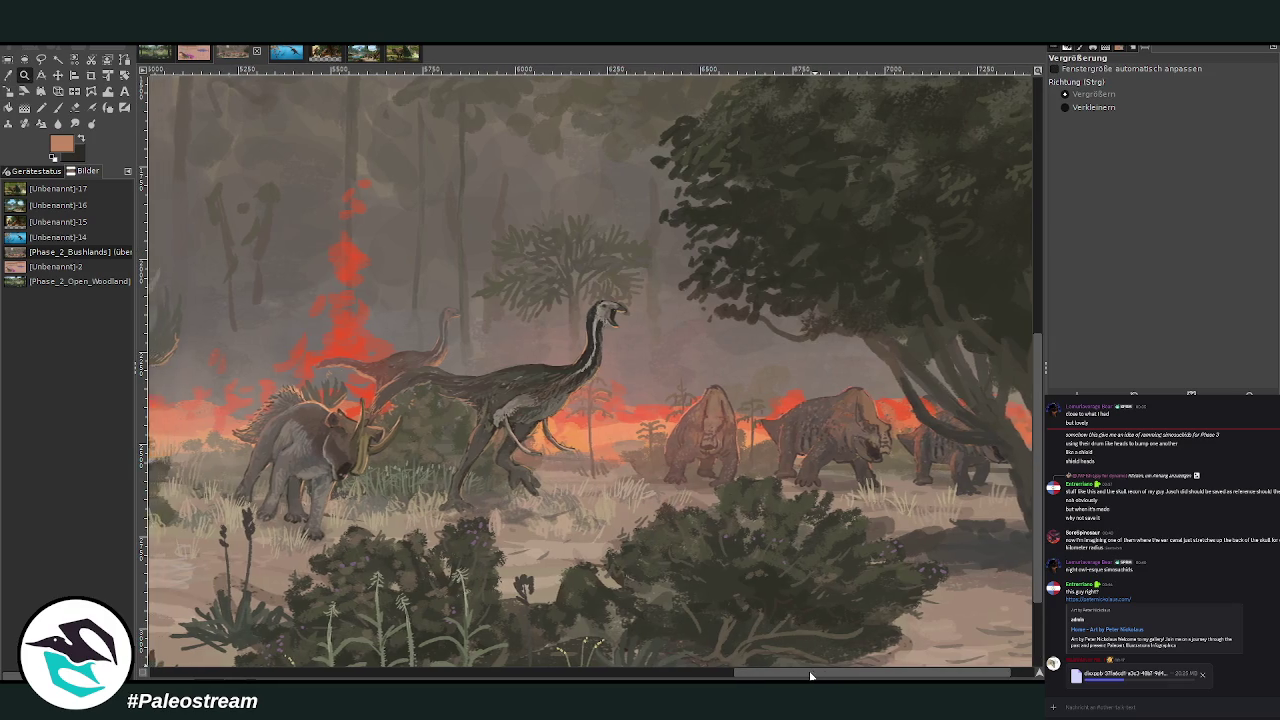
left_click_drag(815, 677, 246, 613)
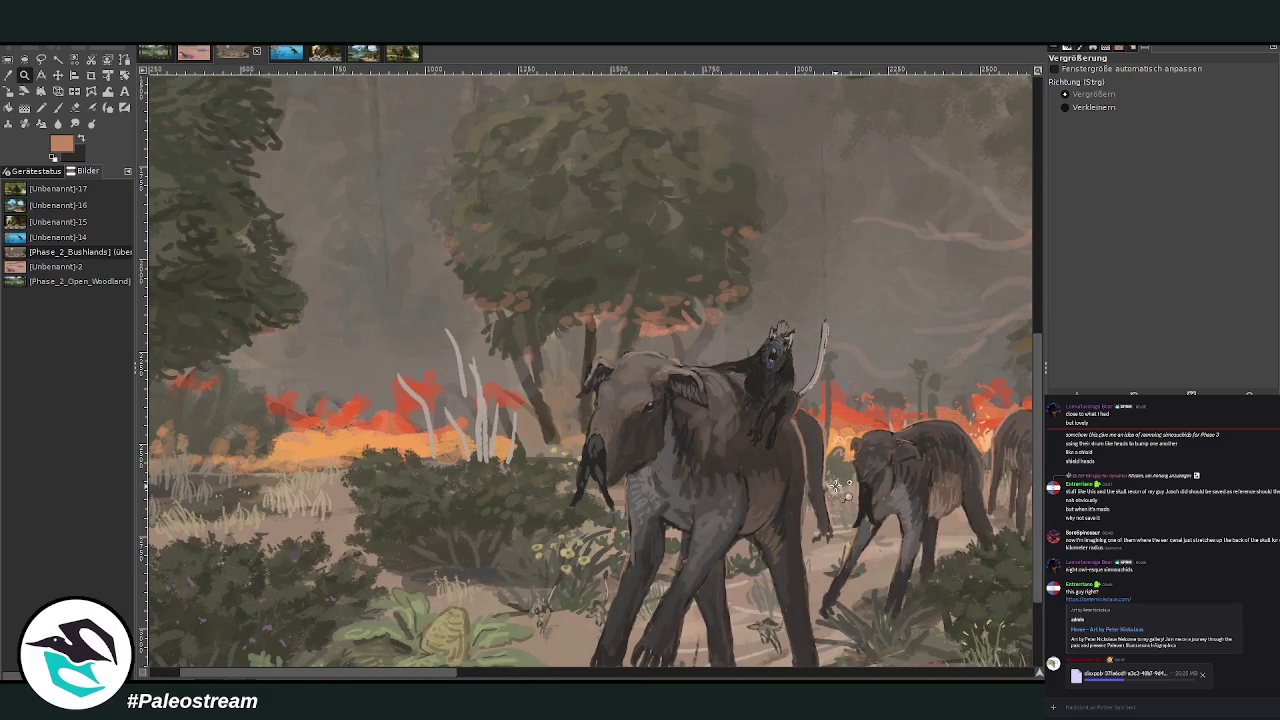
scroll(835, 485, "down", 3)
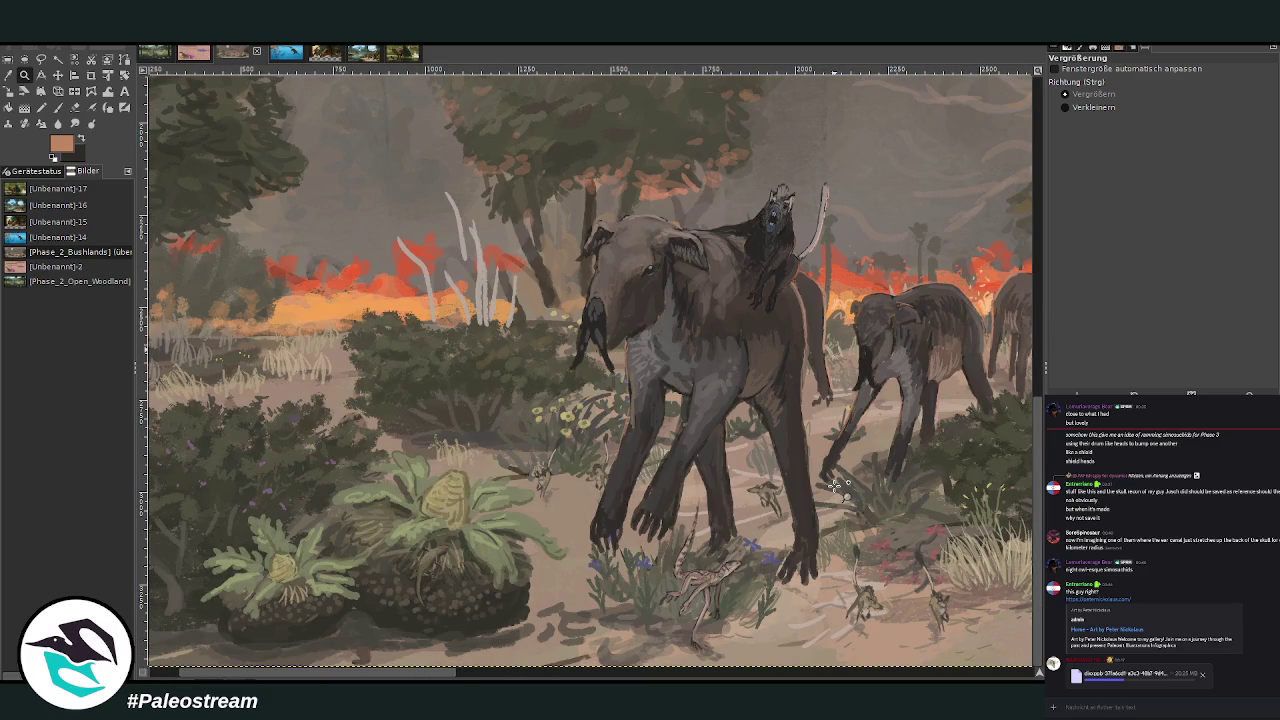
scroll(835, 485, "up", 10)
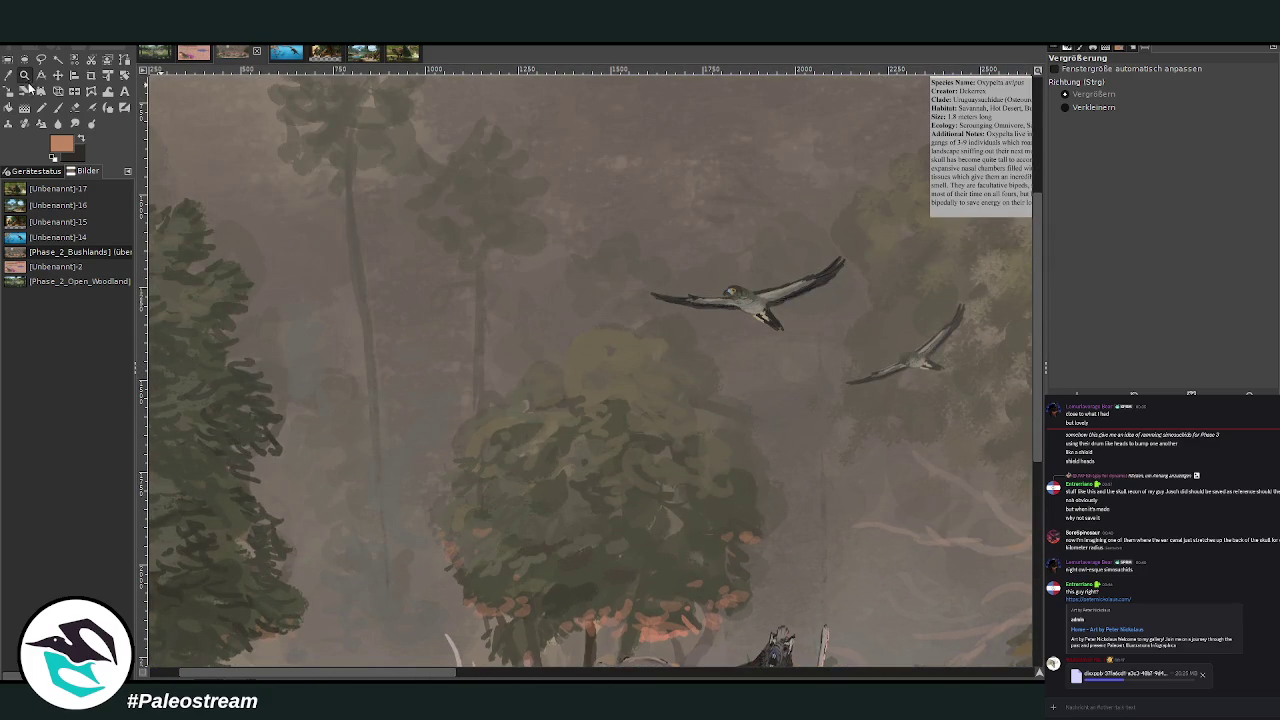
Drag the Oxypelta reference card left beside the lead elephant, then zoom in on it
left_click(57, 74)
mouse_move(990, 137)
left_mouse_down()
mouse_move(413, 530)
mouse_move(460, 482)
left_mouse_up()
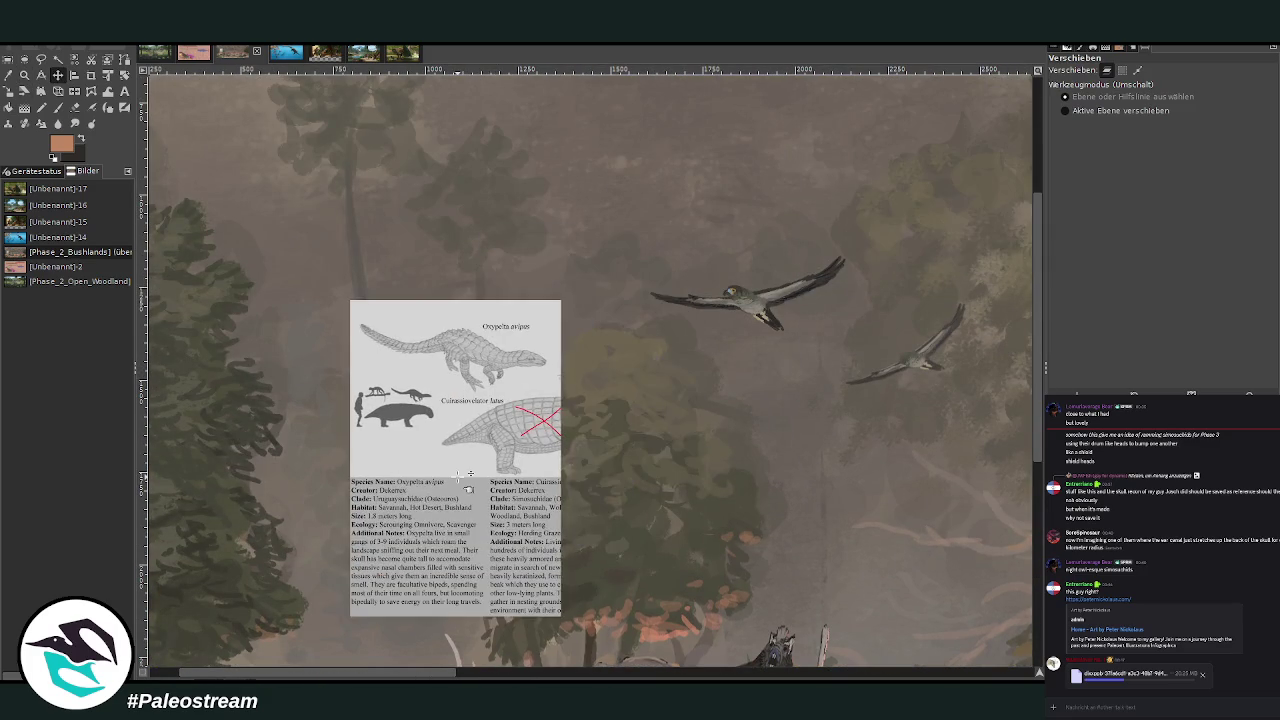
scroll(460, 482, "down", 10)
left_click_drag(307, 677, 230, 677)
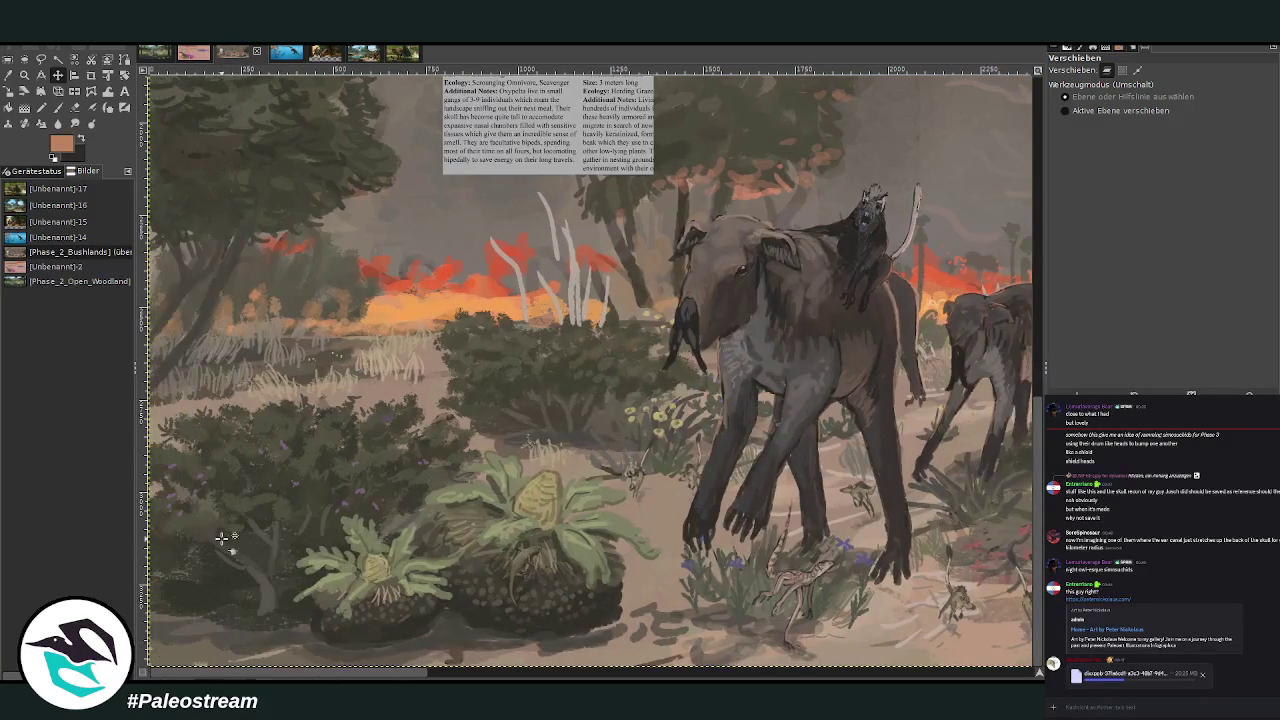
left_click_drag(474, 155, 494, 486)
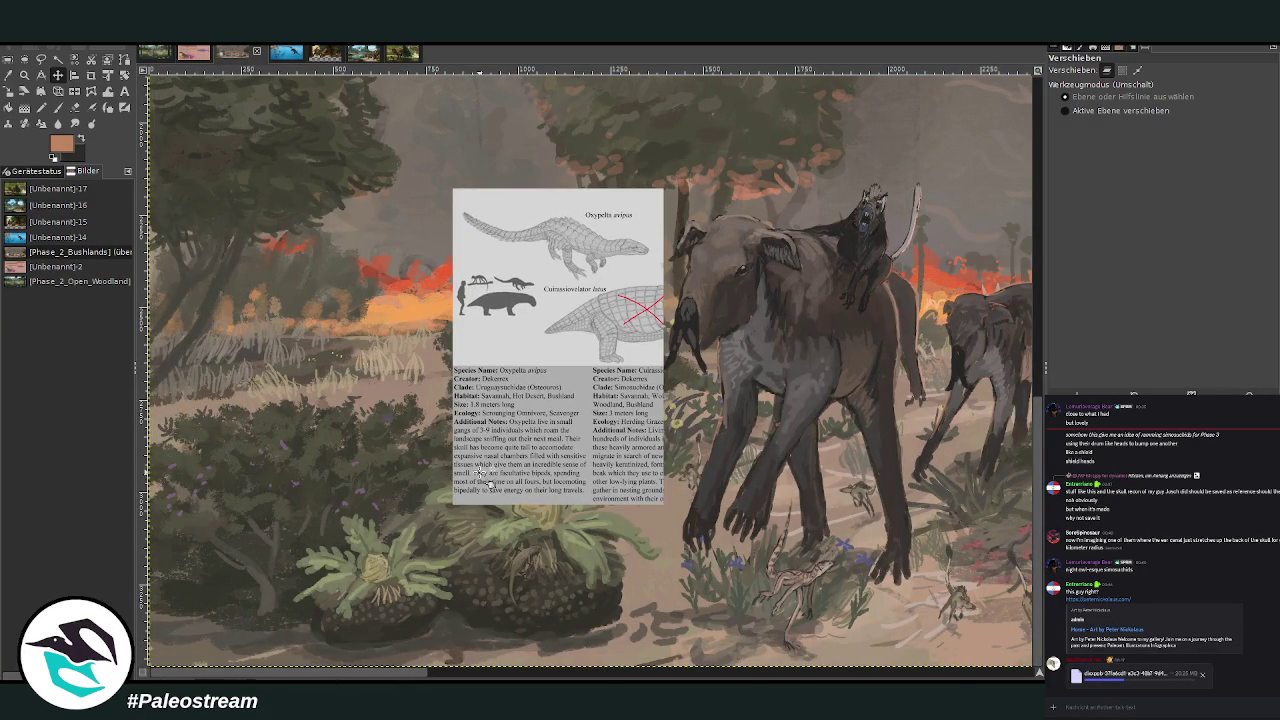
left_click(24, 75)
left_click_drag(208, 148, 664, 512)
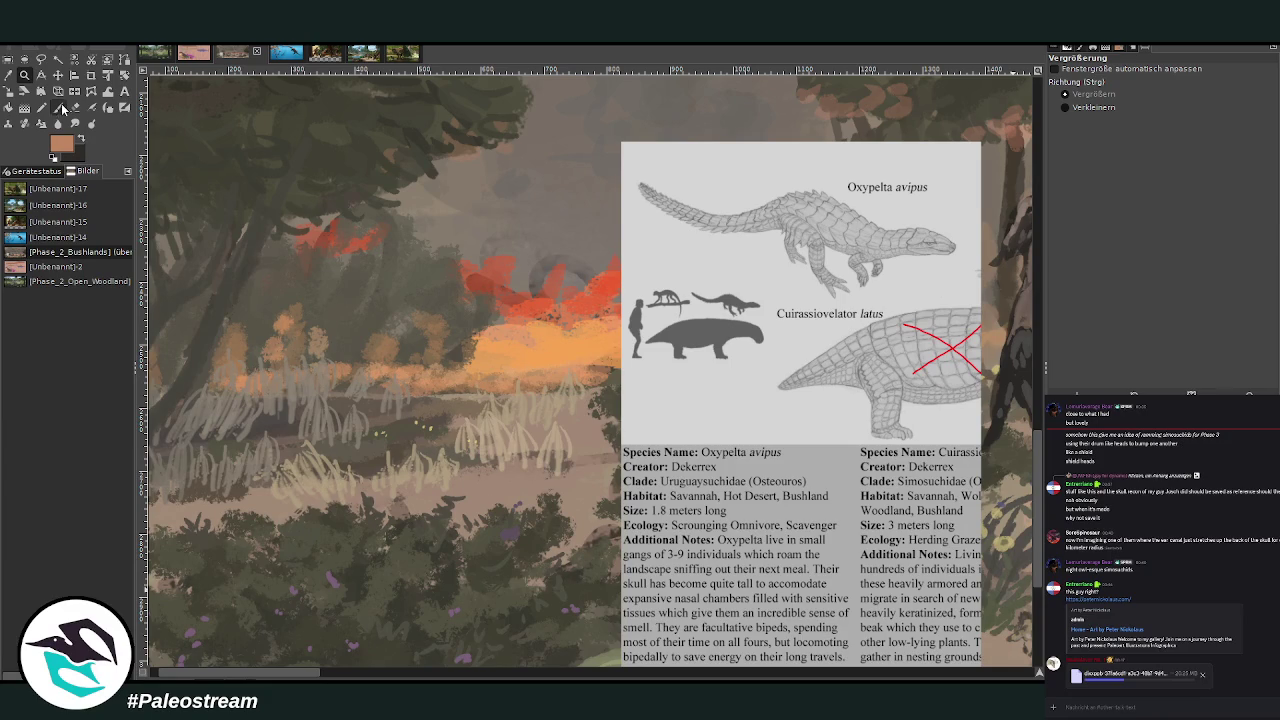
Make the dark colour the foreground and set the Paintbrush to size 27, opacity 77.3
left_click(82, 139)
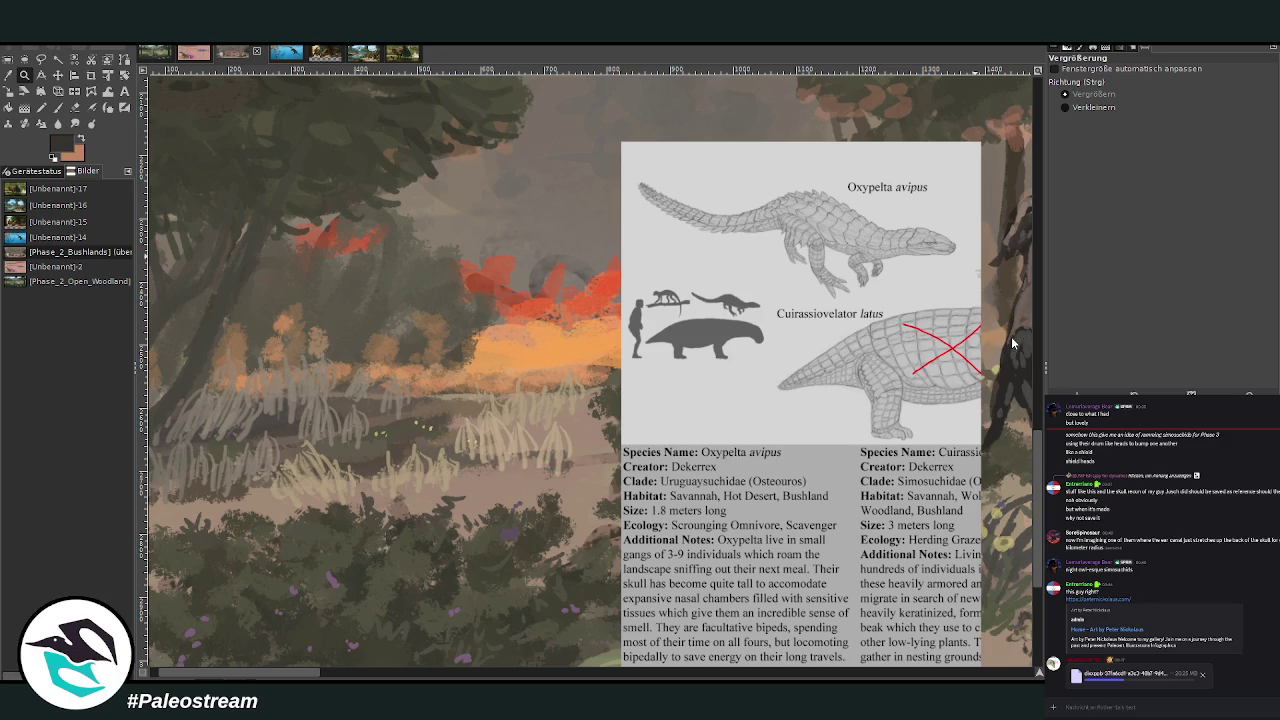
left_click(57, 107)
scroll(245, 677, "left", 1)
left_click_drag(1150, 142, 1180, 142)
left_click_drag(1204, 92, 1196, 92)
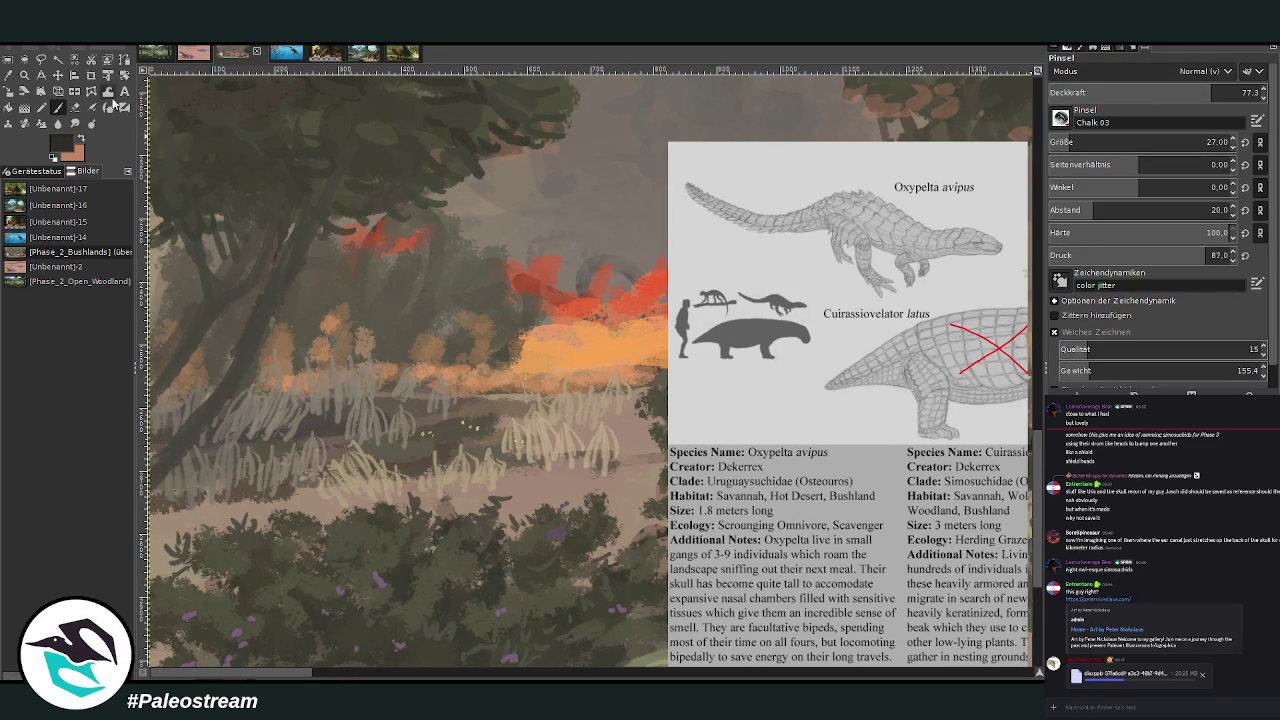
scroll(273, 677, "right", 1)
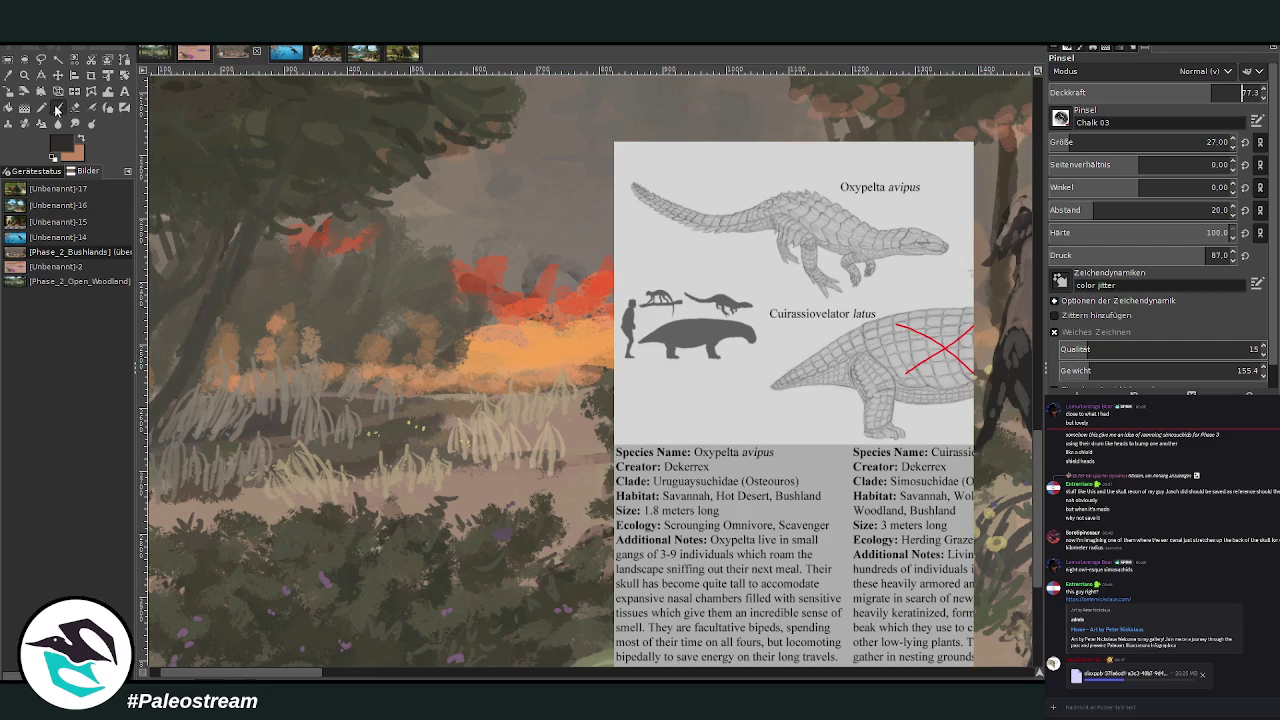
Sketch the Oxypelta's back line, legs, neck and long tail in the grass
mouse_move(350, 396)
left_mouse_down()
mouse_move(284, 404)
mouse_move(345, 380)
mouse_move(330, 410)
mouse_move(274, 430)
mouse_move(292, 448)
mouse_move(265, 413)
mouse_move(290, 430)
left_mouse_up()
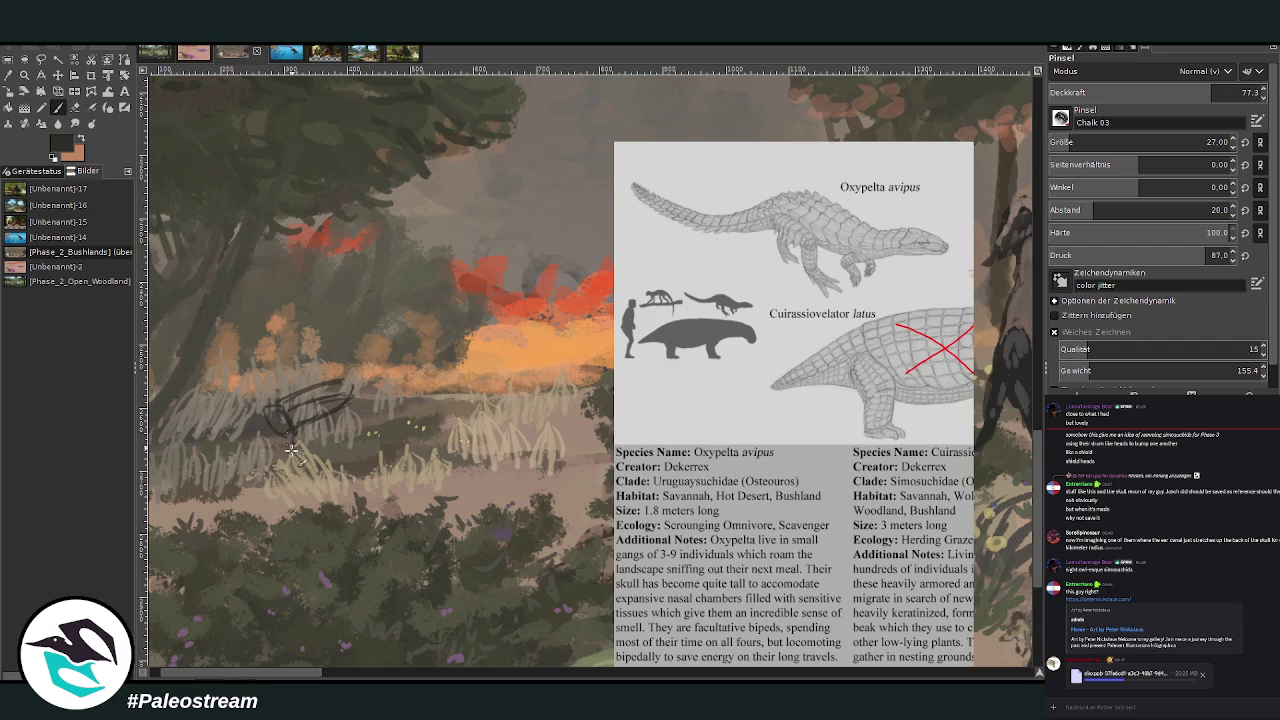
mouse_move(292, 424)
left_mouse_down()
mouse_move(282, 462)
mouse_move(299, 455)
left_mouse_up()
mouse_move(338, 400)
left_mouse_down()
mouse_move(338, 432)
mouse_move(356, 363)
left_mouse_up()
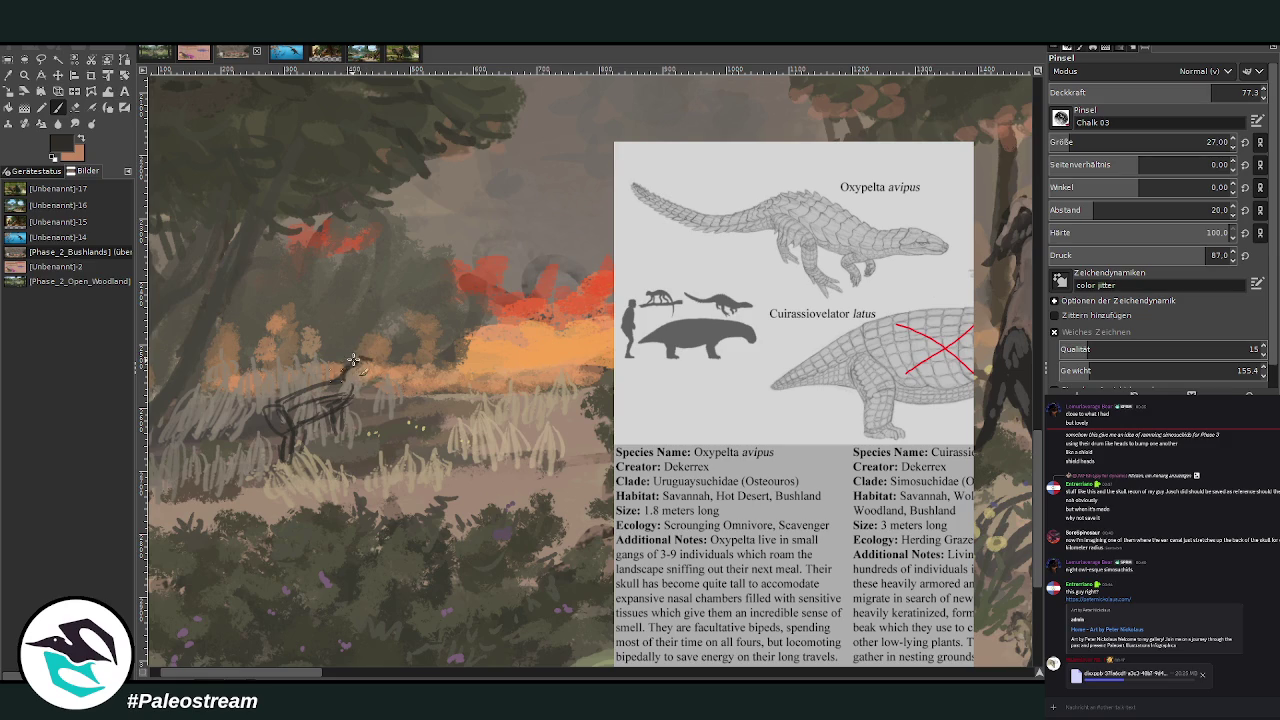
mouse_move(358, 360)
left_mouse_down()
mouse_move(288, 406)
mouse_move(281, 397)
left_mouse_up()
scroll(267, 632, "left", 2)
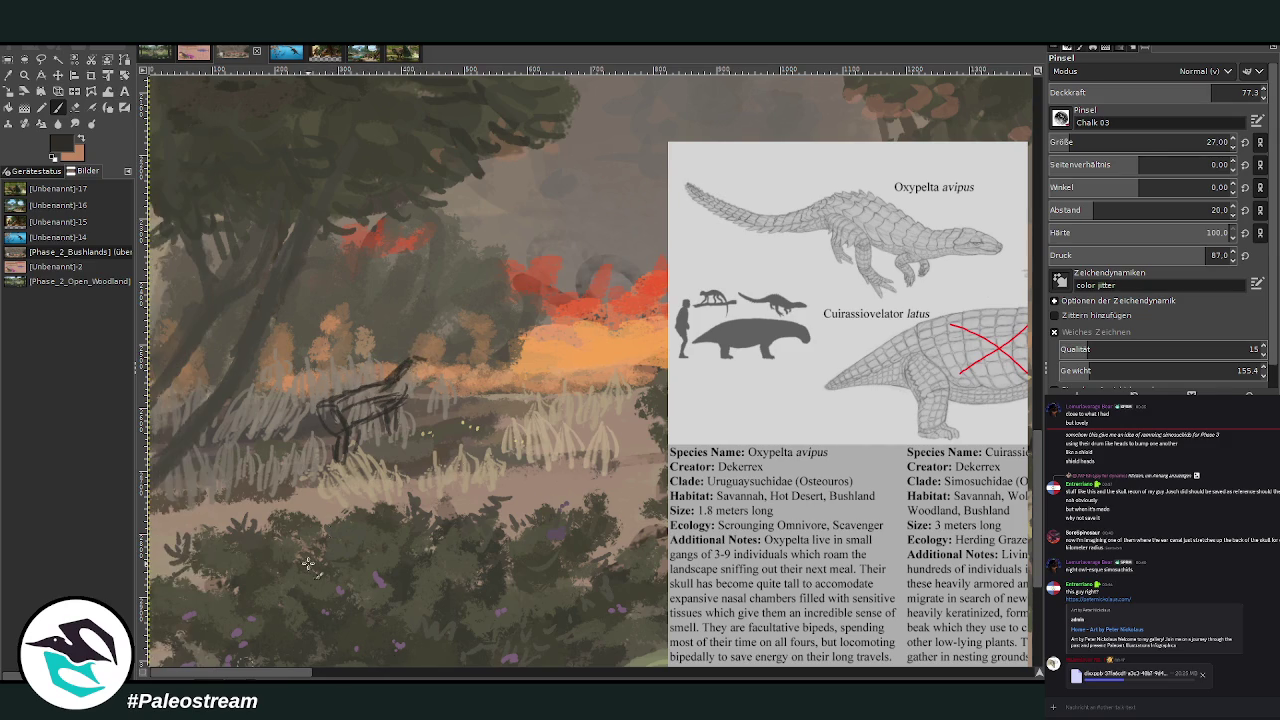
left_click_drag(293, 424, 238, 446)
left_click_drag(322, 428, 237, 456)
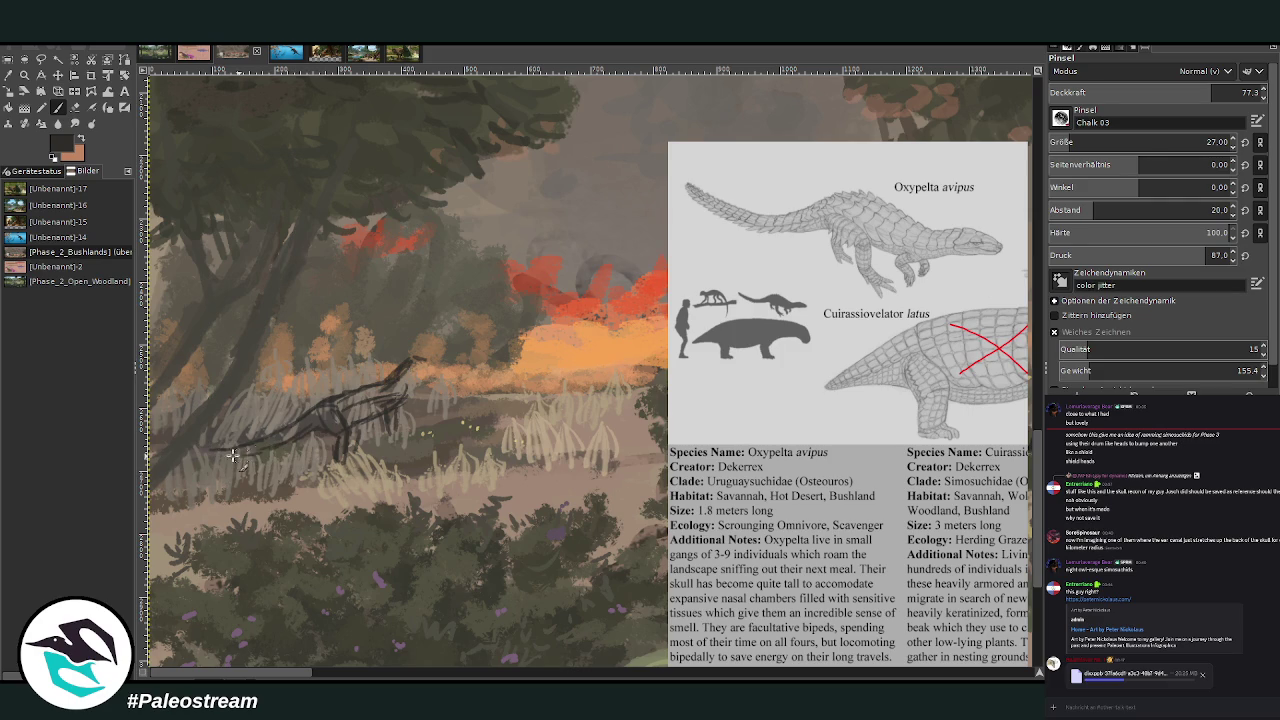
left_click_drag(426, 367, 390, 430)
Outline the creature's head and jaw and reinforce its neck lines
scroll(378, 652, "right", 3)
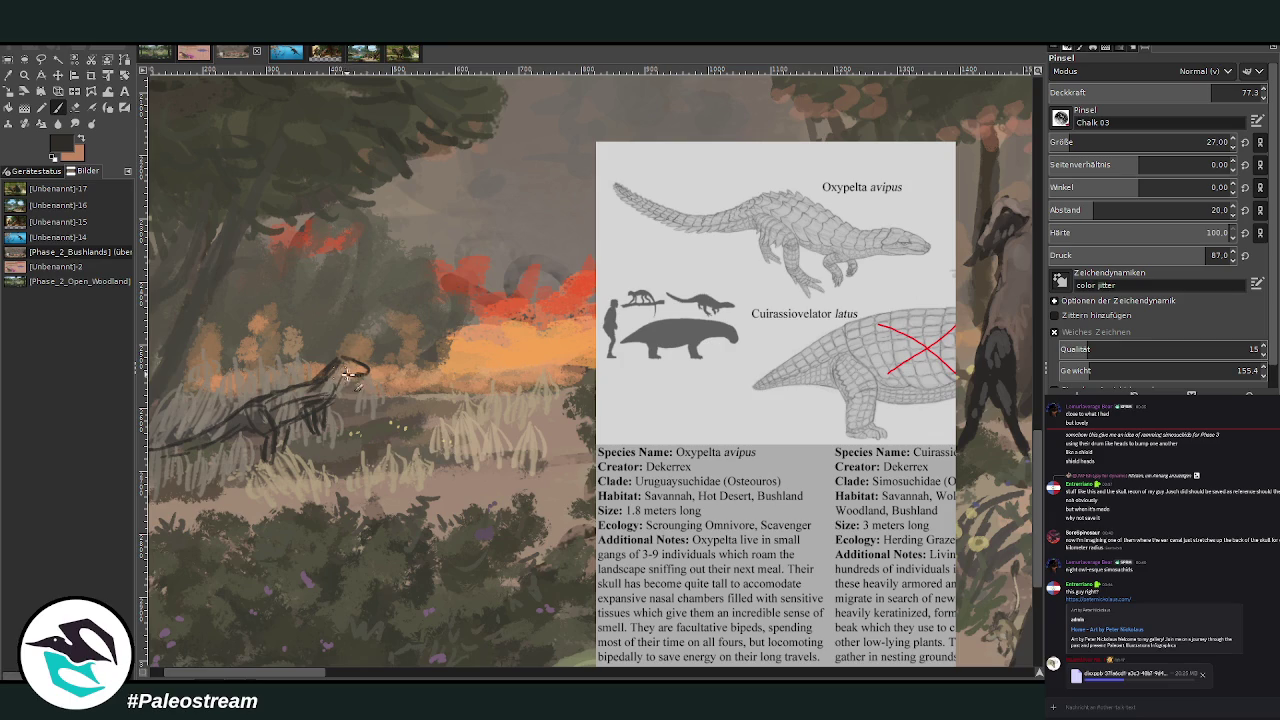
left_click_drag(354, 363, 331, 367)
left_click_drag(336, 362, 253, 402)
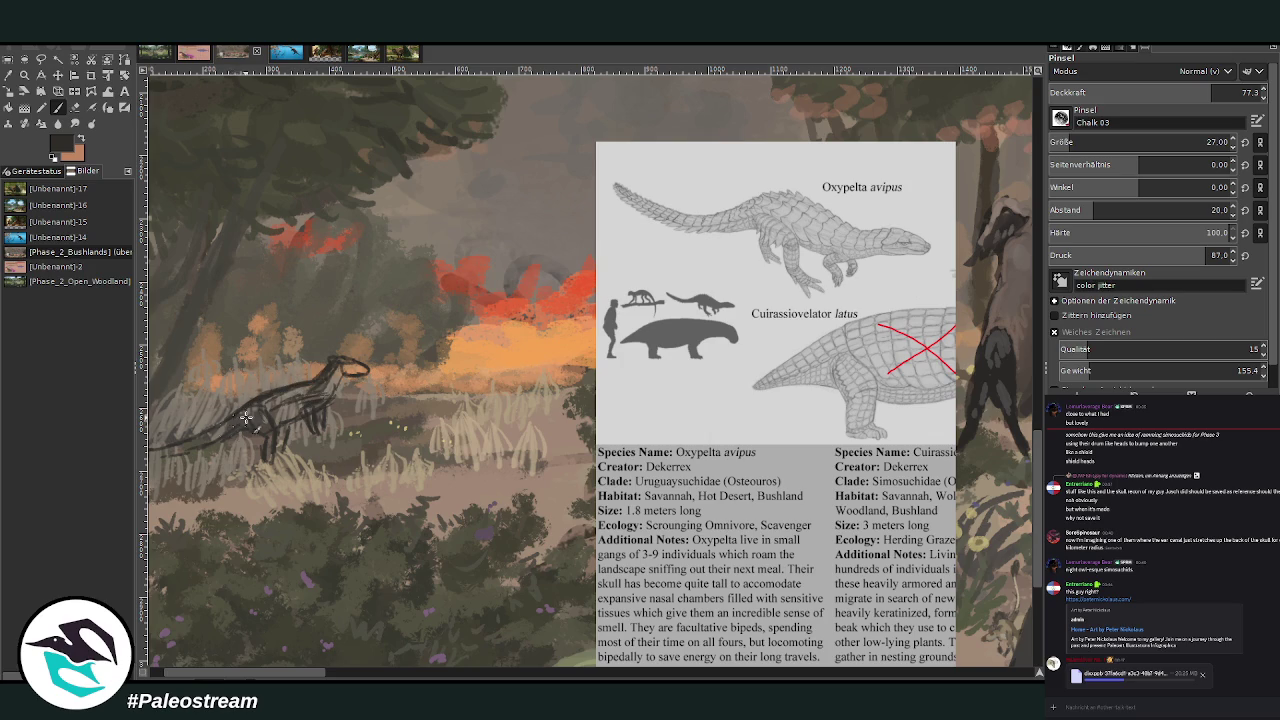
left_click_drag(280, 392, 317, 388)
scroll(320, 382, "down", 3)
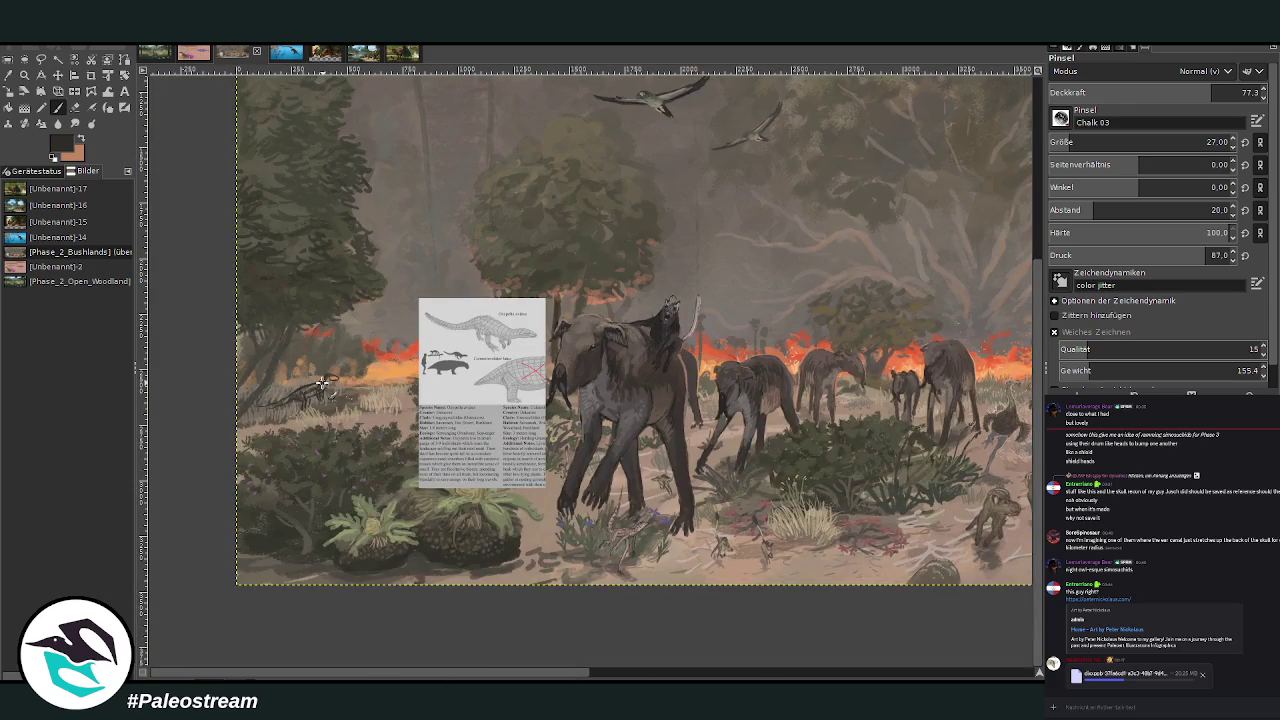
scroll(320, 382, "down", 2)
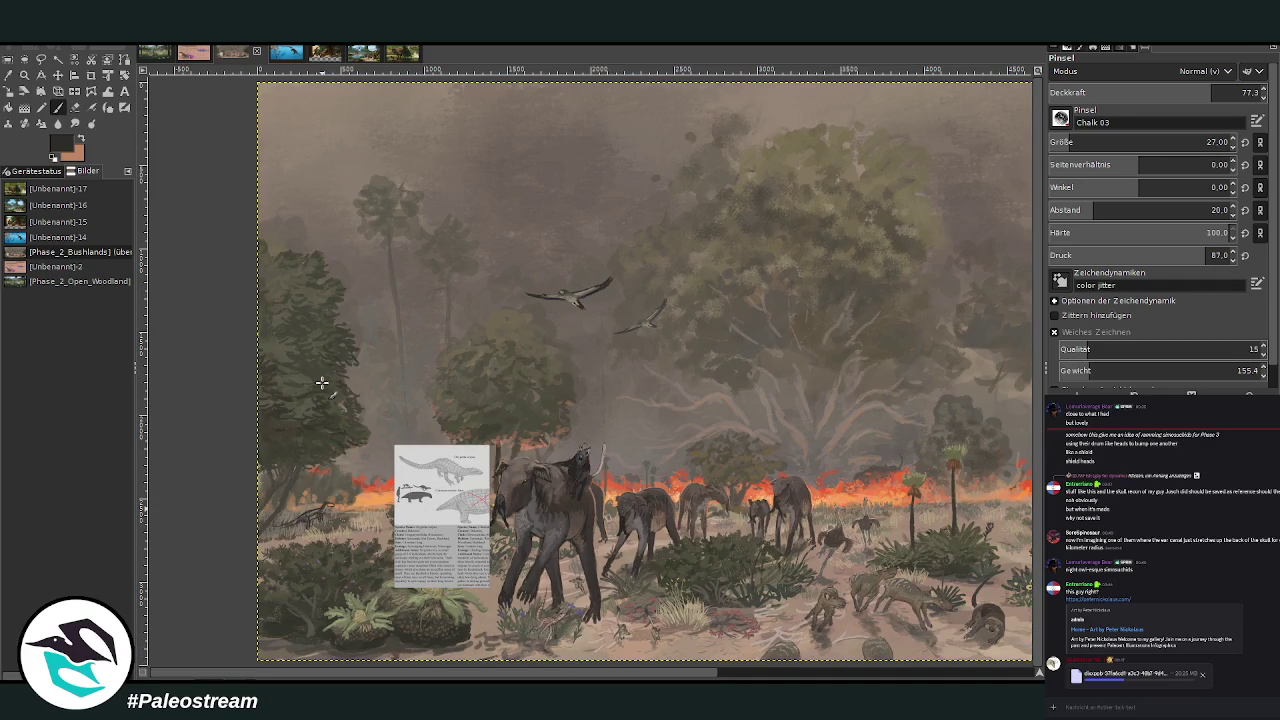
Zoom onto the sketch, slide the reference card right beside it, and zoom in closer
key("z")
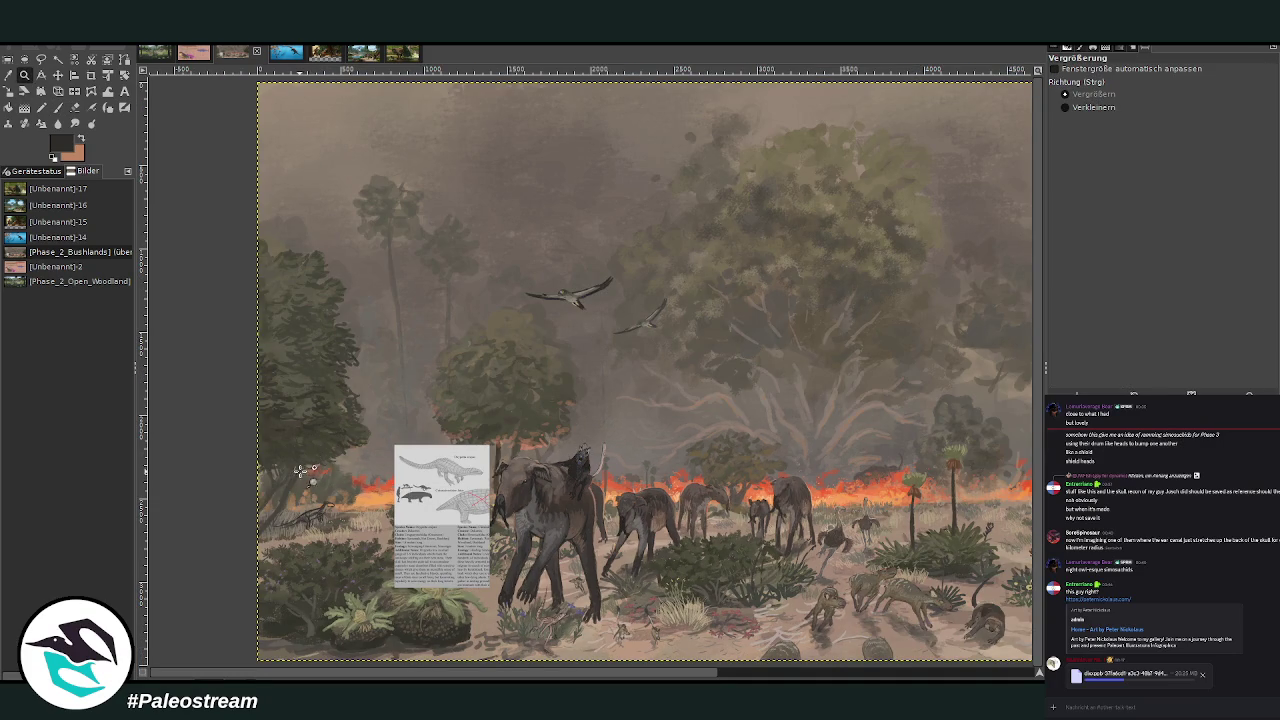
left_click_drag(270, 410, 482, 592)
left_click_drag(263, 157, 740, 598)
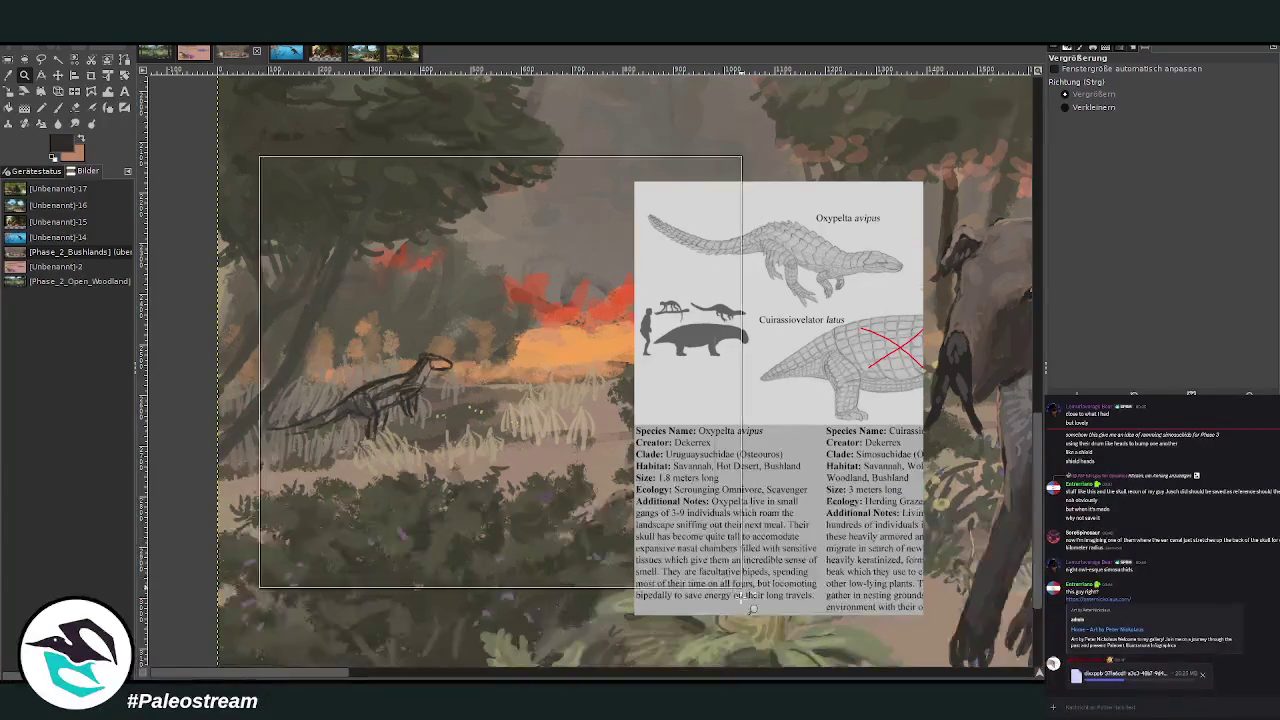
left_click(58, 75)
left_click_drag(816, 271, 614, 376)
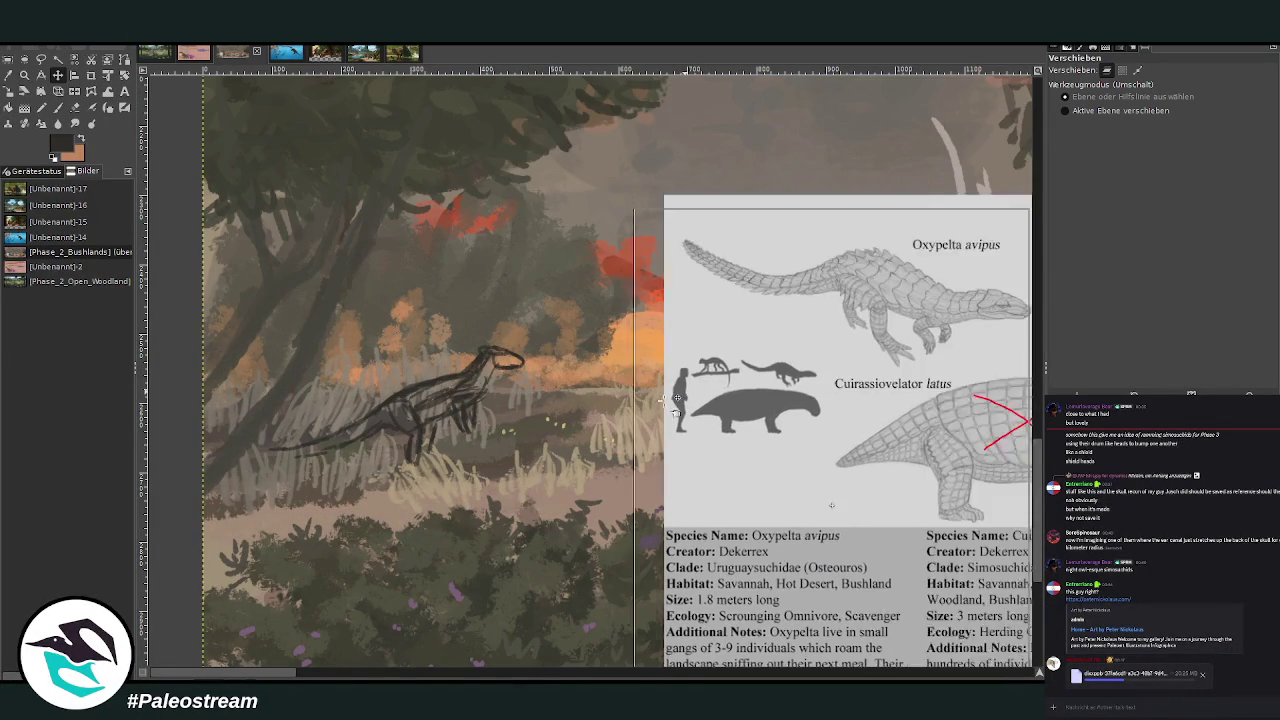
key("z")
left_click_drag(240, 198, 945, 630)
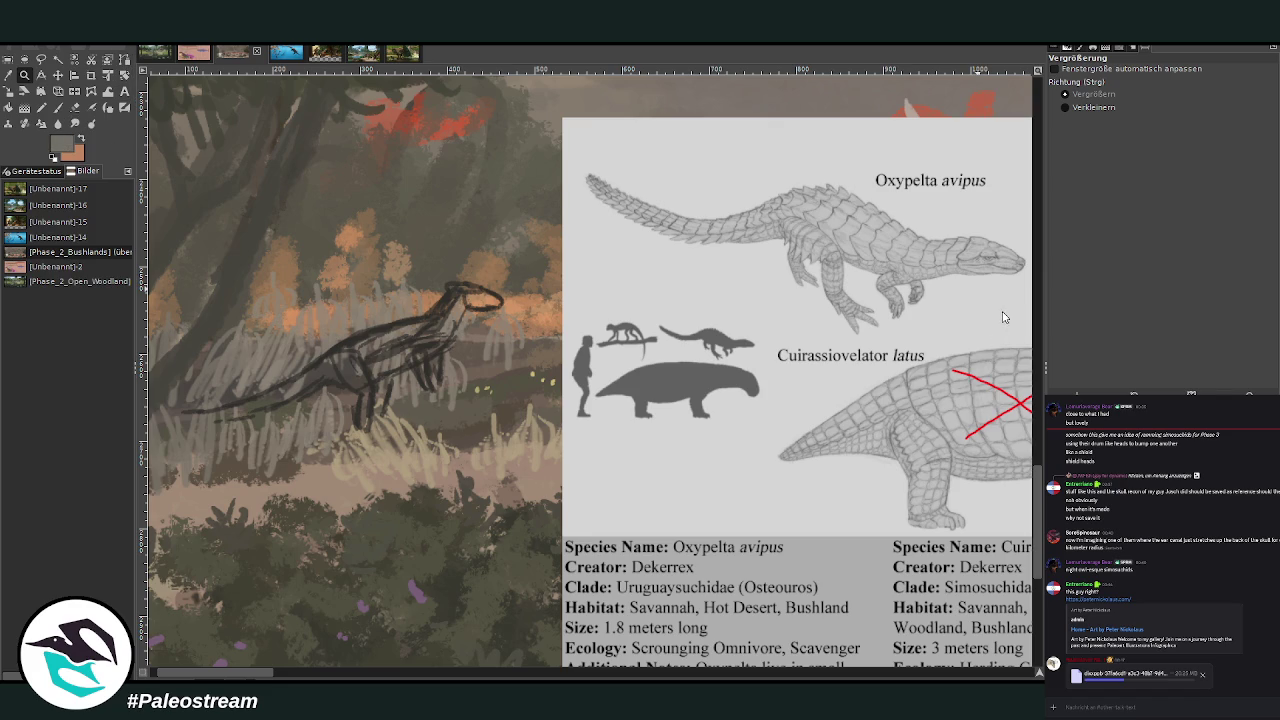
With a lower-opacity brush, paint light and darker grey over the sketched body
key("p")
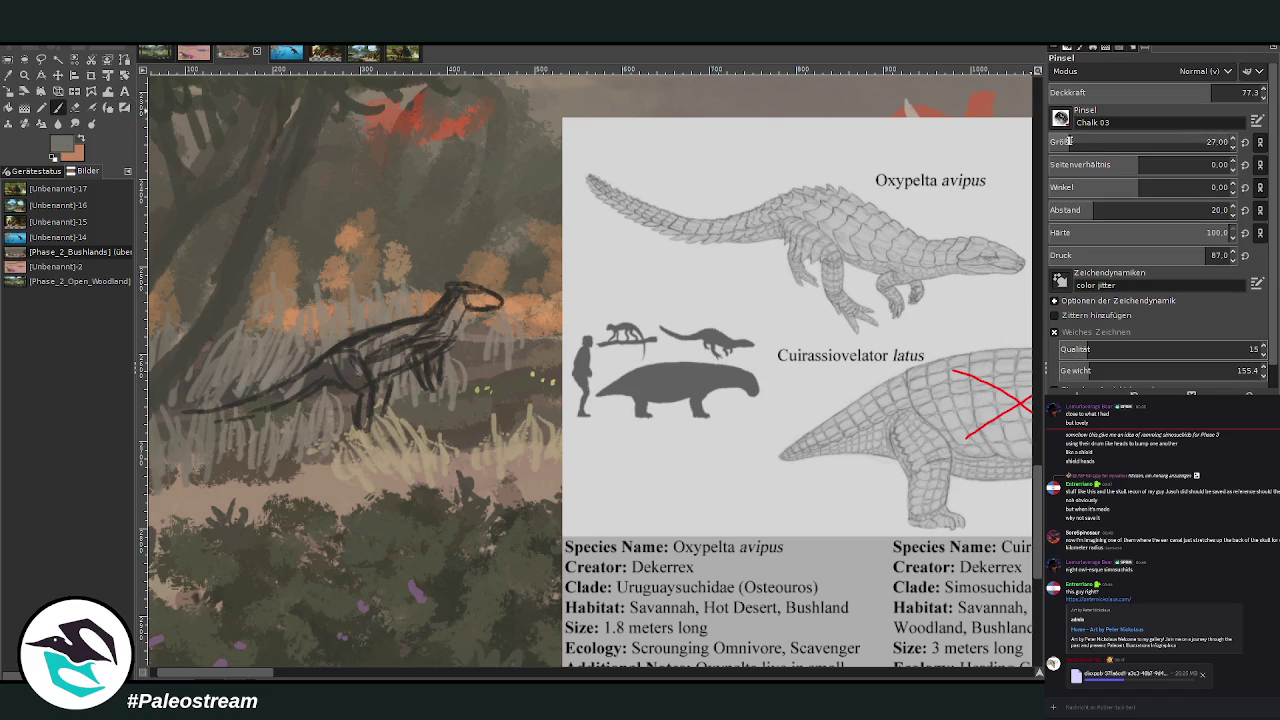
left_click_drag(1194, 97, 1181, 97)
mouse_move(393, 340)
left_mouse_down()
mouse_move(370, 342)
mouse_move(432, 320)
mouse_move(376, 334)
mouse_move(350, 370)
mouse_move(361, 378)
mouse_move(323, 354)
mouse_move(290, 385)
mouse_move(330, 358)
mouse_move(215, 412)
mouse_move(226, 412)
mouse_move(196, 413)
left_mouse_up()
left_click(1006, 322, "ctrl")
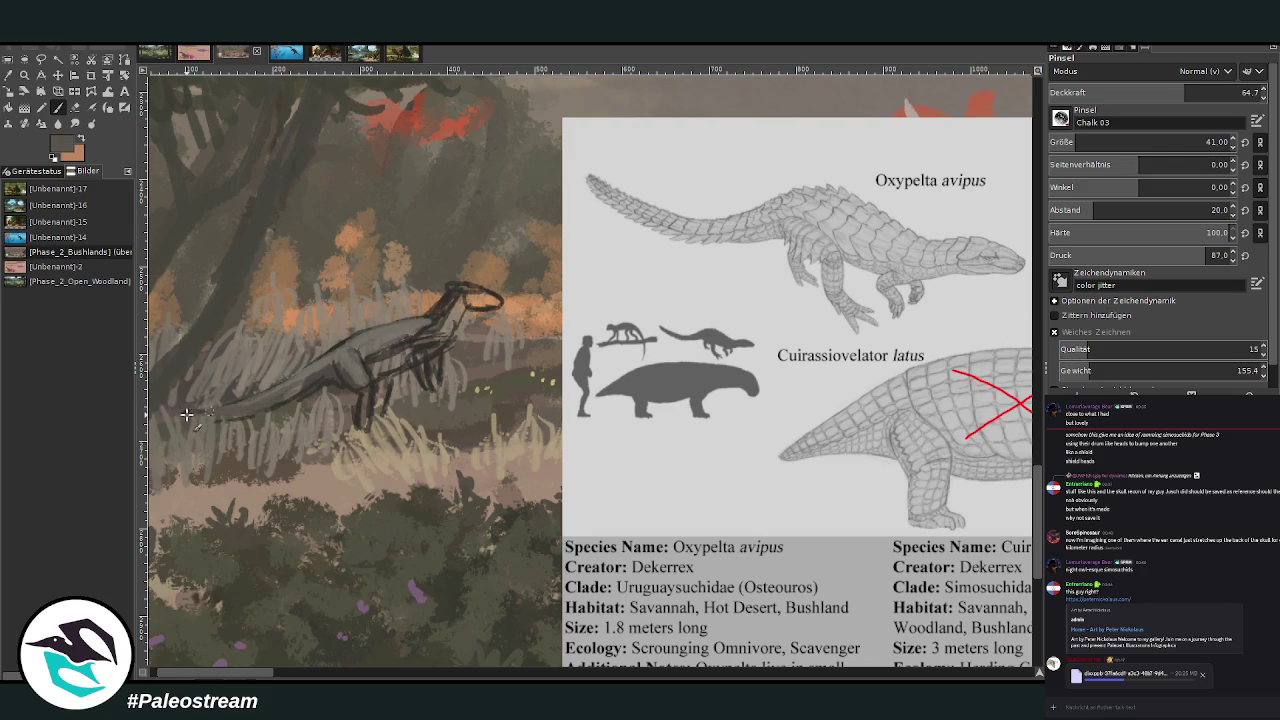
mouse_move(291, 394)
left_mouse_down()
mouse_move(402, 356)
mouse_move(375, 371)
mouse_move(405, 342)
mouse_move(380, 352)
mouse_move(459, 307)
left_mouse_up()
Set brush opacity 81.1 and size 27, then fill the head and neck dark grey
left_click(1220, 92)
left_click_drag(1075, 142, 1060, 138)
left_click_drag(252, 677, 266, 677)
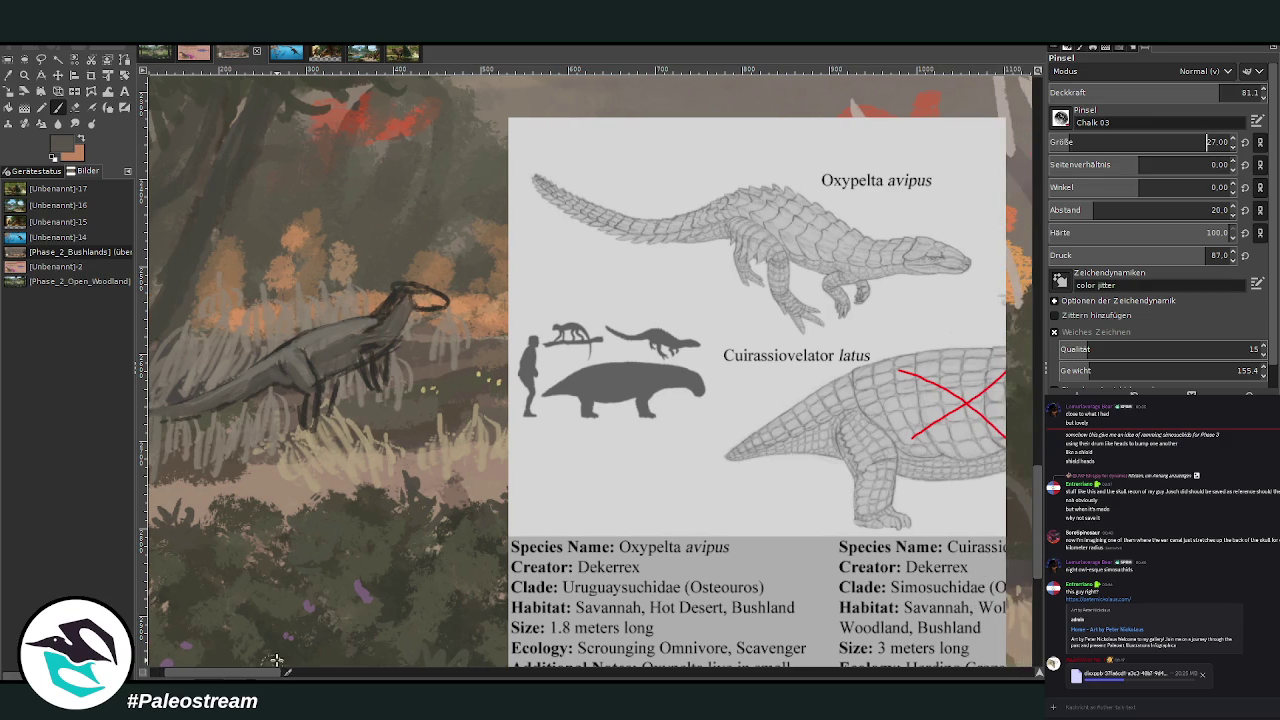
mouse_move(432, 298)
left_mouse_down()
mouse_move(398, 286)
mouse_move(440, 304)
mouse_move(398, 304)
left_mouse_up()
mouse_move(378, 315)
left_mouse_down()
mouse_move(392, 302)
mouse_move(307, 341)
left_mouse_up()
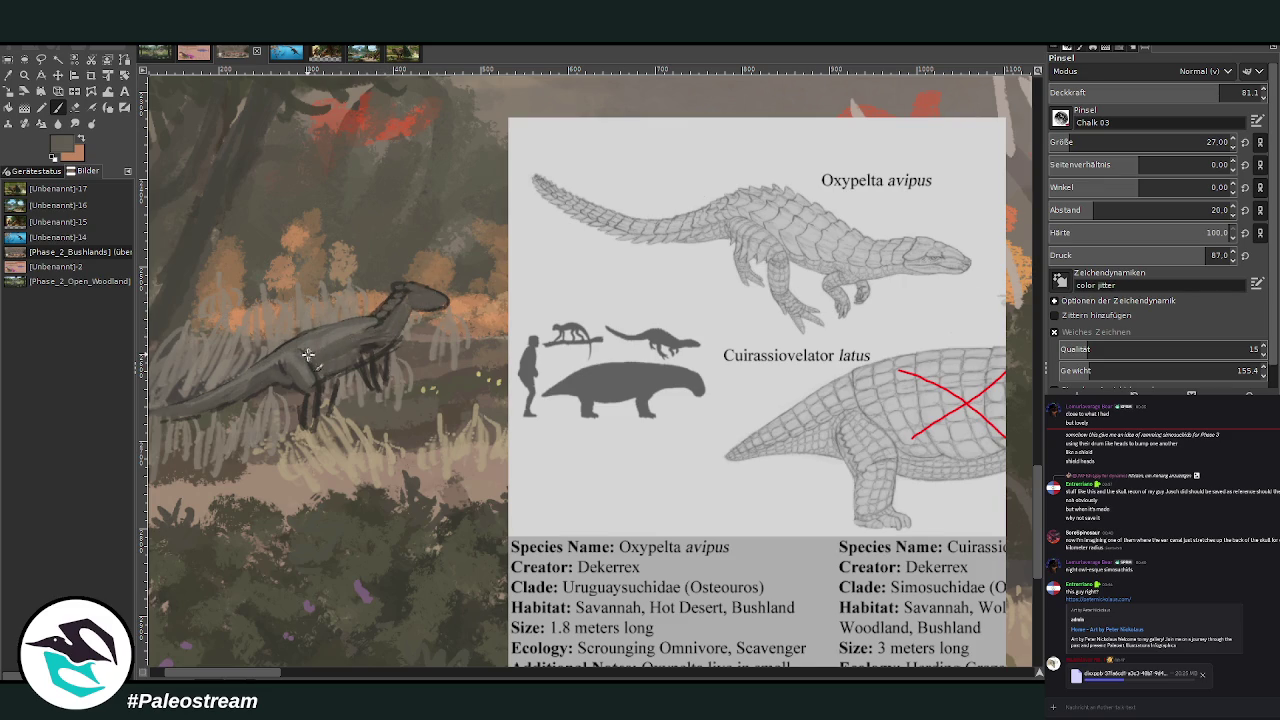
Shrink the brush to 18 and add grey strokes on the body near the legs
left_click(1206, 142)
type("18")
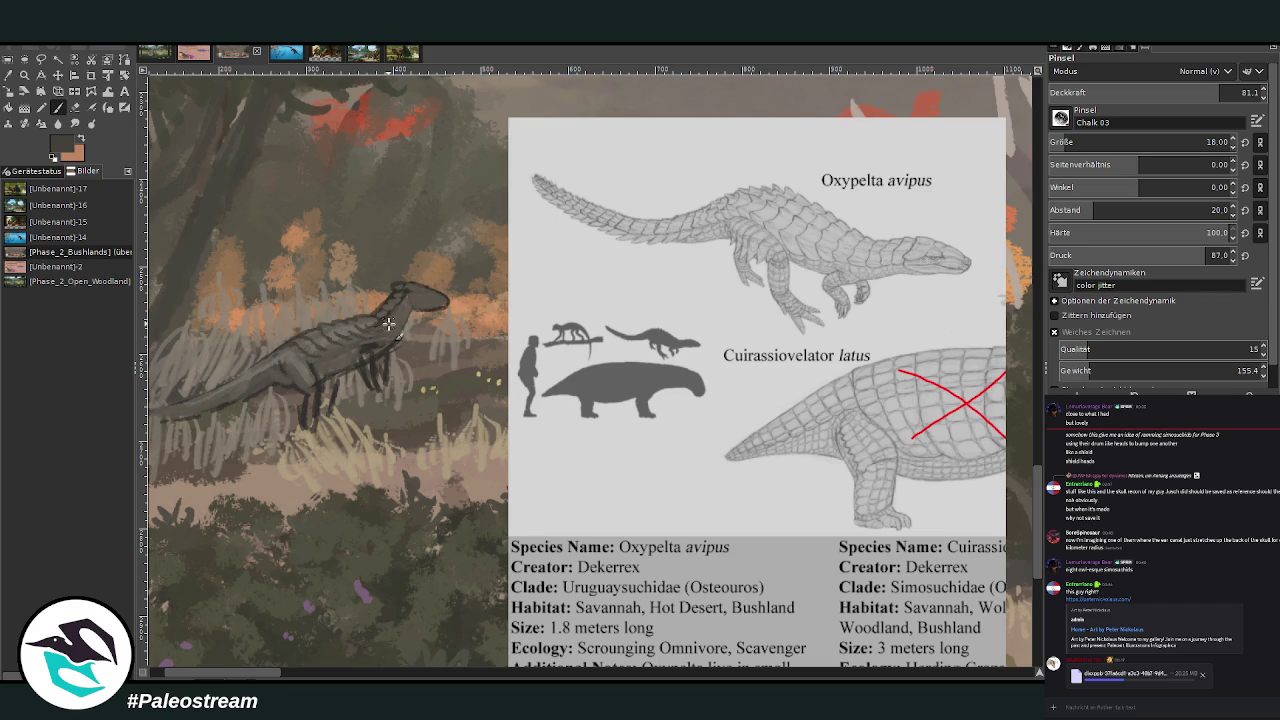
left_click(1004, 325, "ctrl")
left_click_drag(295, 378, 282, 362)
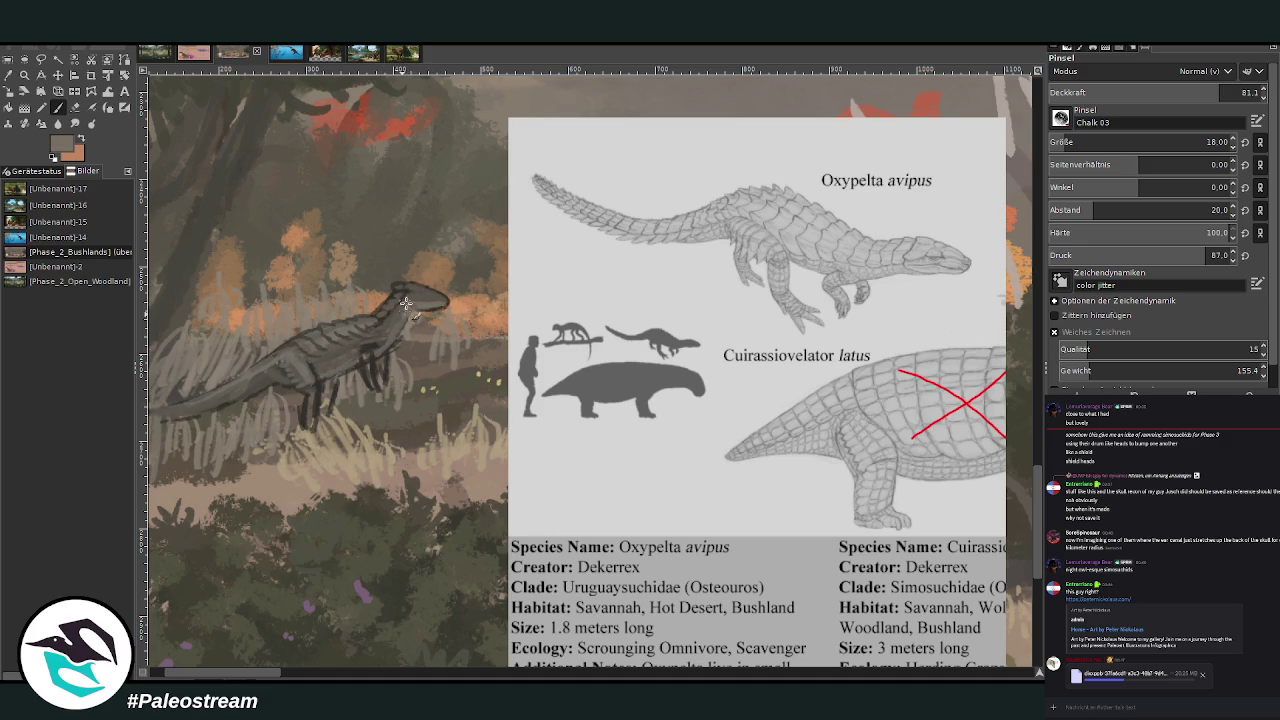
left_click(1006, 337, "ctrl")
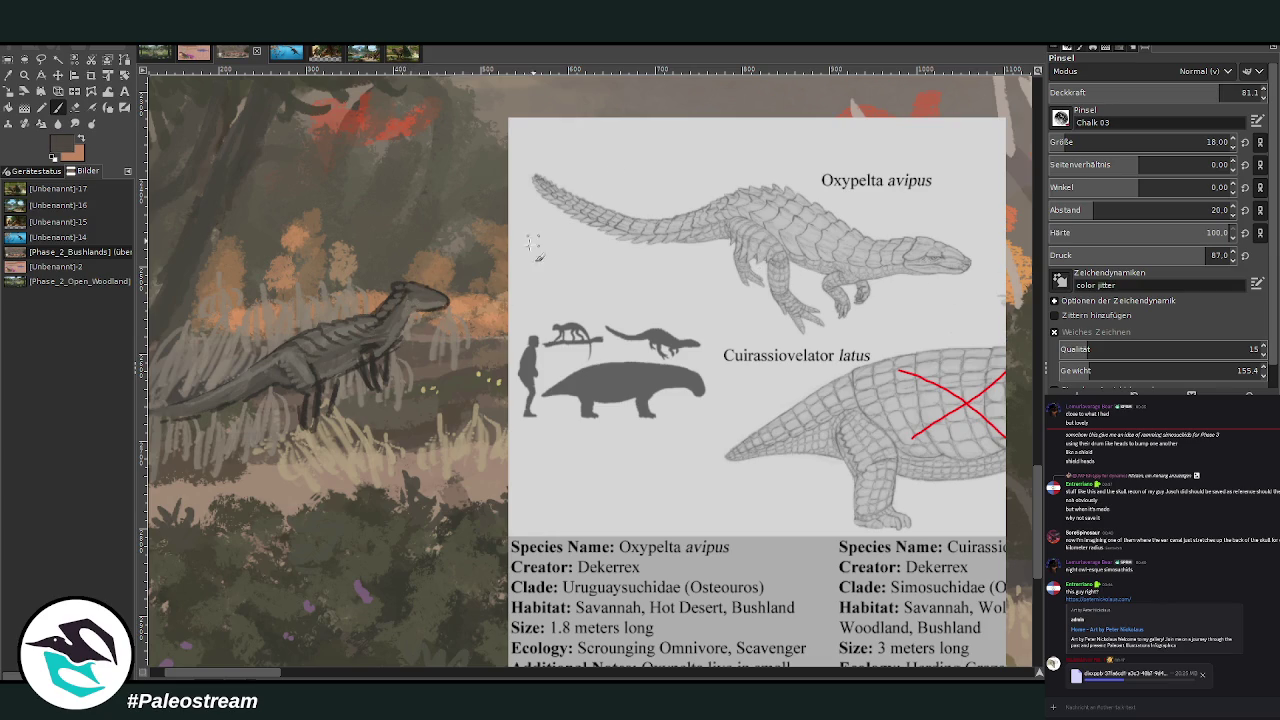